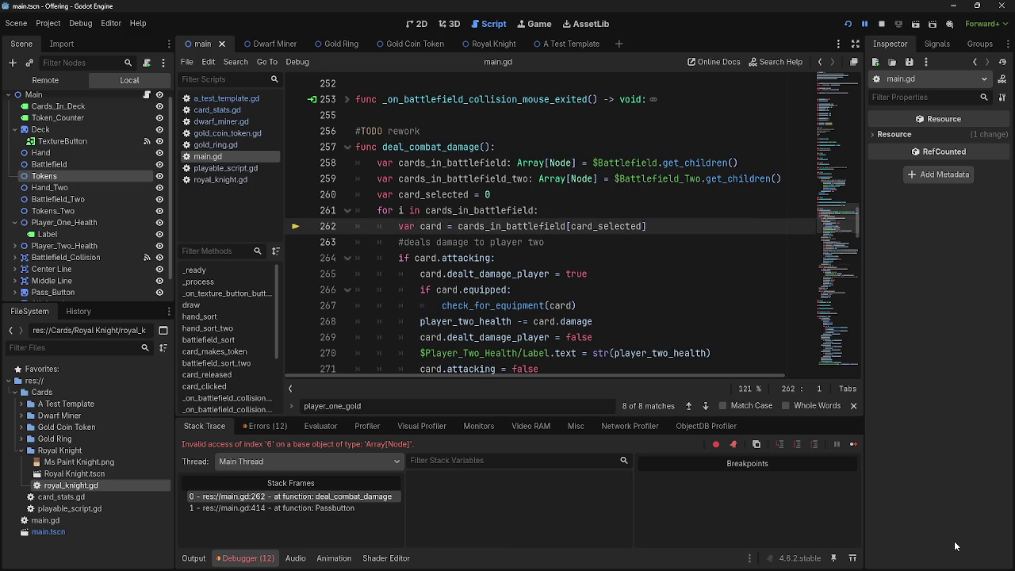
# Step: Highlight cards_in_battlefield and card_selected, and locate the card_selected increments around line 274
pyautogui.doubleClick(518, 226)
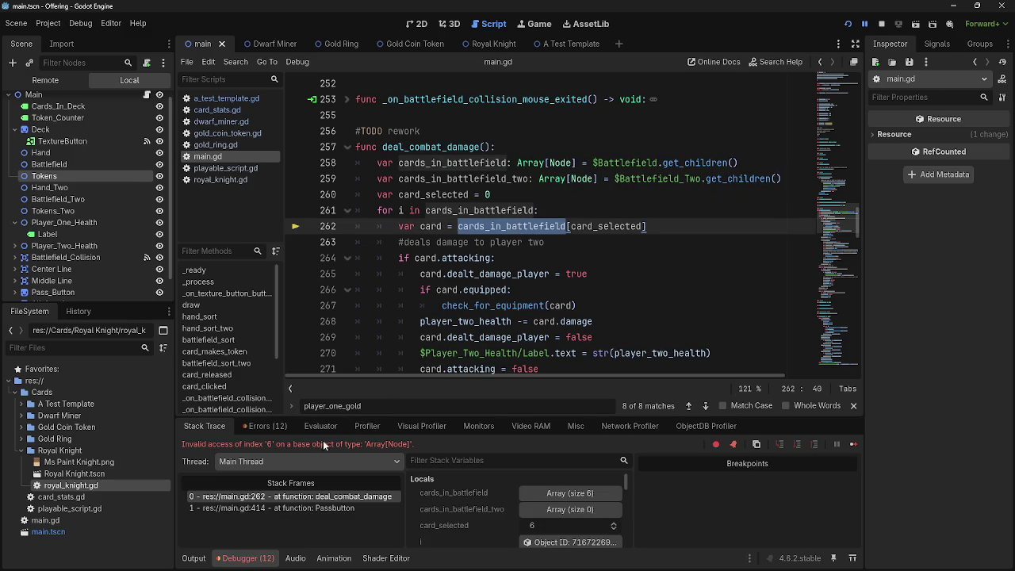
pyautogui.doubleClick(606, 226)
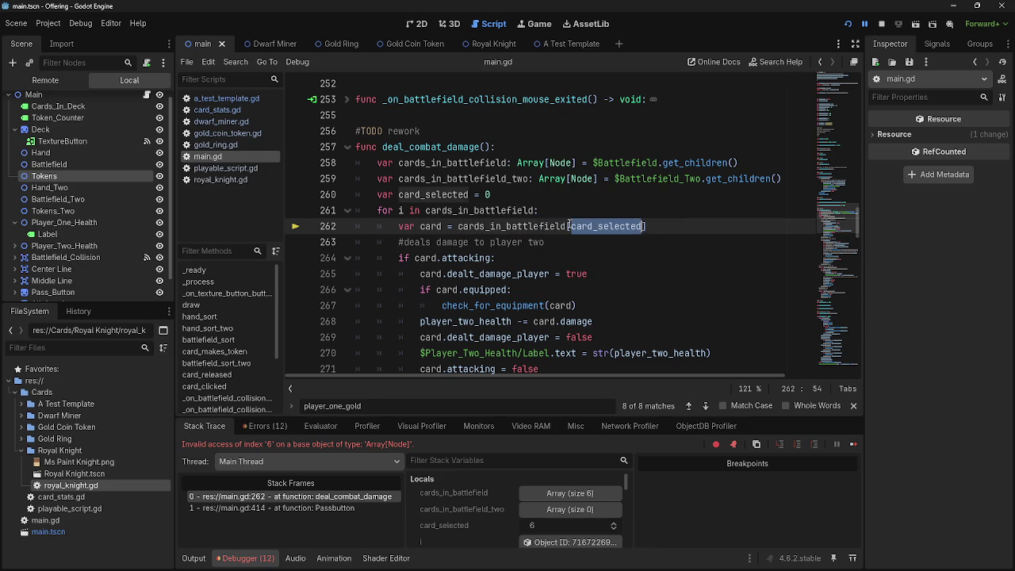
pyautogui.scroll(-3, 438, 212)
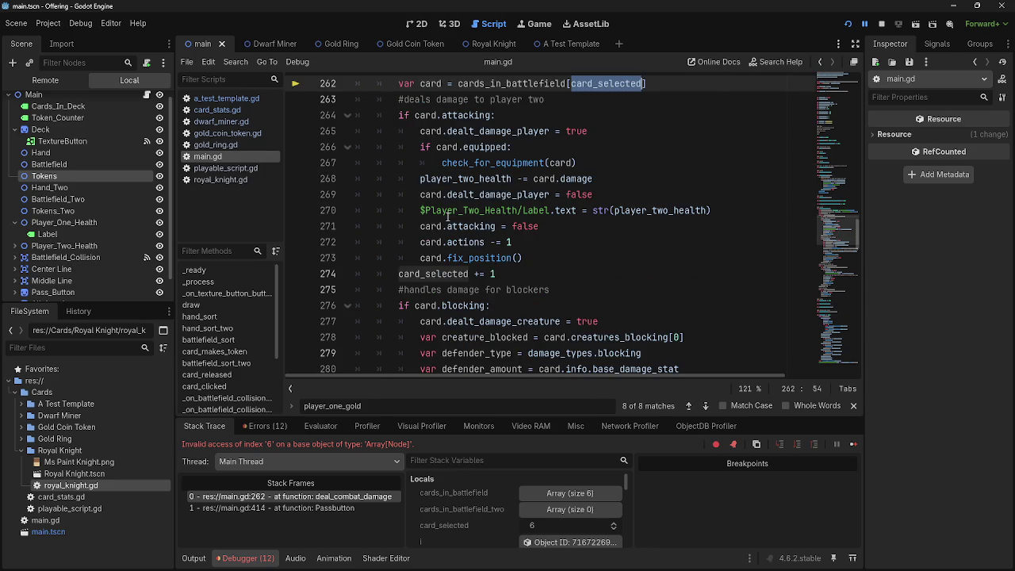
pyautogui.scroll(-1, 448, 215)
pyautogui.click(445, 224)
pyautogui.scroll(-3, 429, 225)
pyautogui.scroll(-2, 429, 225)
pyautogui.scroll(5, 428, 225)
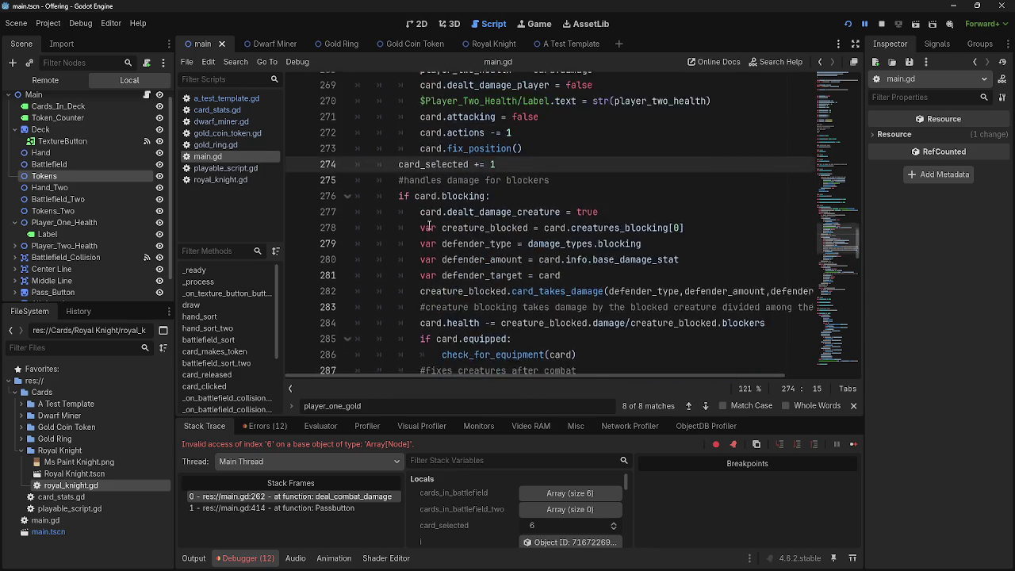
pyautogui.click(398, 225)
pyautogui.scroll(-5, 398, 226)
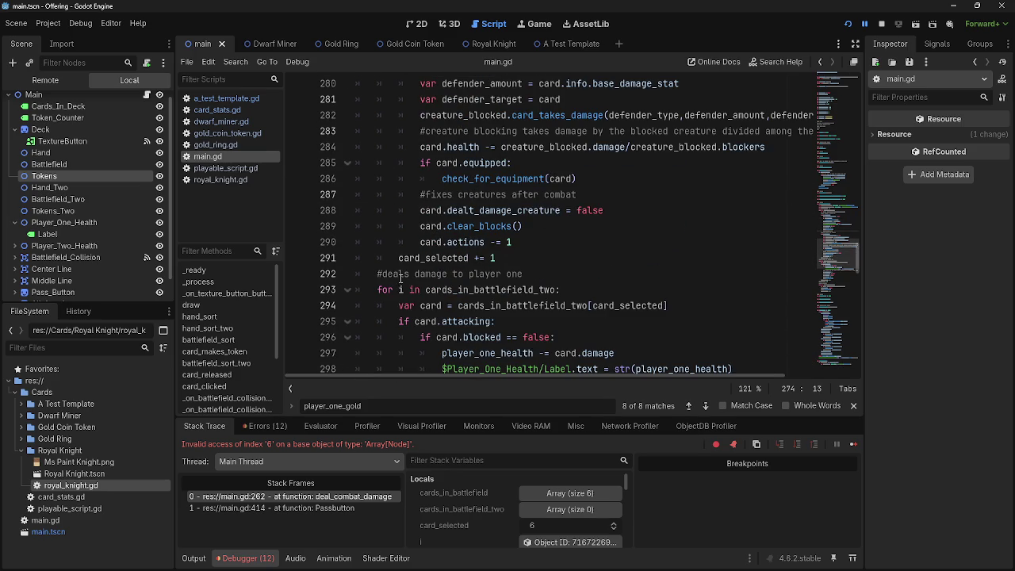
pyautogui.click(420, 257)
# Step: Delete the extra card_selected += 1 line, then stop and relaunch the game to test the fix
pyautogui.click(594, 274)
pyautogui.scroll(7, 593, 267)
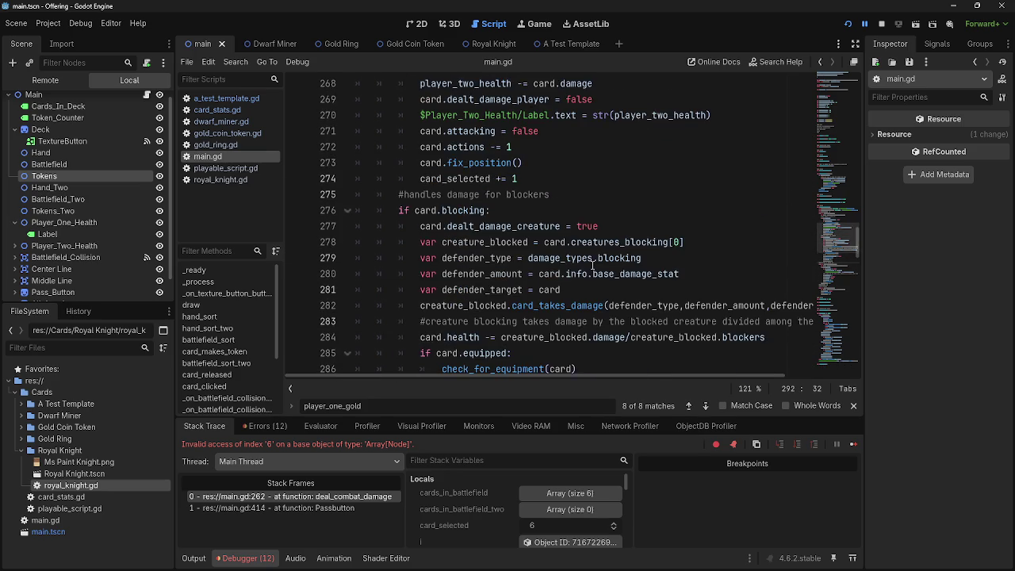
pyautogui.scroll(-8, 592, 266)
pyautogui.click(414, 212)
pyautogui.scroll(6, 669, 239)
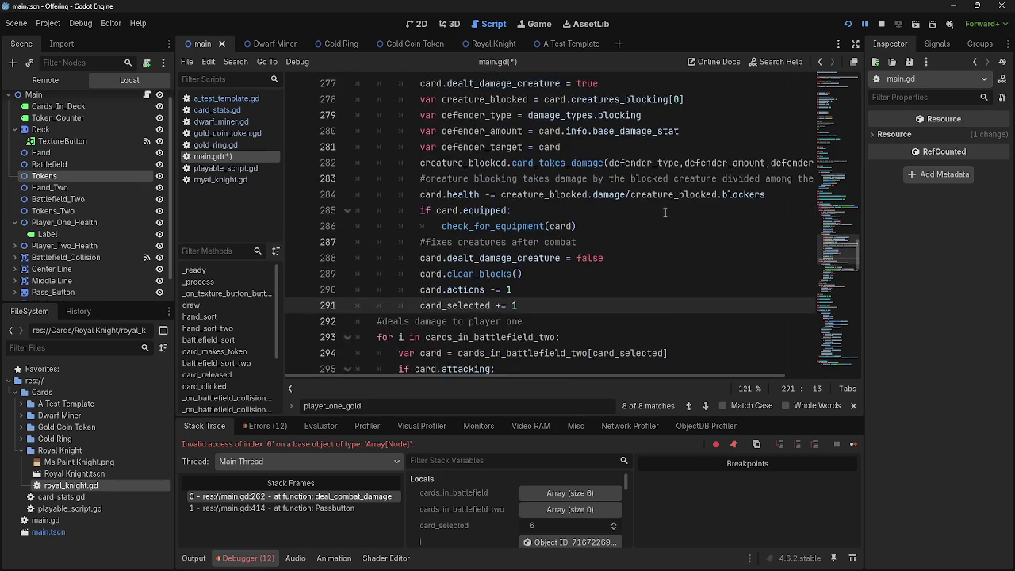
pyautogui.scroll(1, 666, 240)
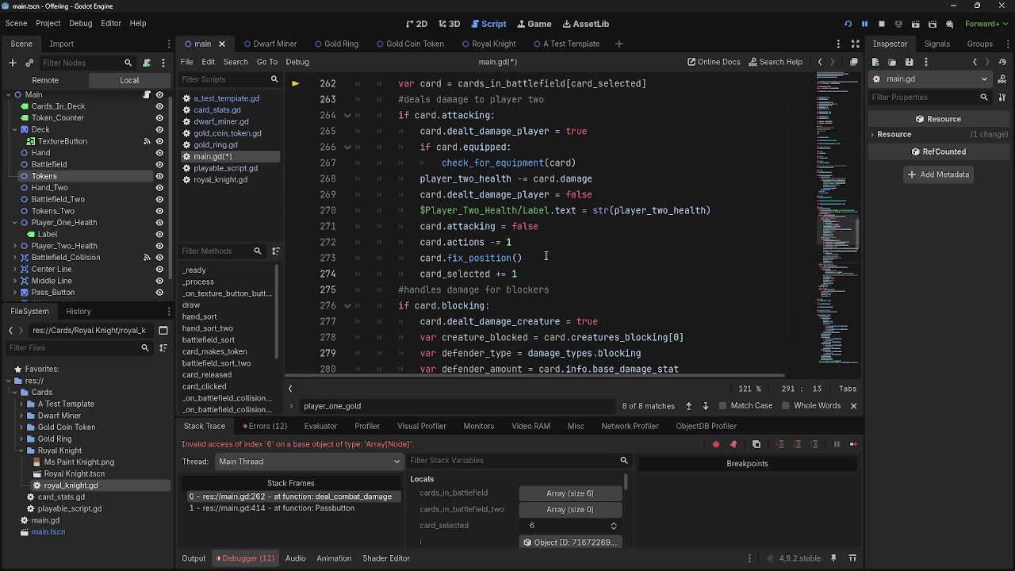
pyautogui.scroll(-4, 545, 256)
pyautogui.scroll(3, 558, 298)
pyautogui.moveTo(540, 234); pyautogui.dragTo(309, 237)
pyautogui.press('BackSpace')
pyautogui.press('BackSpace')
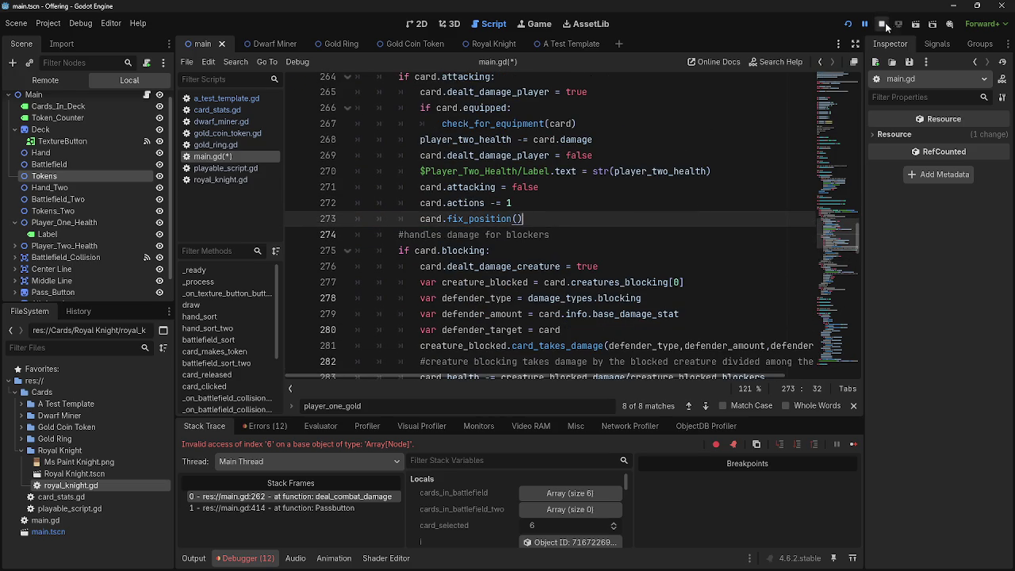
pyautogui.click(845, 24)
pyautogui.click(843, 29)
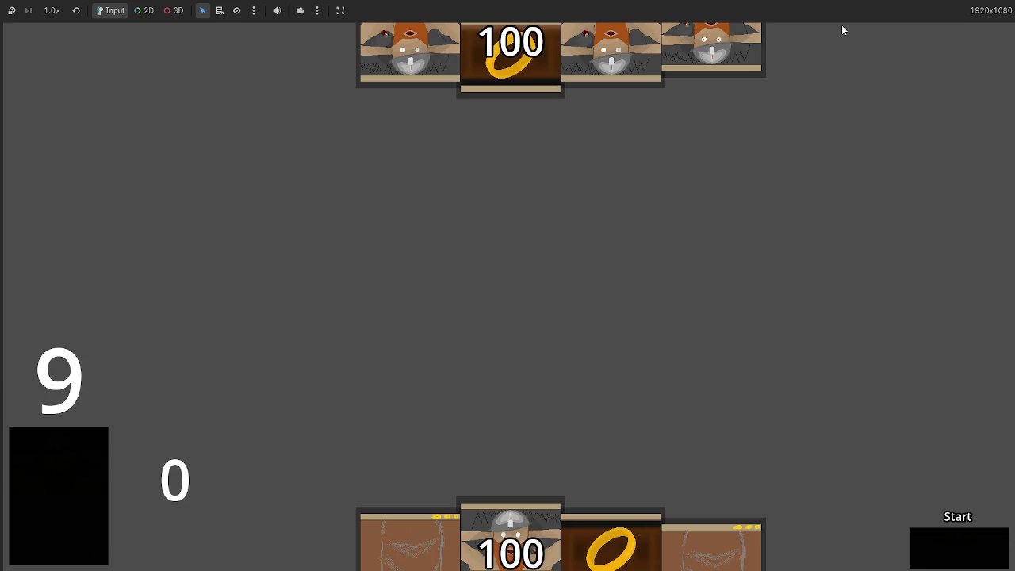
# Step: Play the dwarf card and step through the turn phases until the invalid index 7 error at line 293
pyautogui.click(539, 507)
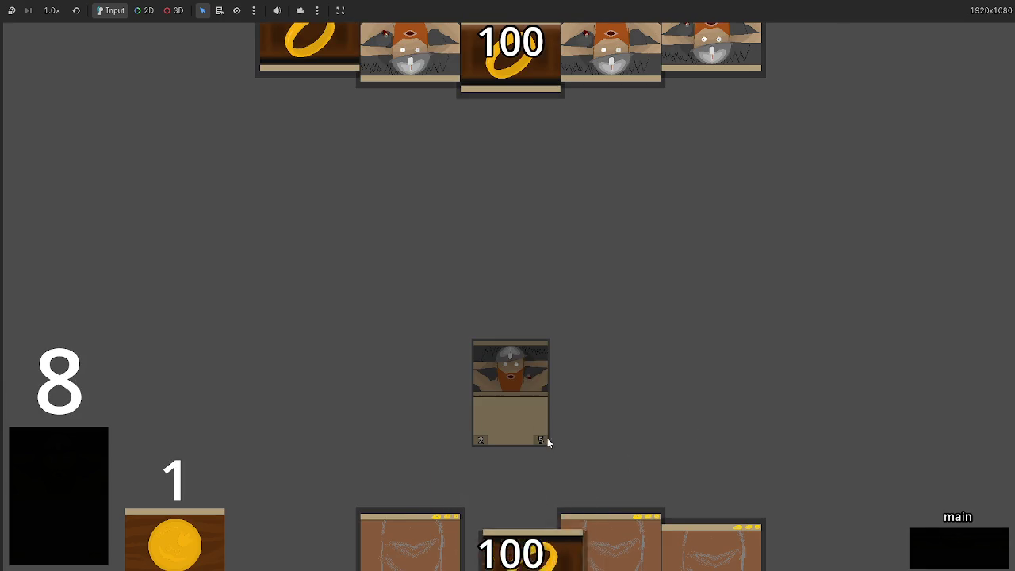
pyautogui.click(962, 553)
pyautogui.click(962, 552)
pyautogui.click(962, 553)
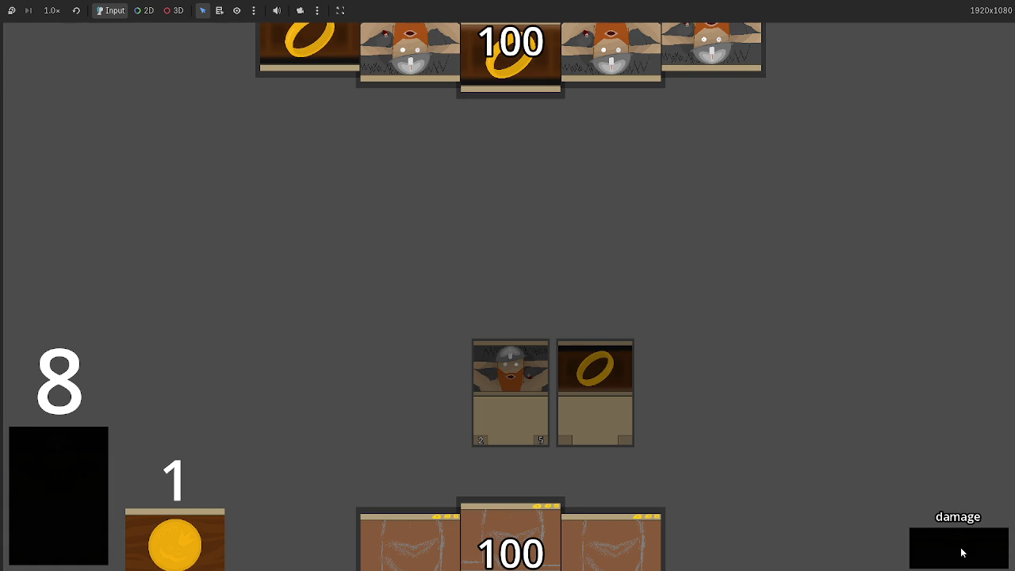
pyautogui.click(961, 552)
pyautogui.click(962, 553)
pyautogui.click(962, 553)
pyautogui.click(962, 553)
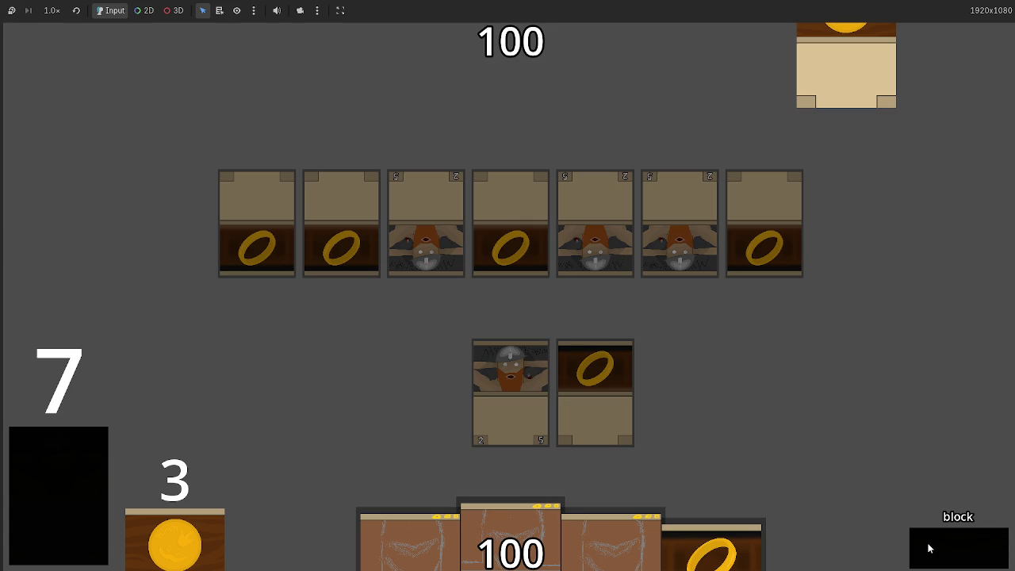
pyautogui.click(929, 548)
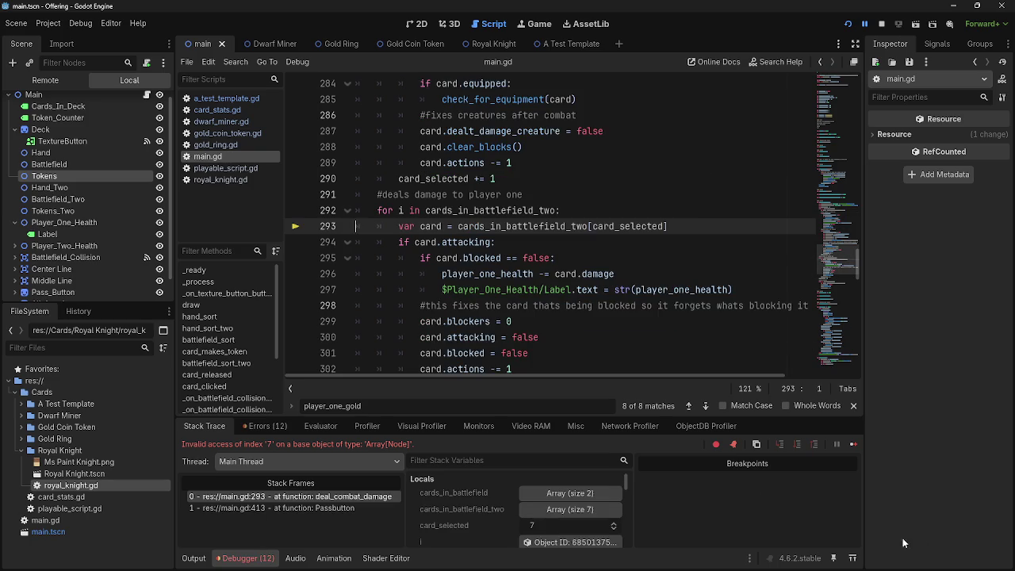
# Step: Inspect crashing line 293 and highlight uses of cards_in_battlefield_two
pyautogui.click(518, 226)
pyautogui.doubleClick(519, 226)
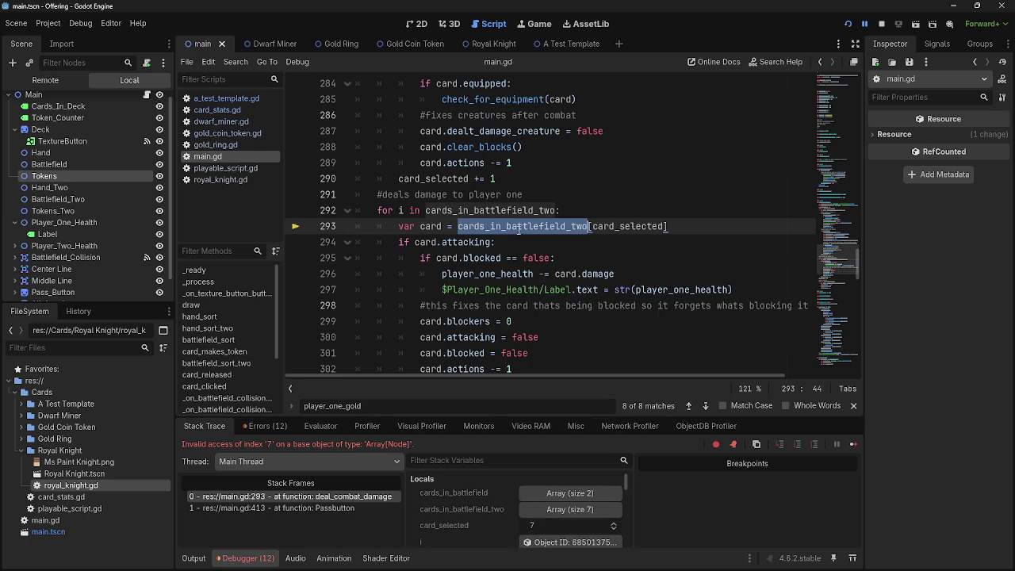
pyautogui.click(370, 212)
pyautogui.scroll(-2, 412, 286)
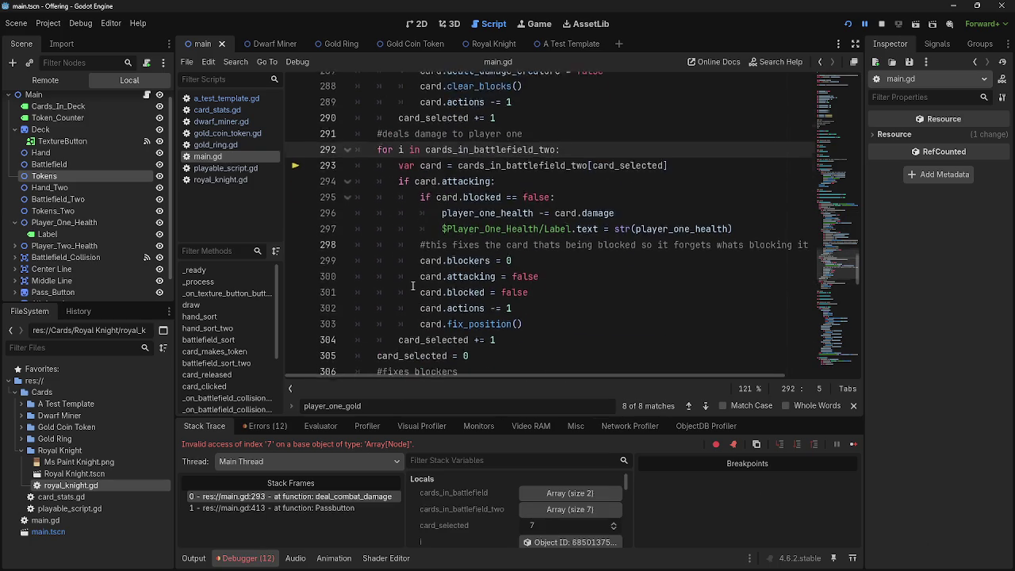
pyautogui.scroll(2, 593, 197)
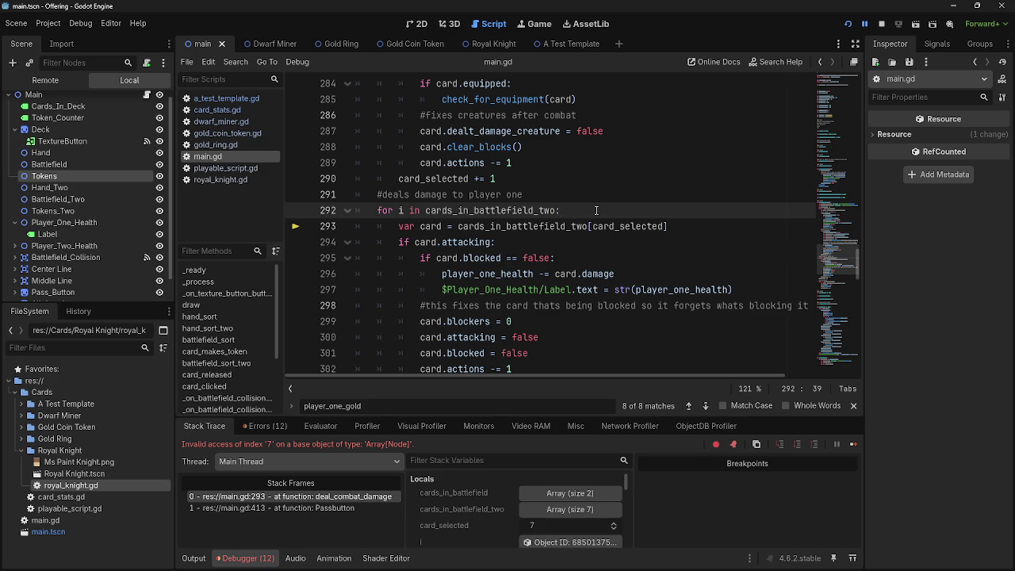
# Step: Insert 'card_selected = 0' before the second loop, compare it with the first loop, and rerun the game
pyautogui.click(588, 197)
pyautogui.press('Return')
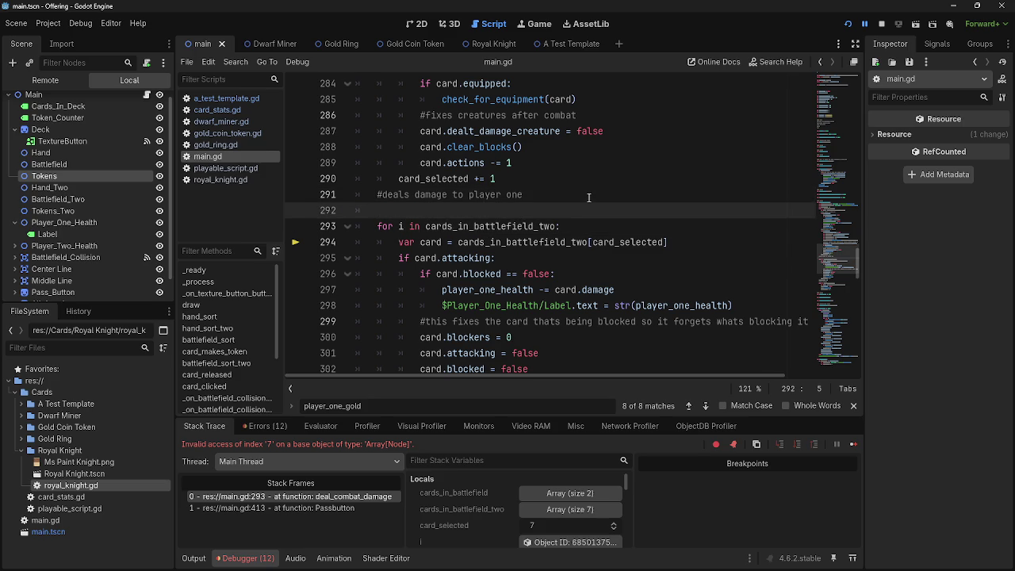
pyautogui.write('card_')
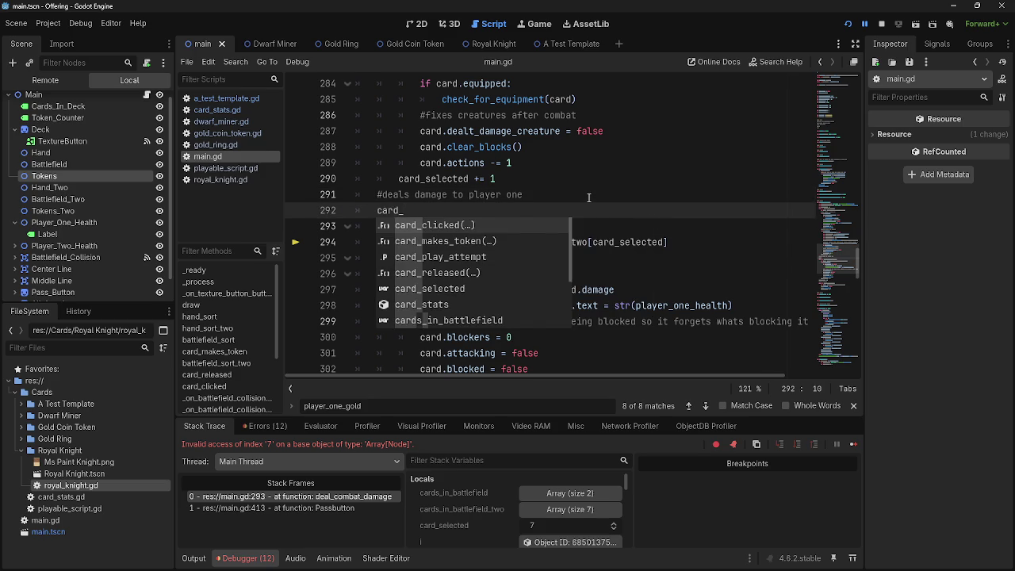
pyautogui.write('selected = ')
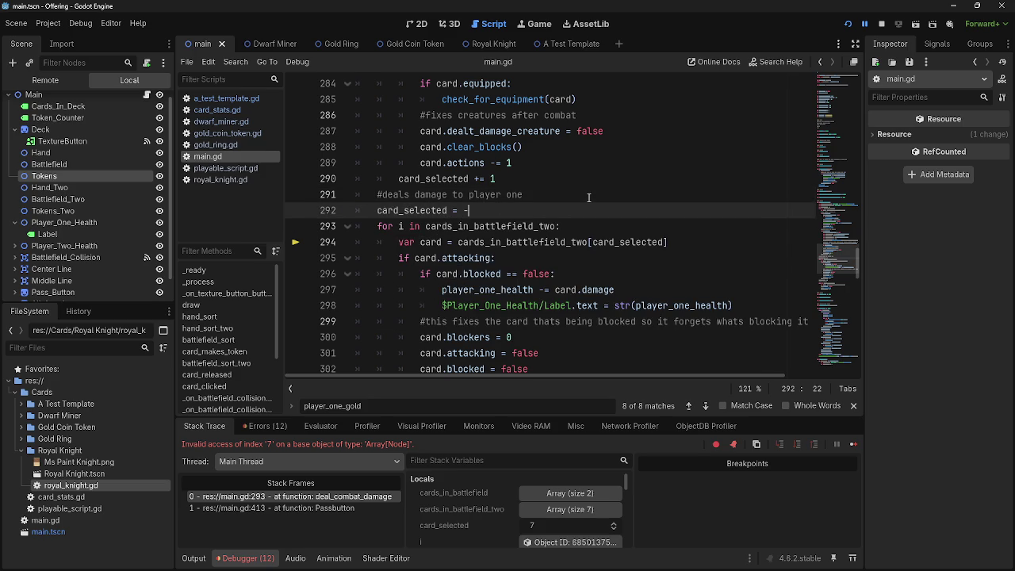
pyautogui.write('0')
pyautogui.scroll(15, 590, 292)
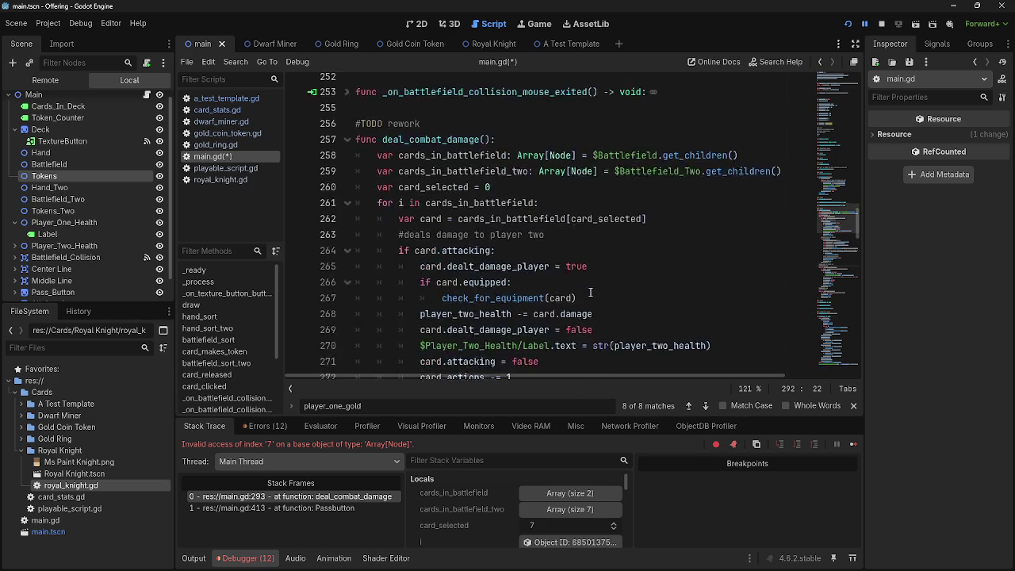
pyautogui.scroll(-3, 590, 292)
pyautogui.click(380, 196)
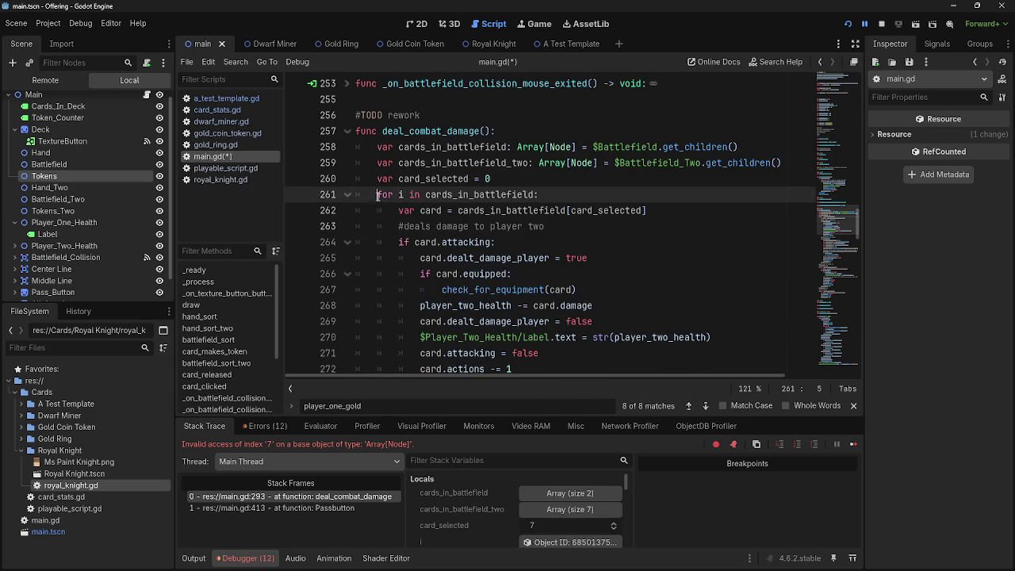
pyautogui.scroll(-9, 381, 200)
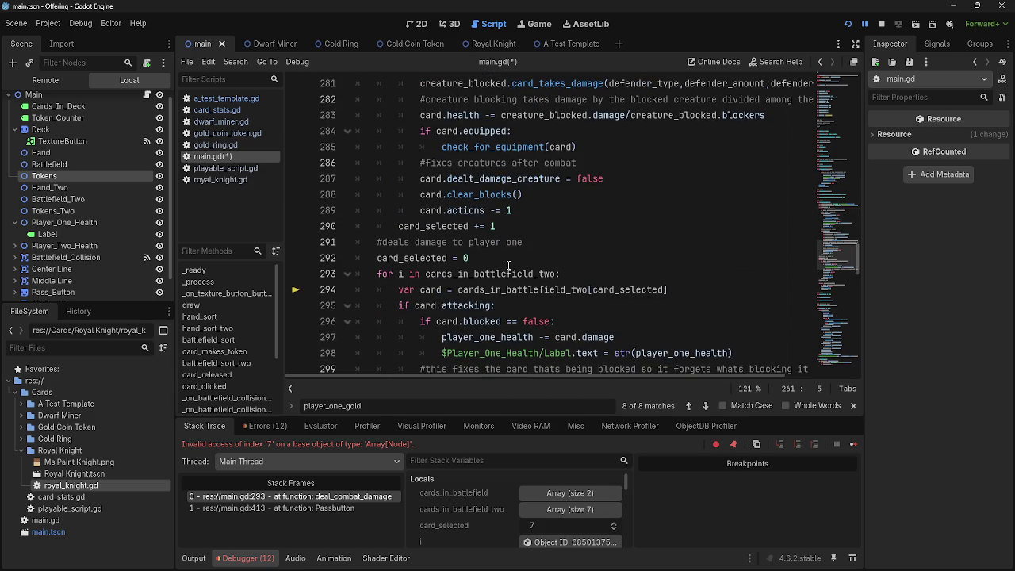
pyautogui.scroll(-1, 642, 189)
pyautogui.click(847, 23)
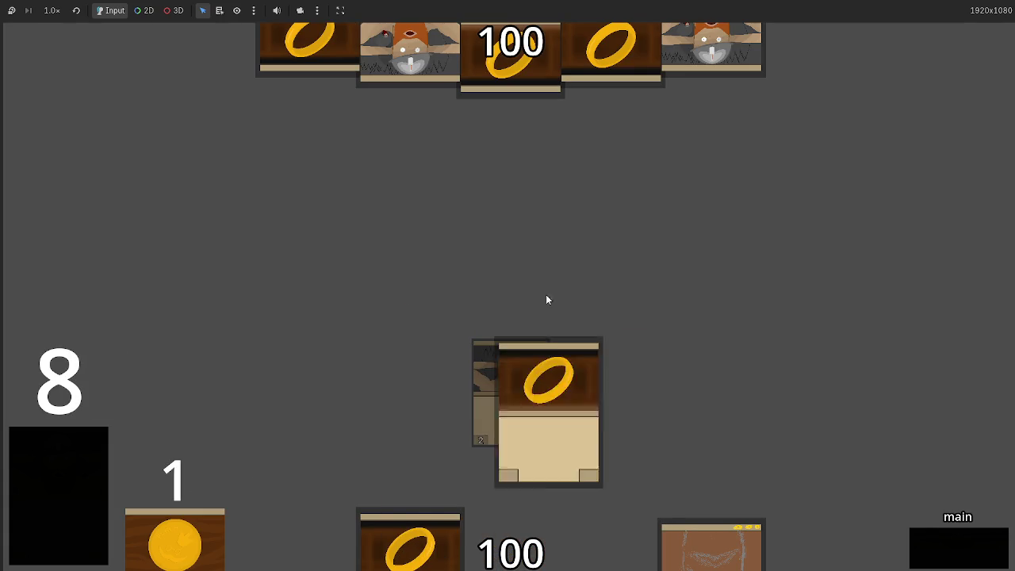
# Step: Play the ring card and cycle through a full turn and the opponent's turn back to main phase
pyautogui.click(634, 547)
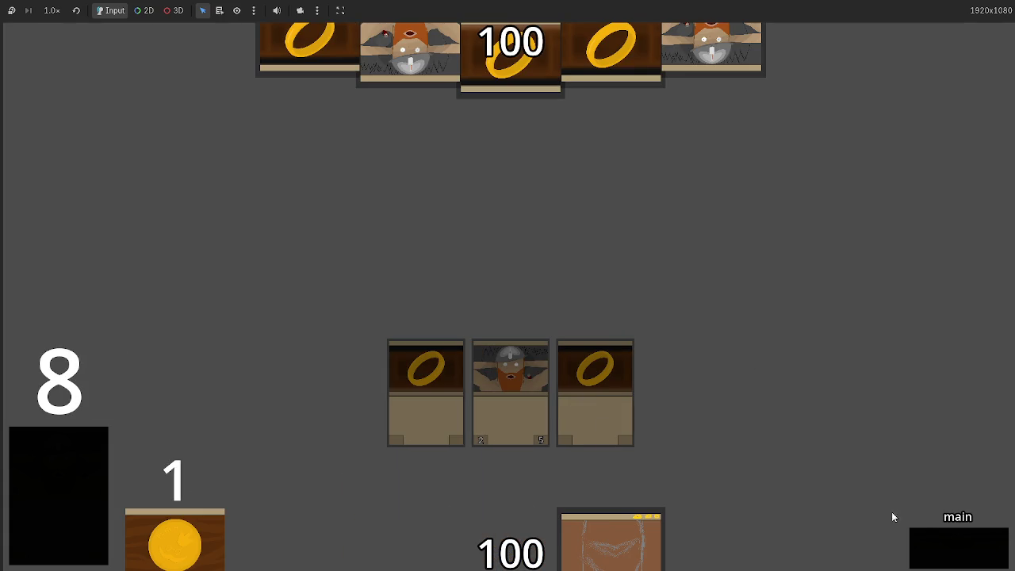
pyautogui.click(941, 557)
pyautogui.click(941, 558)
pyautogui.click(942, 557)
pyautogui.click(942, 557)
pyautogui.click(942, 558)
pyautogui.click(942, 557)
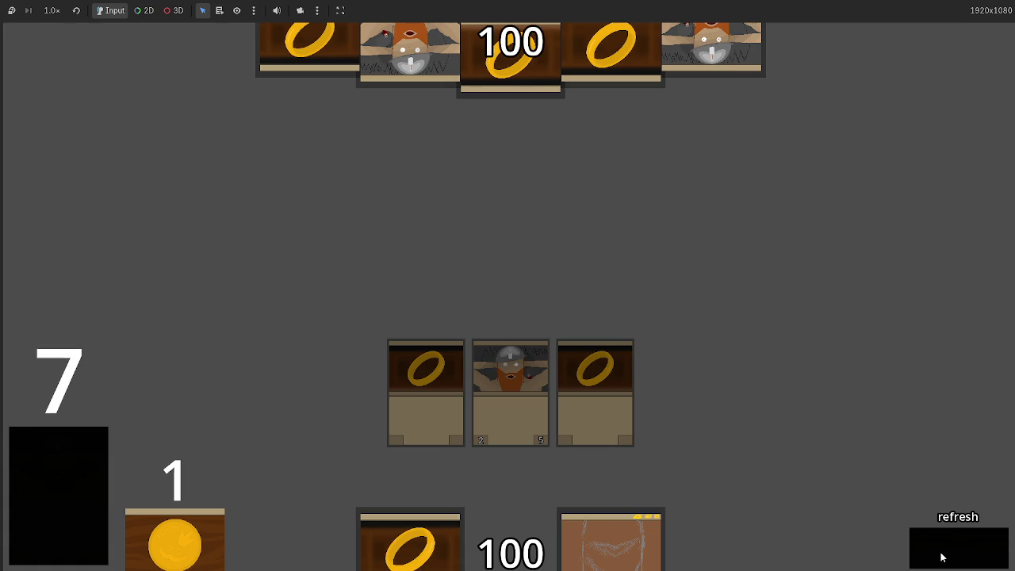
pyautogui.click(942, 557)
pyautogui.click(942, 557)
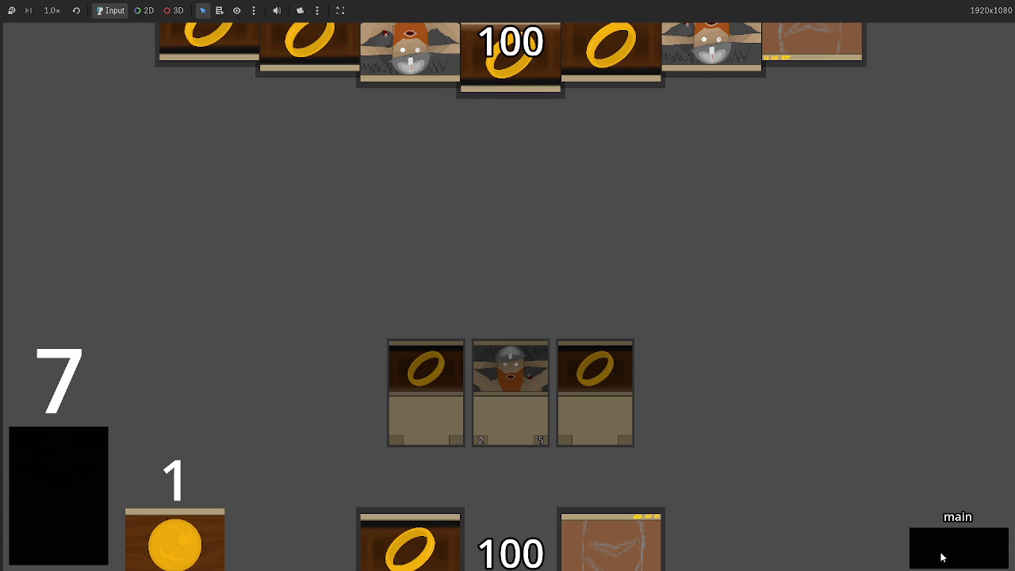
pyautogui.click(942, 558)
pyautogui.click(942, 557)
pyautogui.click(942, 557)
pyautogui.click(942, 557)
pyautogui.click(942, 558)
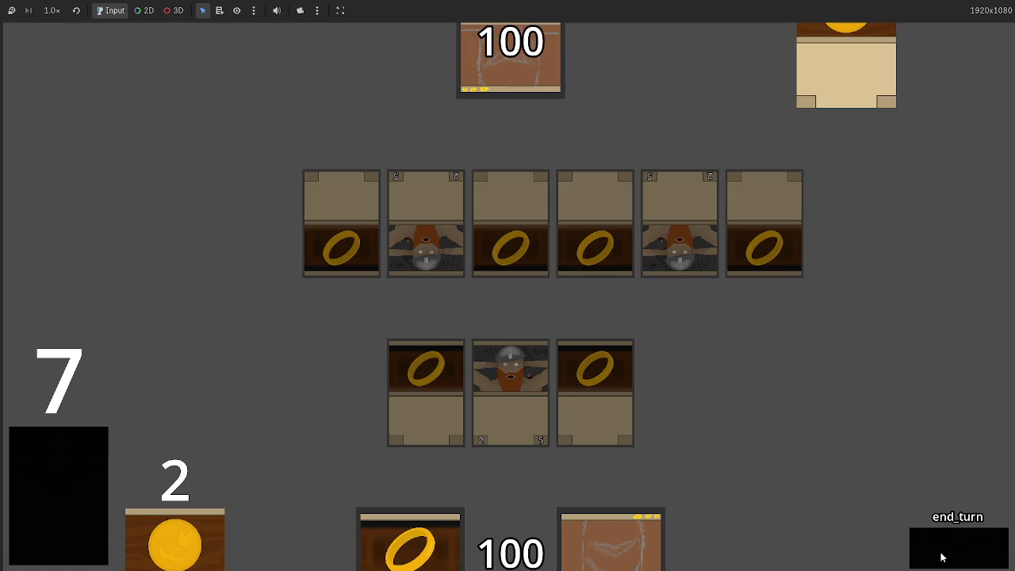
pyautogui.click(942, 557)
pyautogui.click(942, 557)
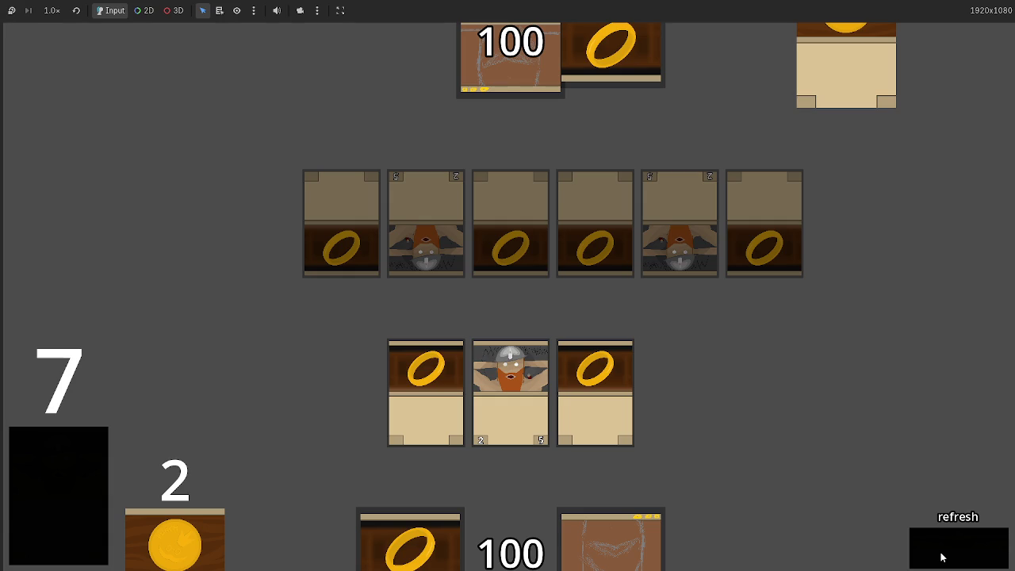
pyautogui.click(942, 558)
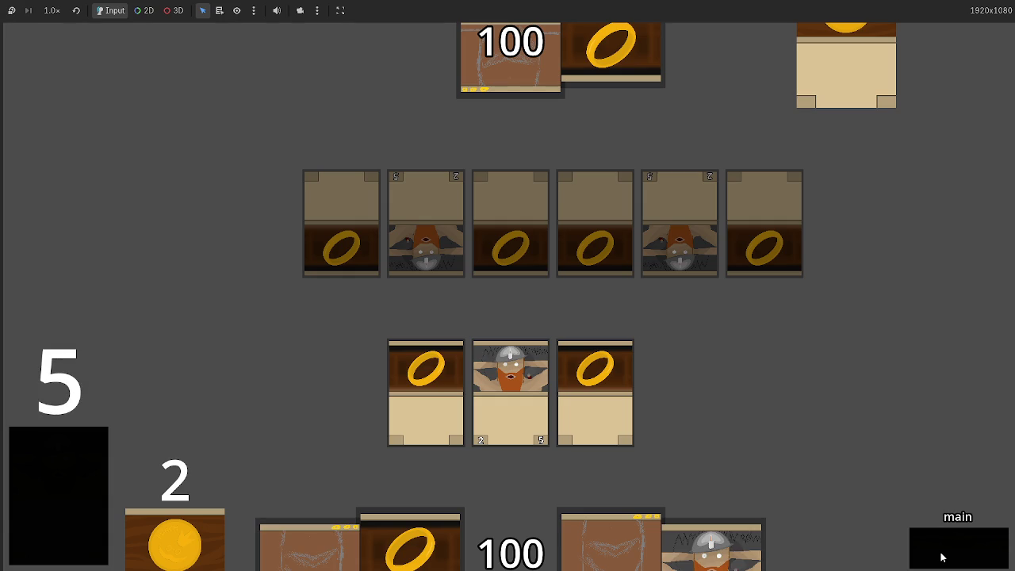
# Step: Equip both rings onto the dwarf, attack to drop the opponent's life to 98, then restart with F5
pyautogui.click(607, 404)
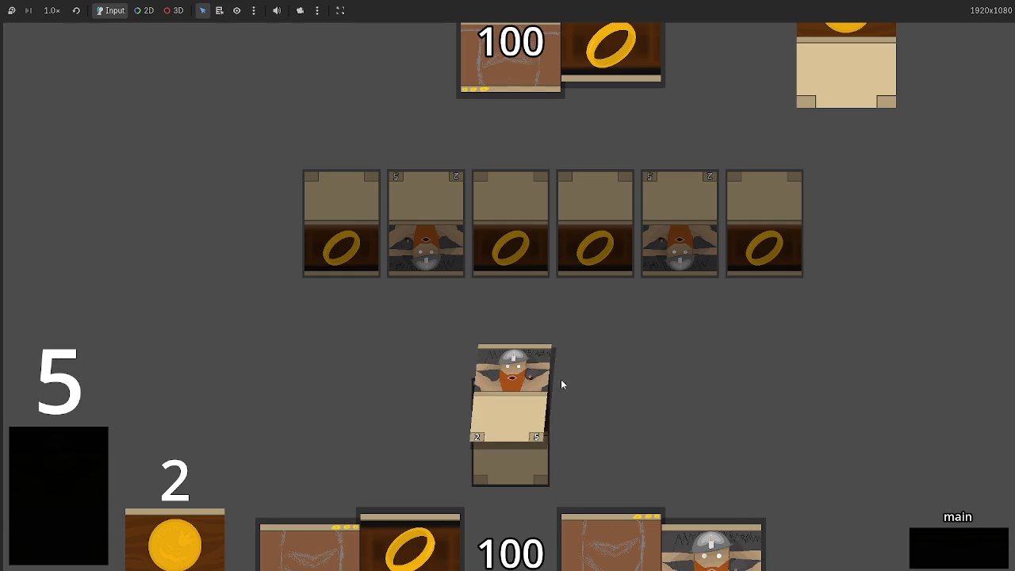
pyautogui.click(948, 553)
pyautogui.click(923, 543)
pyautogui.click(924, 543)
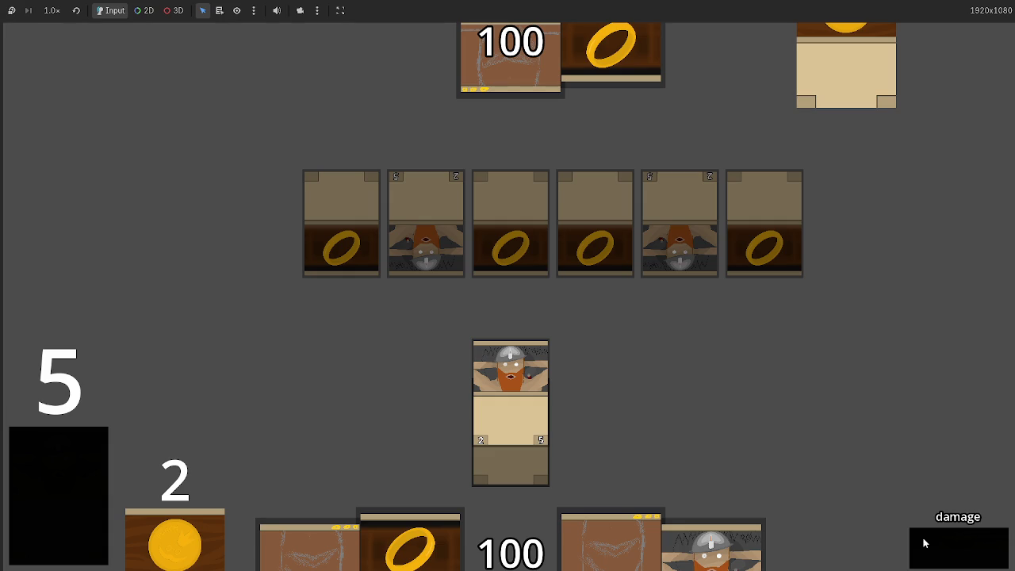
pyautogui.click(923, 543)
pyautogui.click(923, 543)
pyautogui.click(924, 543)
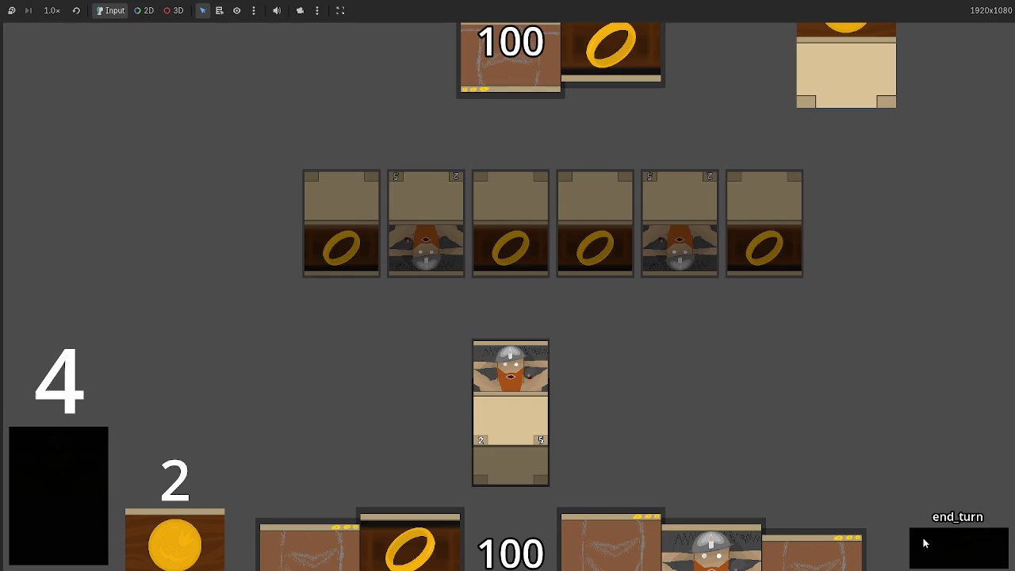
pyautogui.click(924, 543)
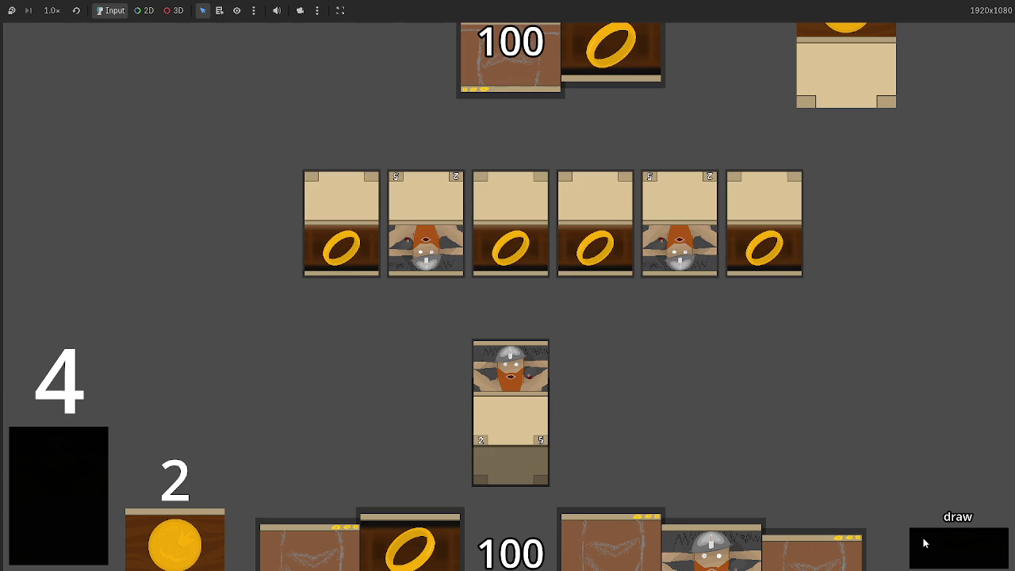
pyautogui.click(923, 543)
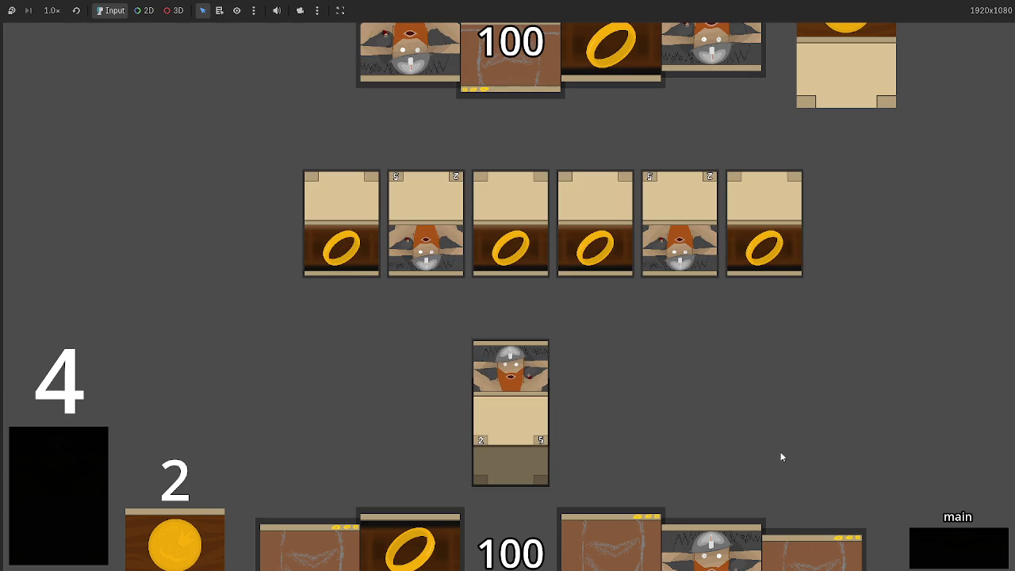
pyautogui.click(970, 542)
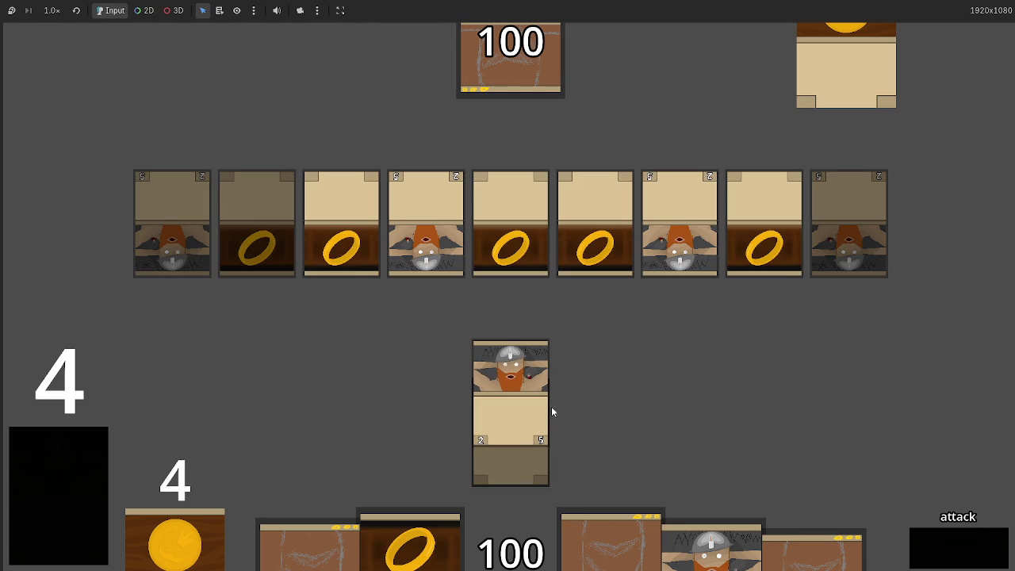
pyautogui.click(948, 546)
pyautogui.click(974, 546)
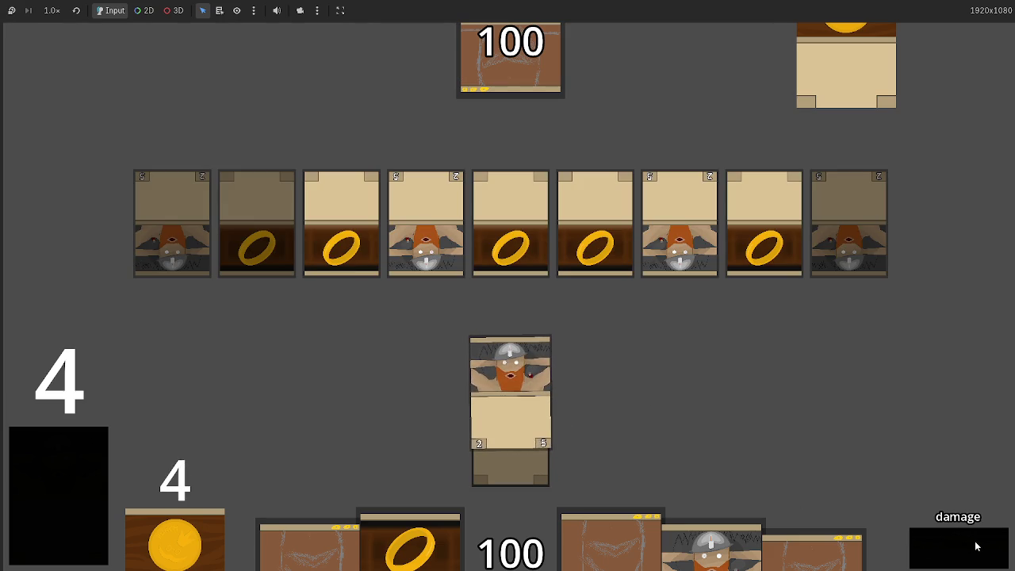
pyautogui.click(976, 546)
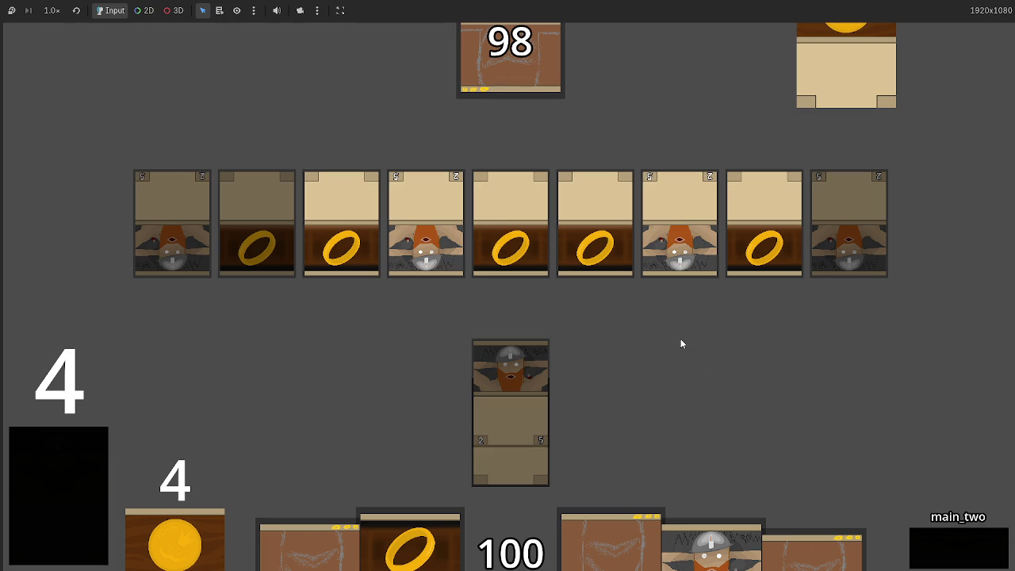
pyautogui.press('F5')
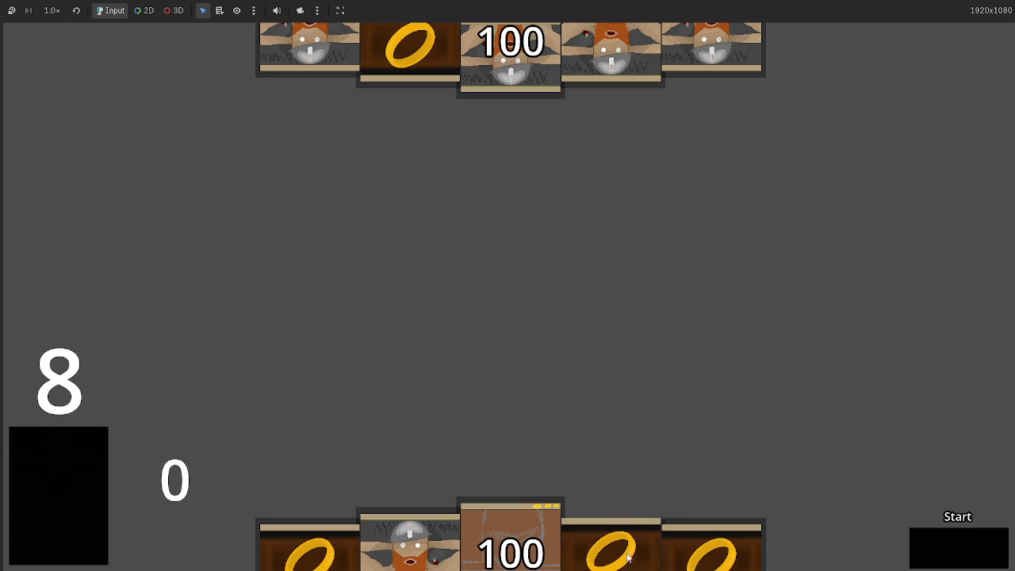
# Step: Play the dwarf and three ring cards, then advance through the turn to the draw phase
pyautogui.moveTo(622, 570); pyautogui.dragTo(594, 291)
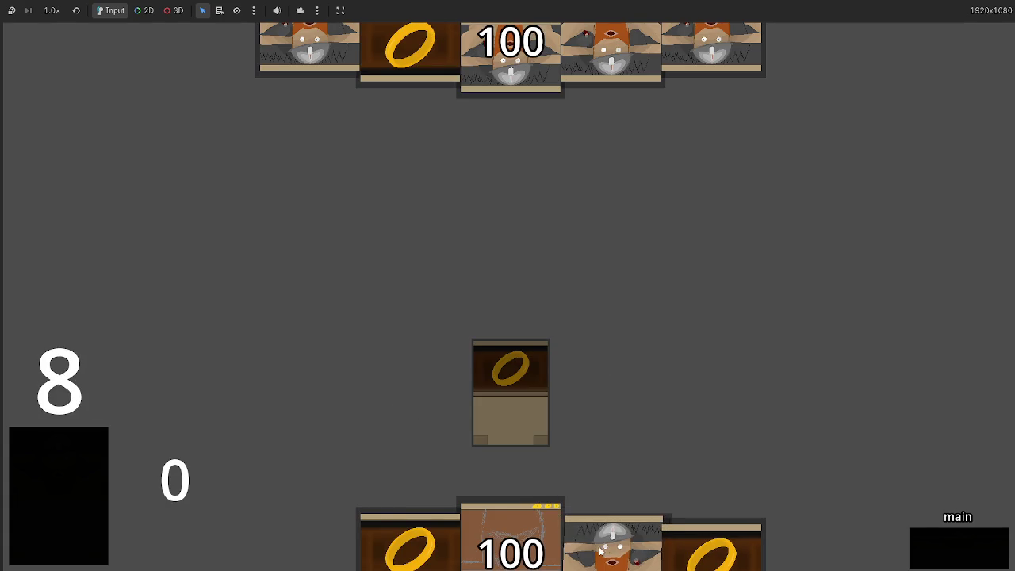
pyautogui.moveTo(615, 547); pyautogui.dragTo(621, 375)
pyautogui.moveTo(610, 543)
pyautogui.mouseDown()
pyautogui.moveTo(690, 273)
pyautogui.moveTo(690, 294)
pyautogui.mouseUp()
pyautogui.moveTo(593, 528); pyautogui.dragTo(656, 296)
pyautogui.click(947, 551)
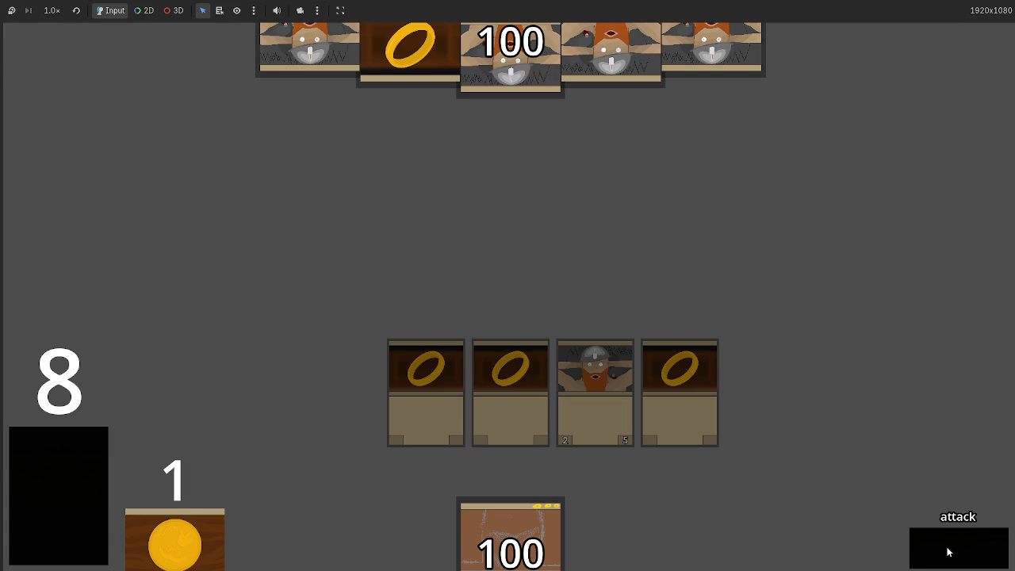
pyautogui.click(948, 551)
pyautogui.click(947, 551)
pyautogui.click(947, 551)
pyautogui.click(947, 551)
pyautogui.click(947, 551)
pyautogui.click(947, 551)
# Step: Advance through the opponent's turn back to the main phase with two cards drawn
pyautogui.click(948, 551)
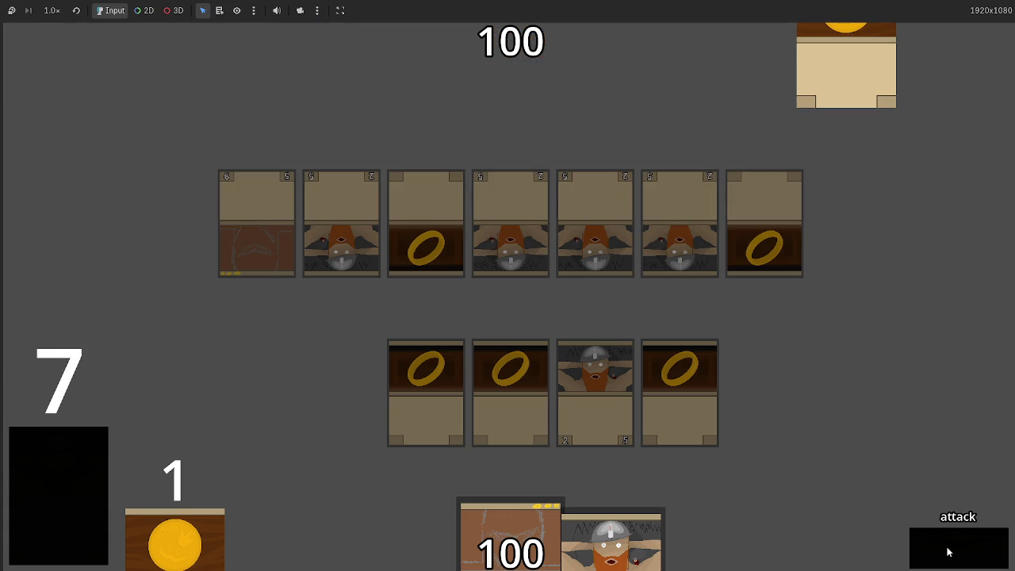
pyautogui.click(947, 551)
pyautogui.click(947, 551)
pyautogui.click(947, 551)
pyautogui.click(947, 551)
pyautogui.click(948, 551)
pyautogui.click(948, 551)
pyautogui.click(947, 551)
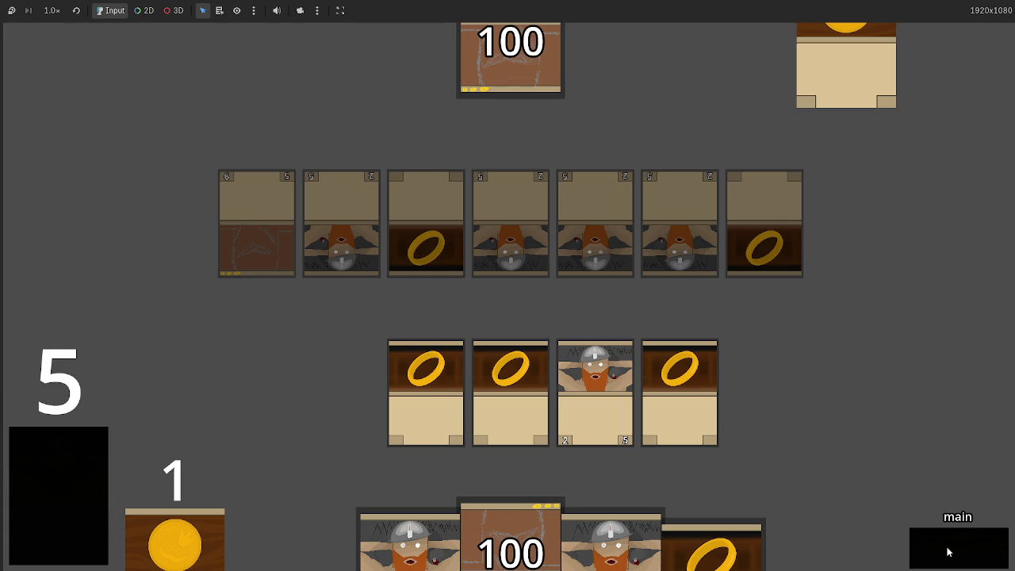
# Step: Drag both rings onto the dwarf, attack to cut the opponent's life to 98, and stop the game
pyautogui.moveTo(680, 372)
pyautogui.mouseDown()
pyautogui.moveTo(658, 357)
pyautogui.moveTo(587, 349)
pyautogui.mouseUp()
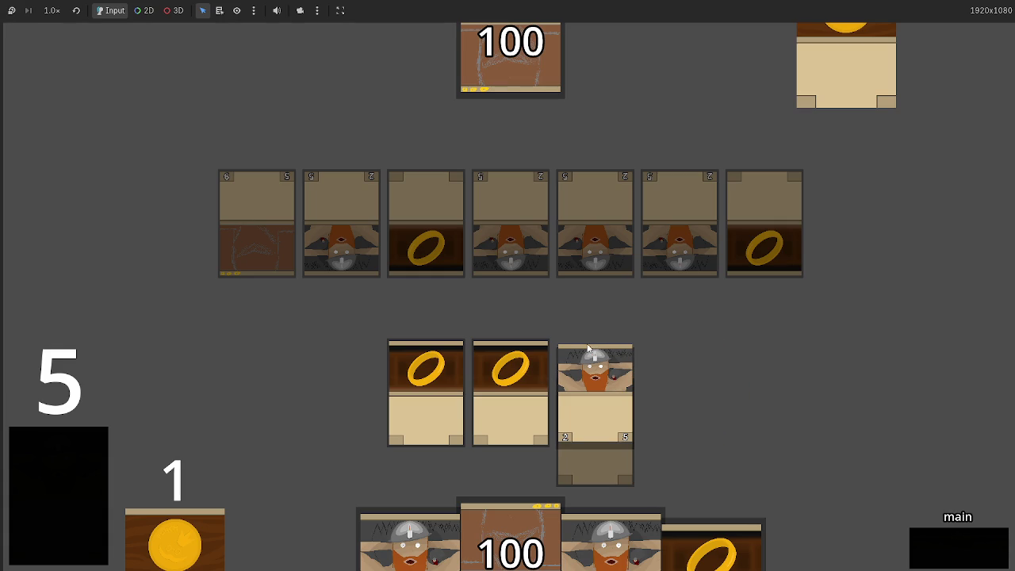
pyautogui.moveTo(515, 348); pyautogui.dragTo(595, 356)
pyautogui.moveTo(426, 349); pyautogui.dragTo(595, 357)
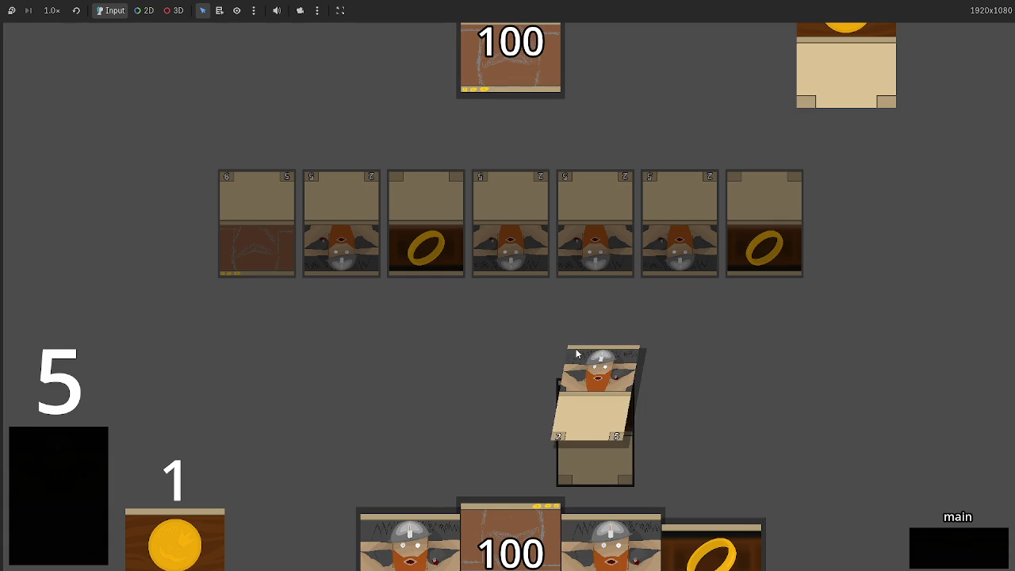
pyautogui.click(972, 554)
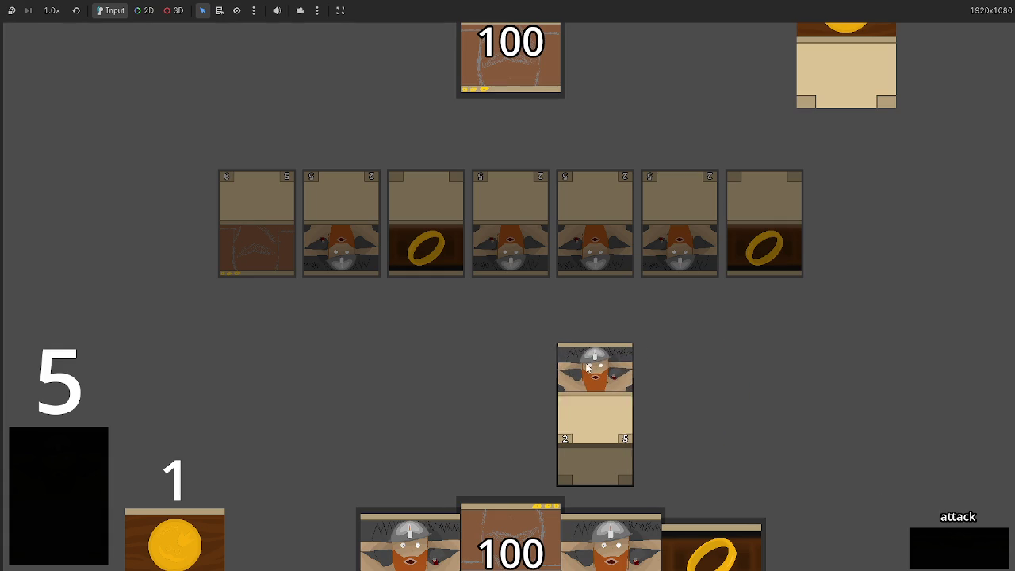
pyautogui.click(956, 551)
pyautogui.click(957, 551)
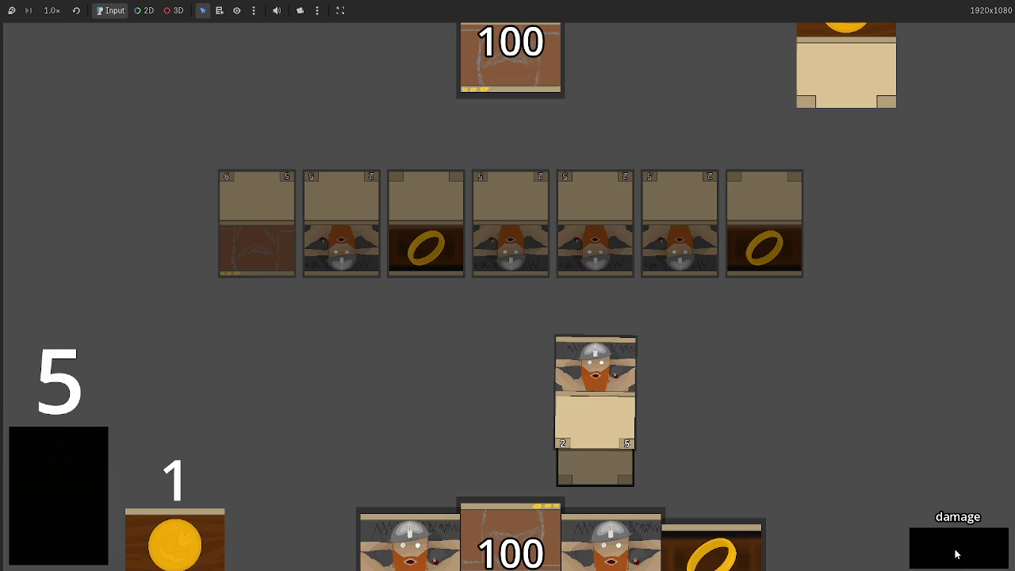
pyautogui.click(956, 554)
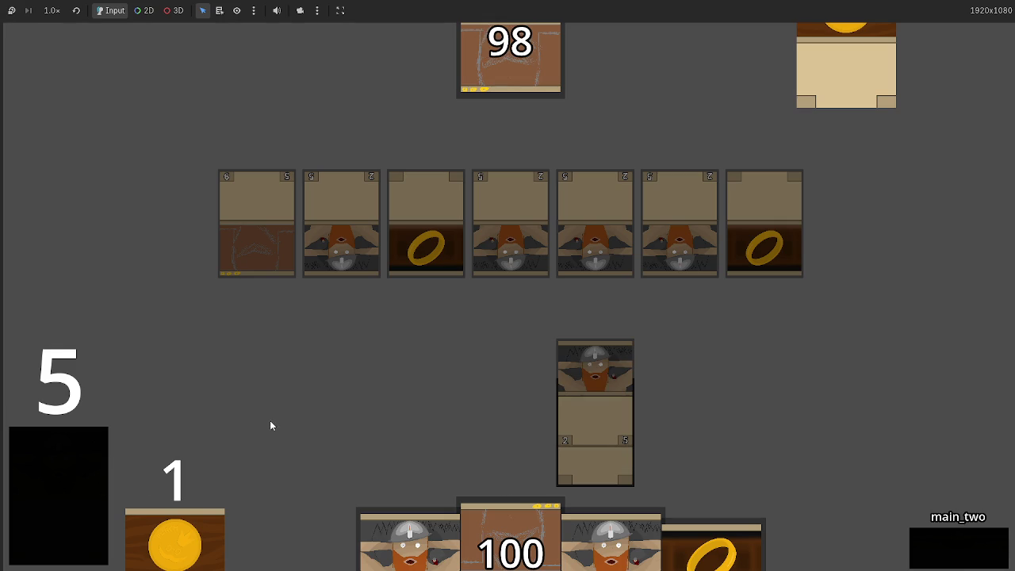
pyautogui.hotkey('ctrl', 'F3')
# Step: Find the check_for_equipment calls and unfold the check_for_equipment function body
pyautogui.scroll(3, 511, 291)
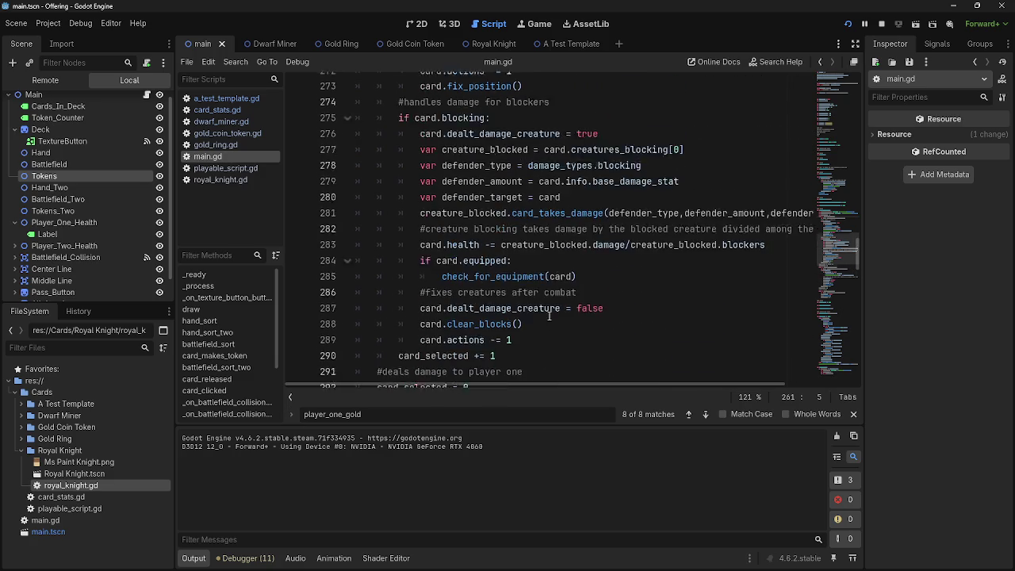
pyautogui.tripleClick(510, 290)
pyautogui.scroll(4, 539, 301)
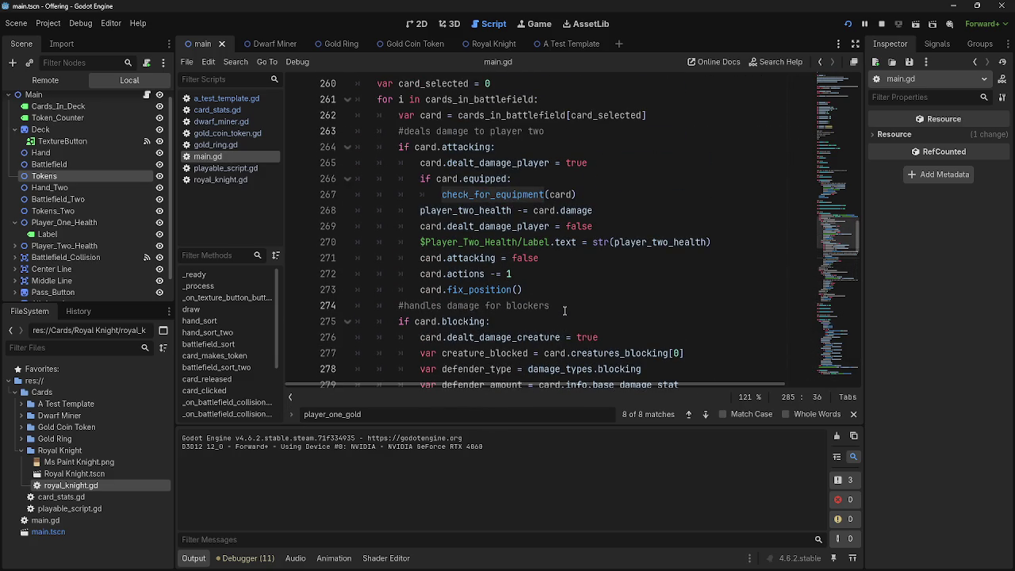
pyautogui.tripleClick(507, 196)
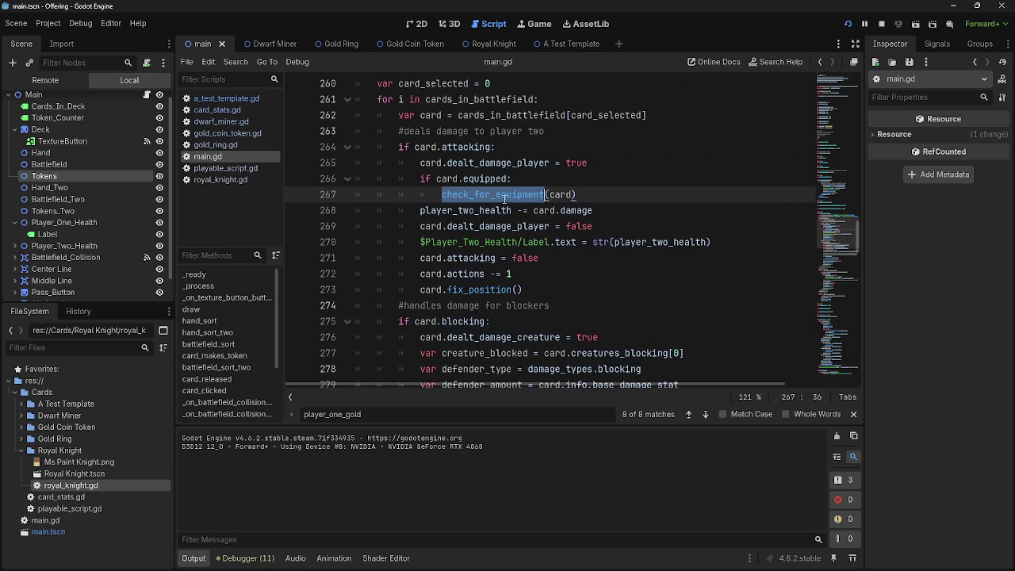
pyautogui.scroll(2, 508, 198)
pyautogui.scroll(-7, 494, 269)
pyautogui.scroll(-12, 493, 271)
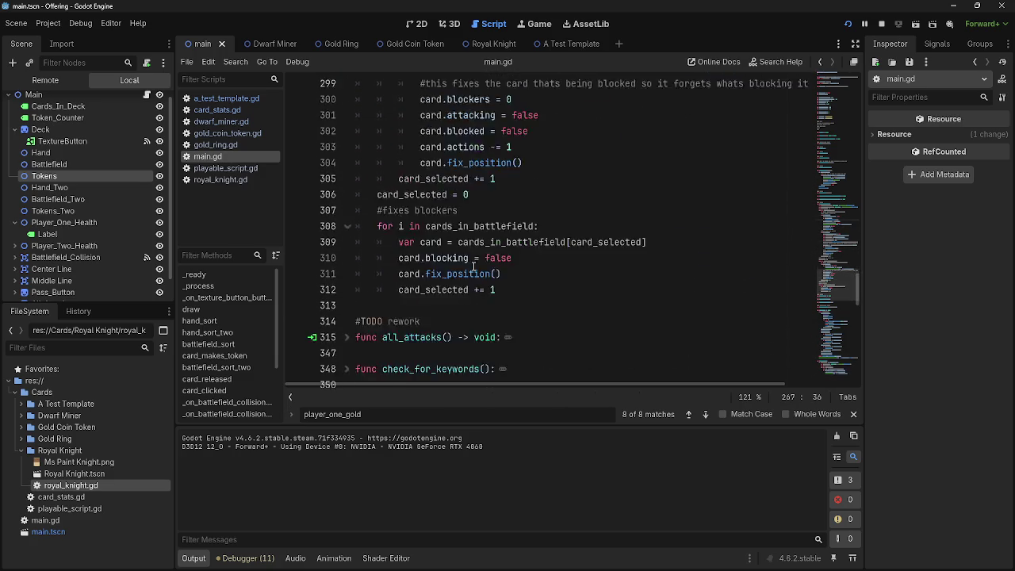
pyautogui.click(346, 210)
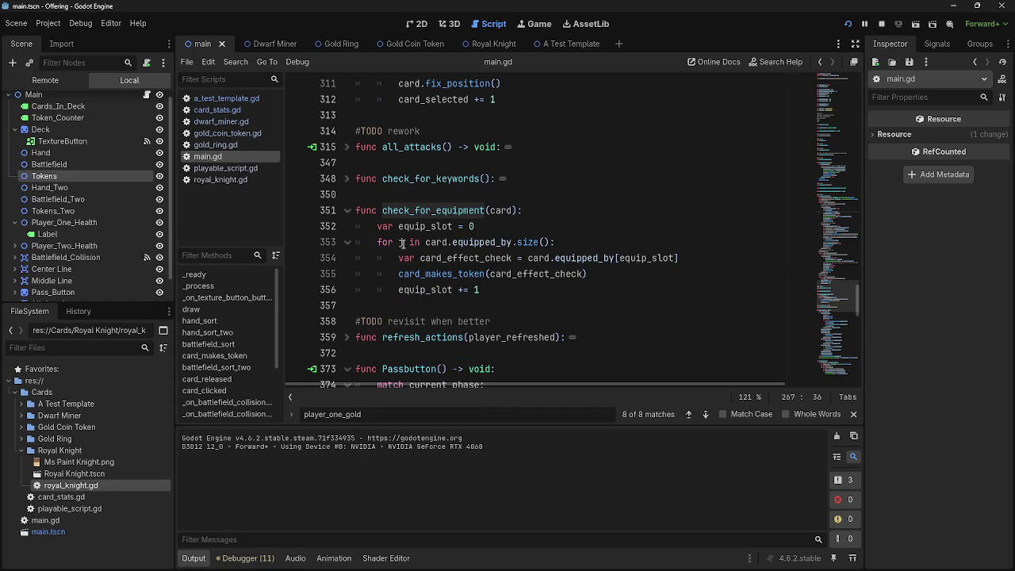
pyautogui.tripleClick(372, 228)
pyautogui.click(500, 225)
# Step: Retype the card_makes_token argument on line 355 as card
pyautogui.moveTo(367, 242); pyautogui.dragTo(578, 242)
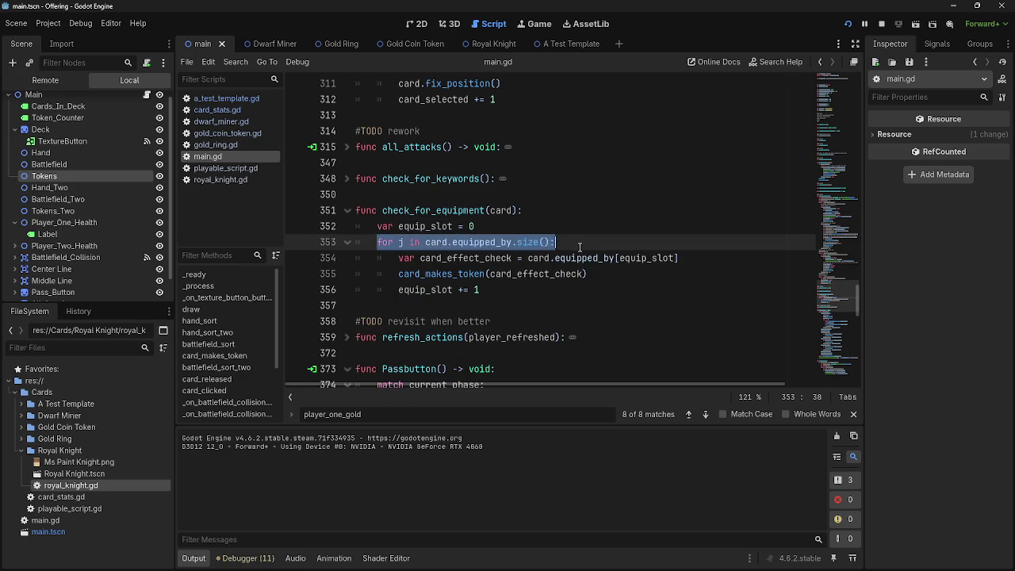
pyautogui.doubleClick(578, 274)
pyautogui.press('BackSpace')
pyautogui.write('cac')
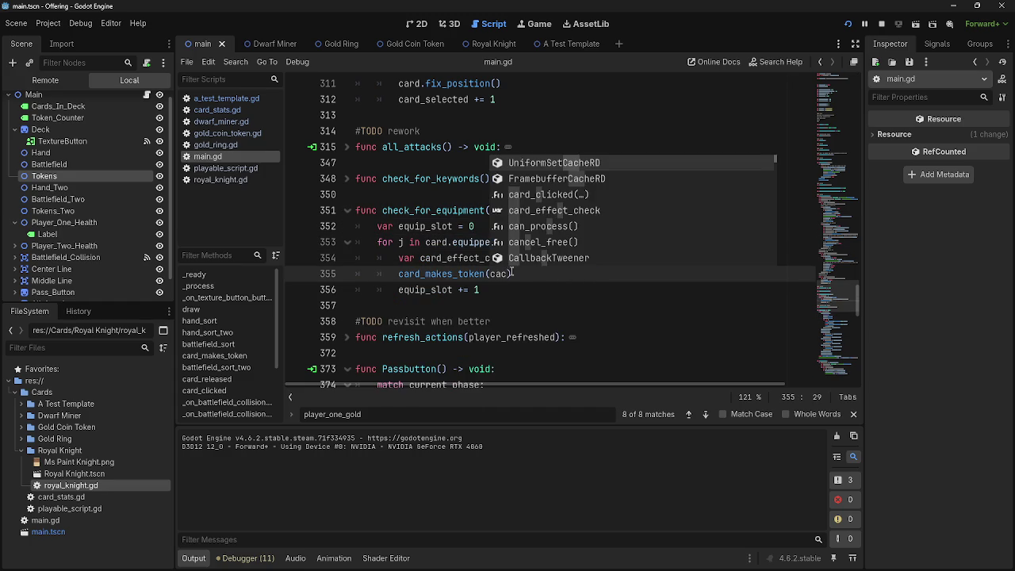
pyautogui.press('BackSpace')
pyautogui.write('d')
pyautogui.press('Left')
pyautogui.write('r')
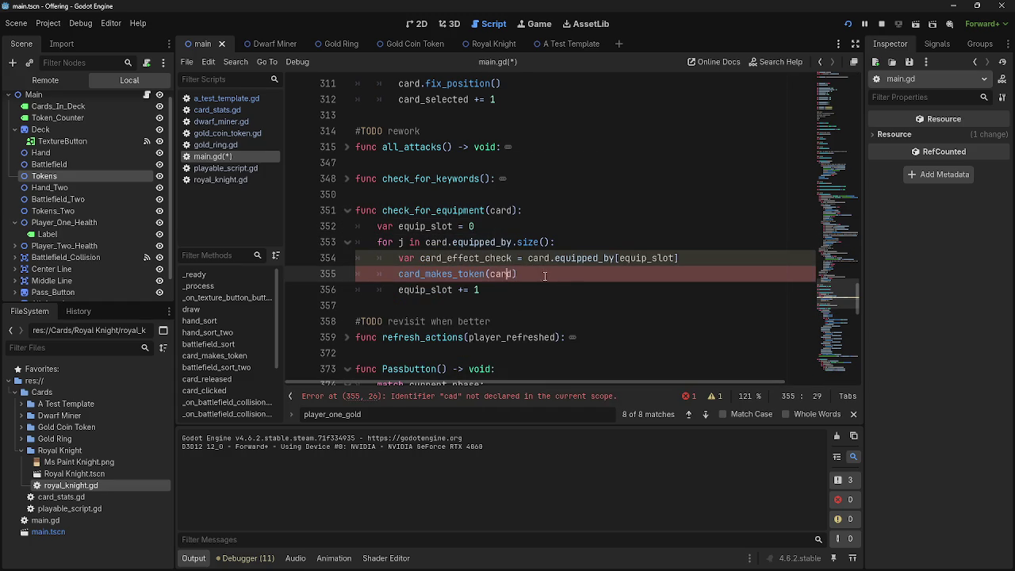
# Step: Review the equipped_by loop header on line 353 and the card_effect_check line 354
pyautogui.moveTo(376, 242); pyautogui.dragTo(591, 238)
pyautogui.click(592, 237)
pyautogui.moveTo(374, 242); pyautogui.dragTo(595, 237)
pyautogui.click(595, 237)
pyautogui.moveTo(432, 240); pyautogui.dragTo(627, 241)
pyautogui.click(626, 241)
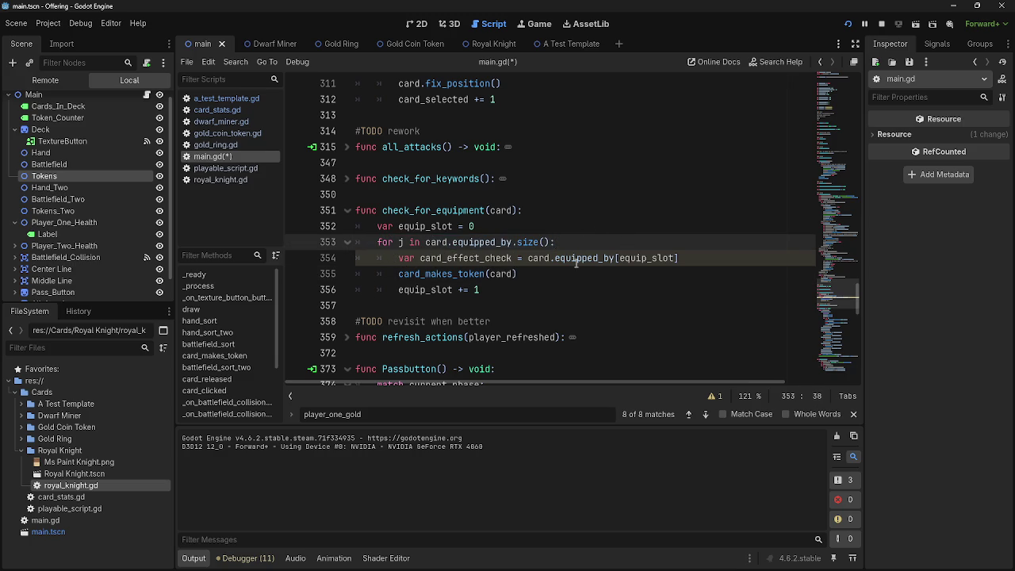
pyautogui.moveTo(394, 257); pyautogui.dragTo(723, 256)
pyautogui.click(723, 256)
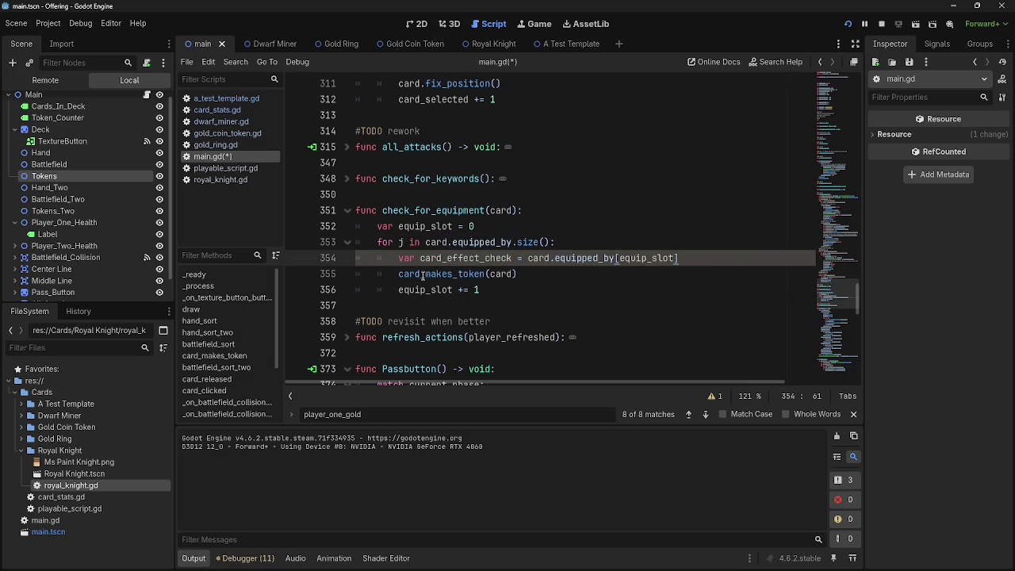
# Step: Inspect card_makes_token, its card argument, equip_slot and equipped_by in the loop
pyautogui.doubleClick(457, 274)
pyautogui.doubleClick(512, 273)
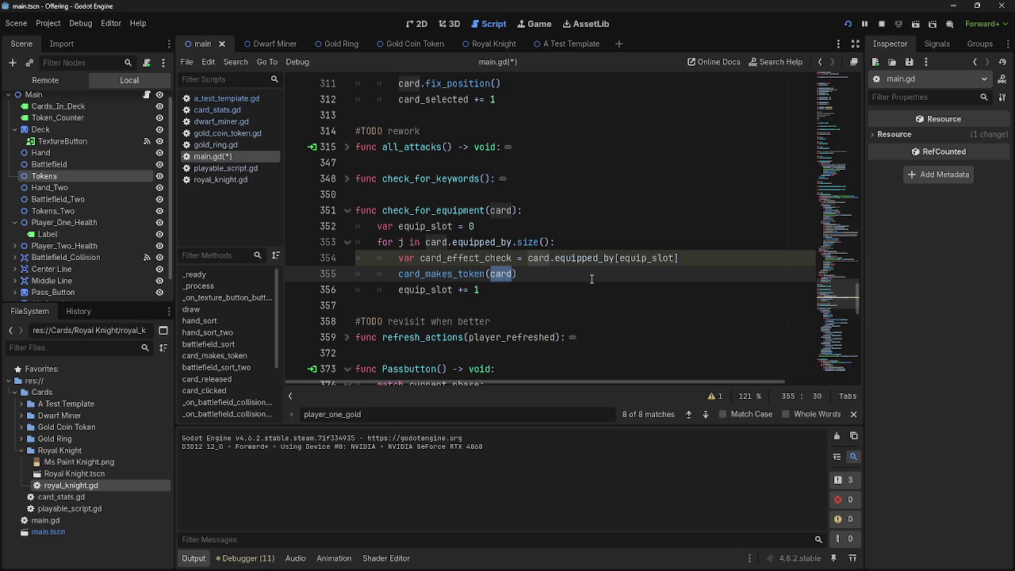
pyautogui.doubleClick(648, 258)
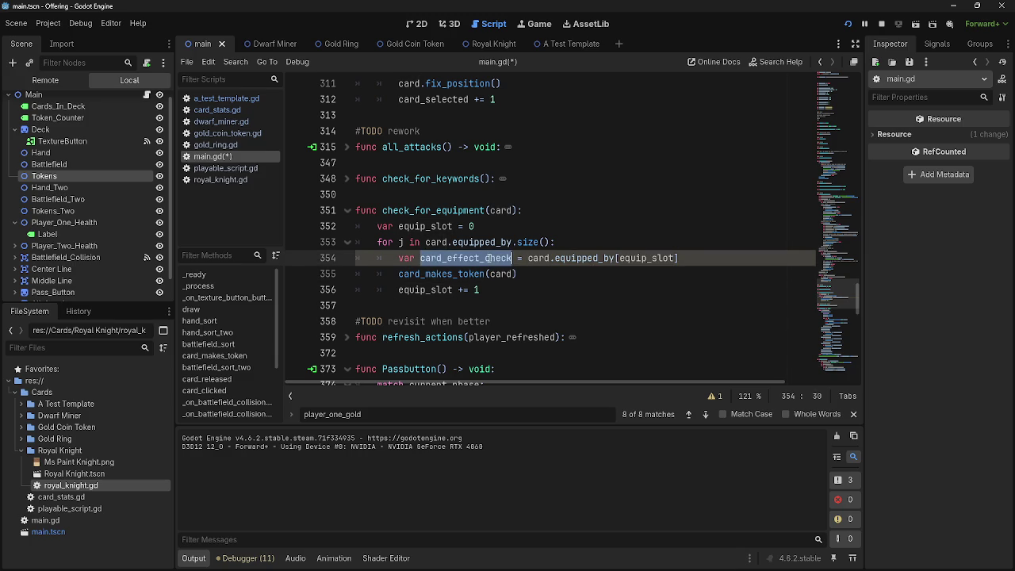
pyautogui.click(560, 272)
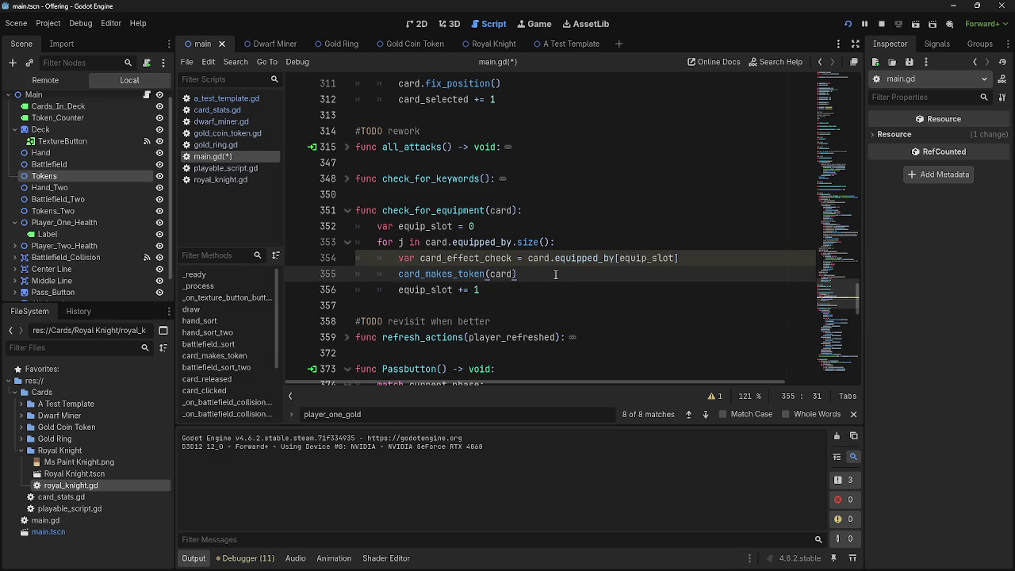
pyautogui.doubleClick(420, 226)
pyautogui.click(441, 289)
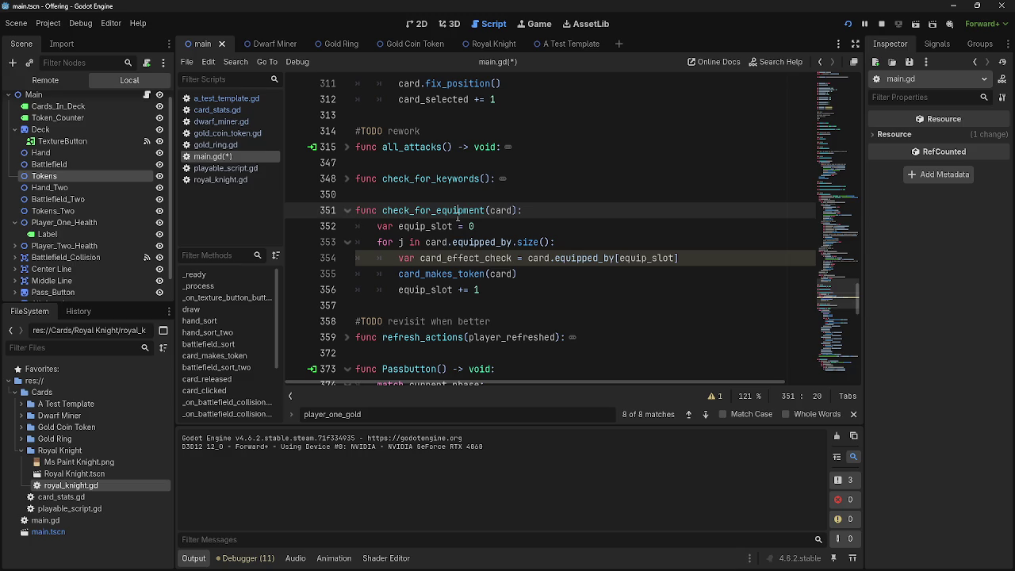
pyautogui.doubleClick(441, 289)
pyautogui.click(653, 258)
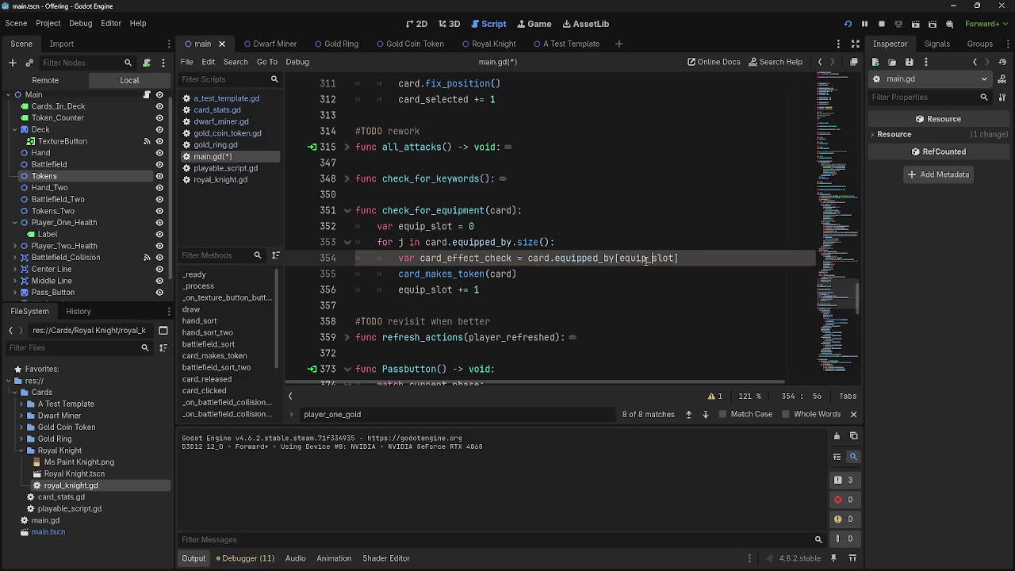
pyautogui.doubleClick(481, 242)
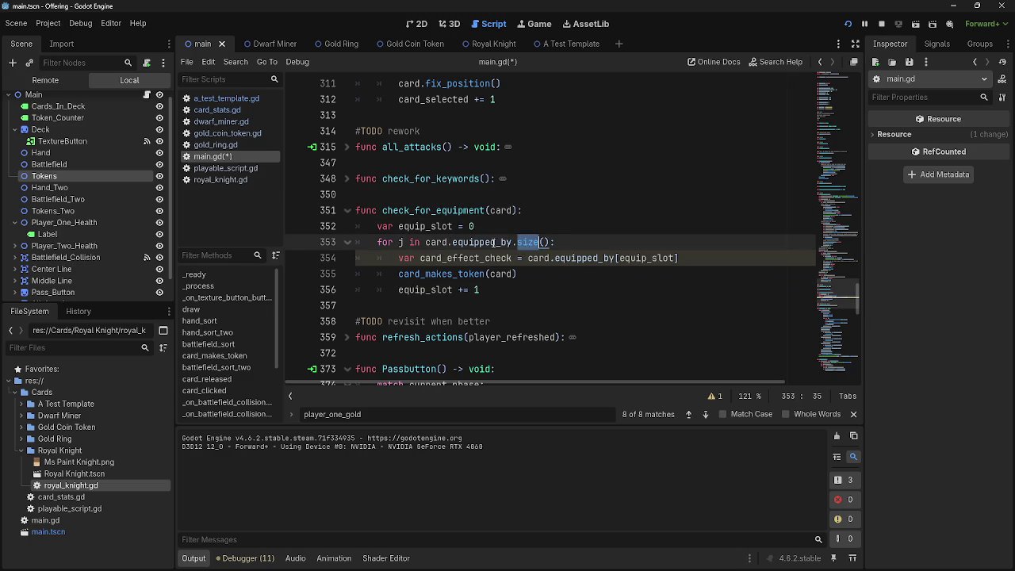
pyautogui.press('Up')
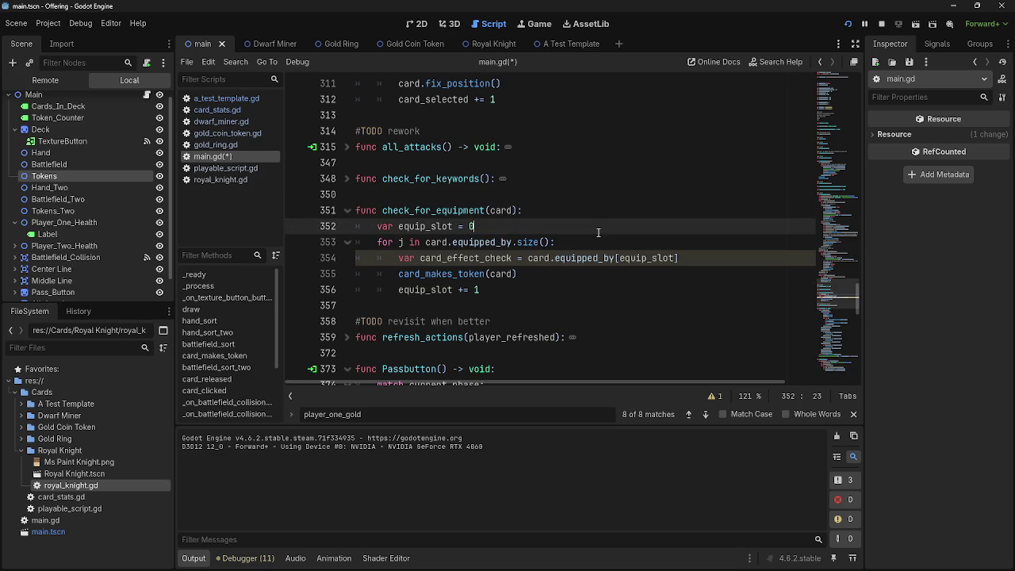
# Step: Copy card_effect_check and paste it over the card argument on line 355
pyautogui.doubleClick(477, 256)
pyautogui.hotkey('ctrl', 'c')
pyautogui.doubleClick(503, 274)
pyautogui.hotkey('ctrl', 'v')
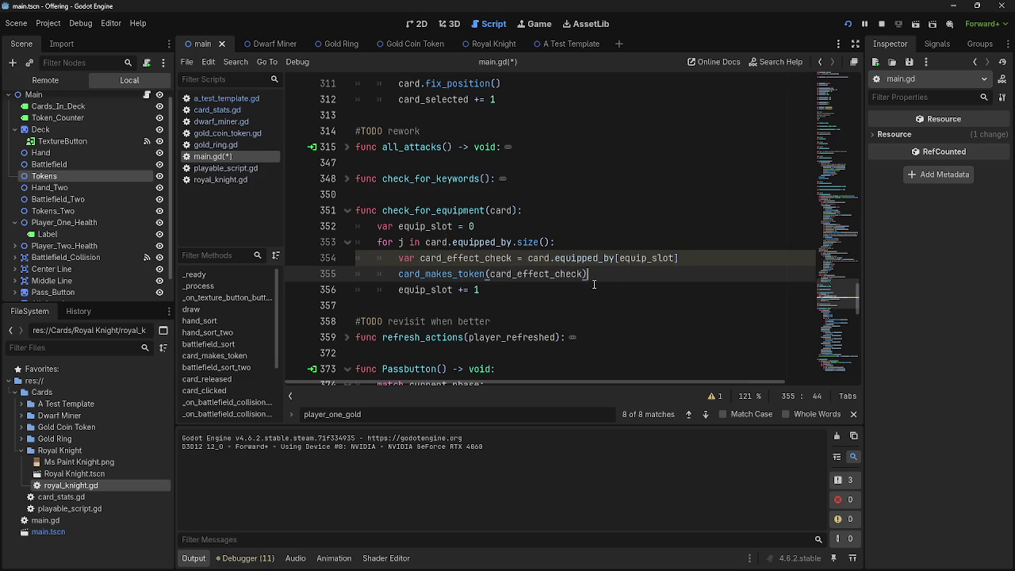
# Step: Undo an extra blank line after line 354 and recheck the card_effect_check argument
pyautogui.click(747, 256)
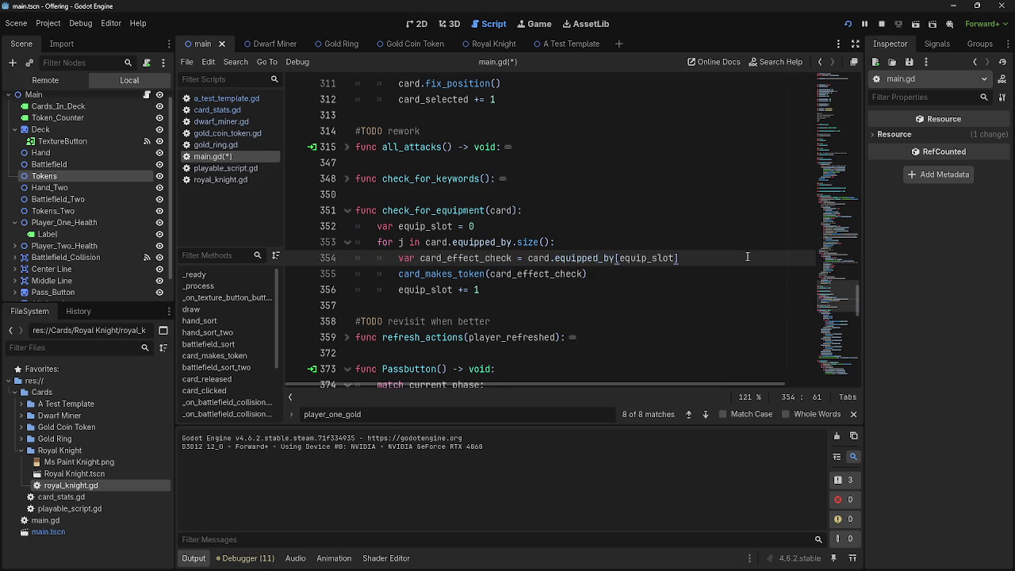
pyautogui.press('Return')
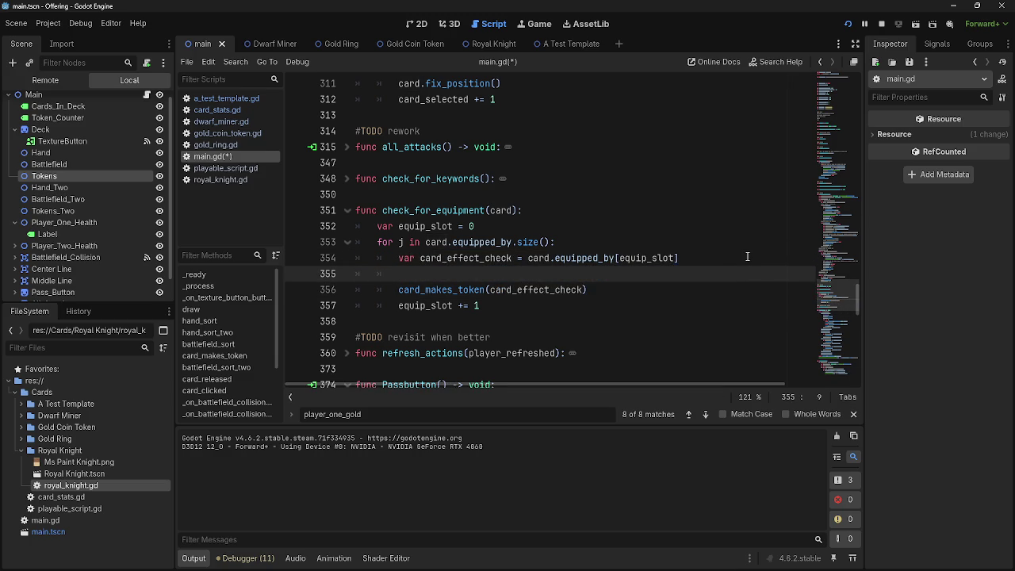
pyautogui.hotkey('ctrl', 'z')
pyautogui.doubleClick(533, 274)
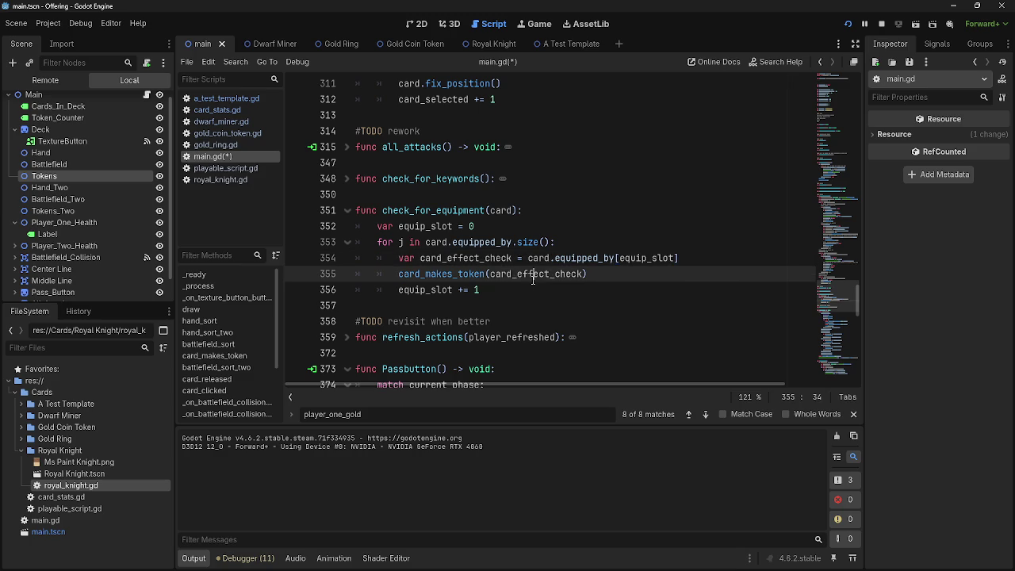
pyautogui.click(720, 259)
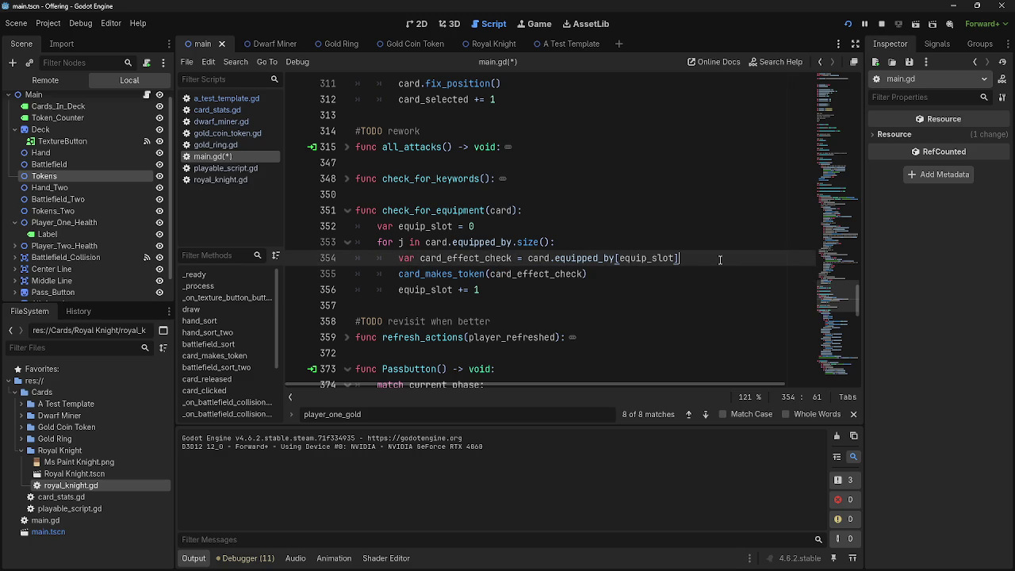
pyautogui.doubleClick(525, 273)
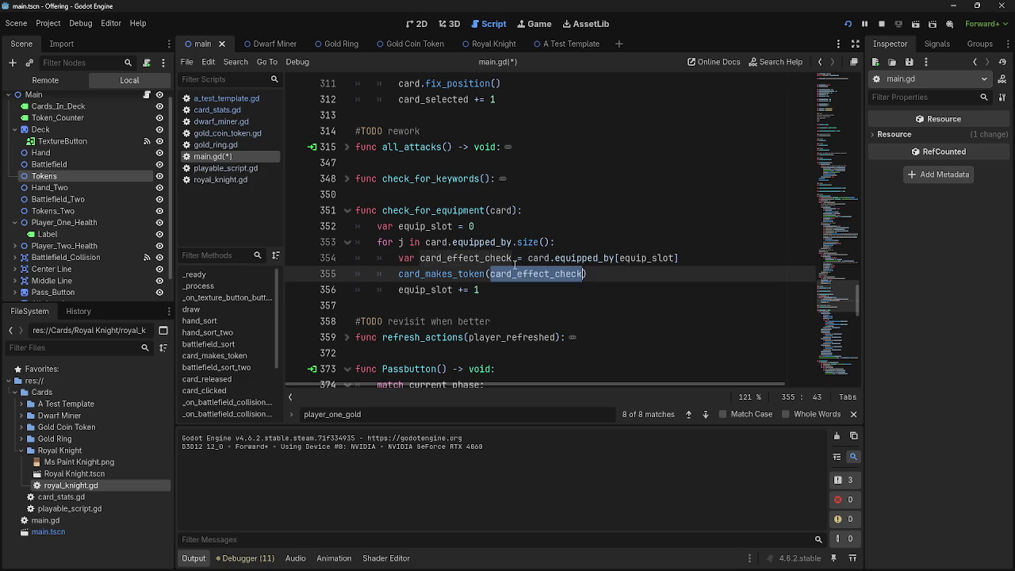
pyautogui.click(507, 259)
pyautogui.doubleClick(646, 258)
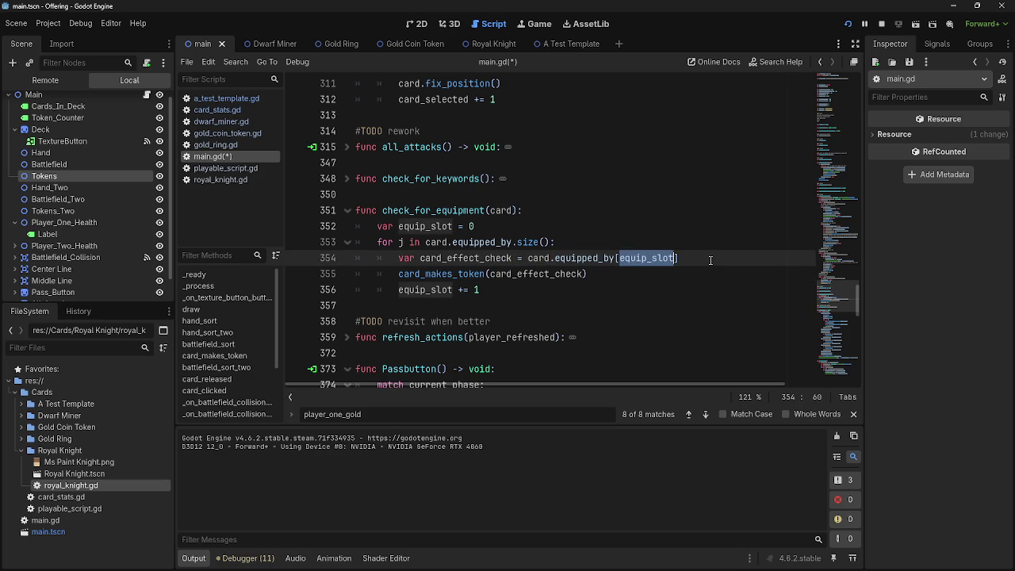
pyautogui.click(706, 259)
pyautogui.click(585, 274)
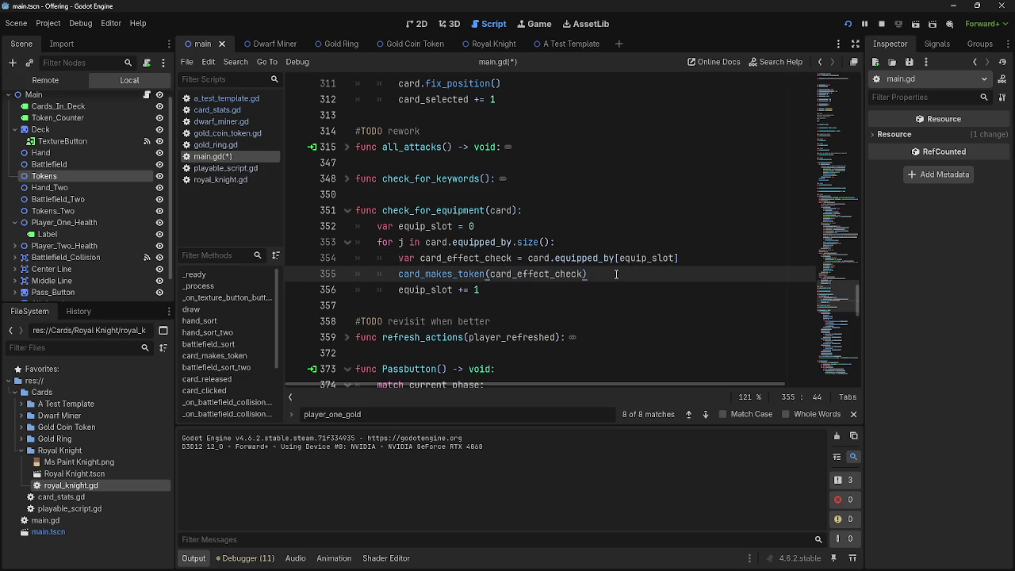
pyautogui.doubleClick(547, 273)
# Step: Fold the card_released function and unfold card_makes_token
pyautogui.scroll(15, 505, 275)
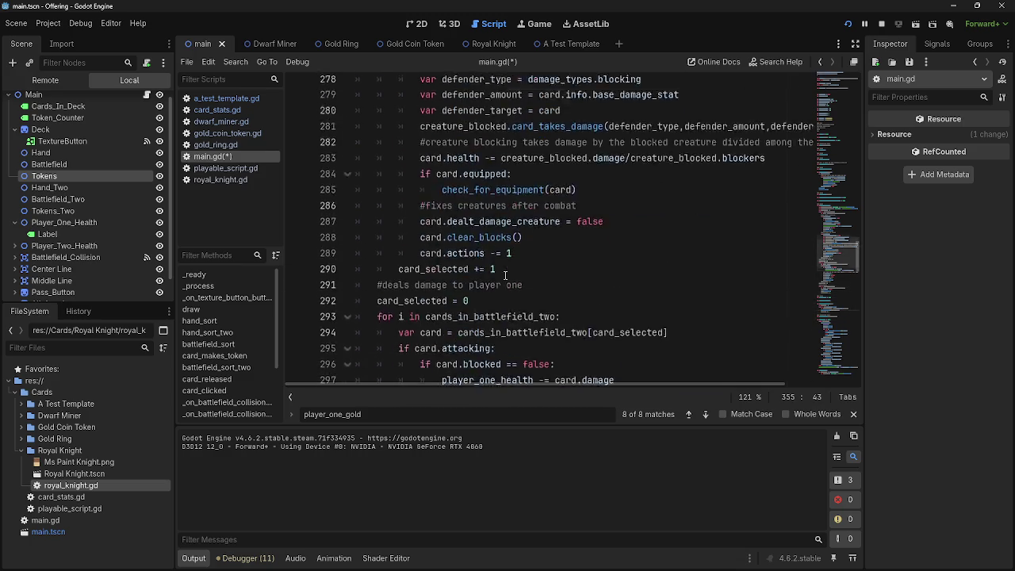
pyautogui.scroll(9, 505, 275)
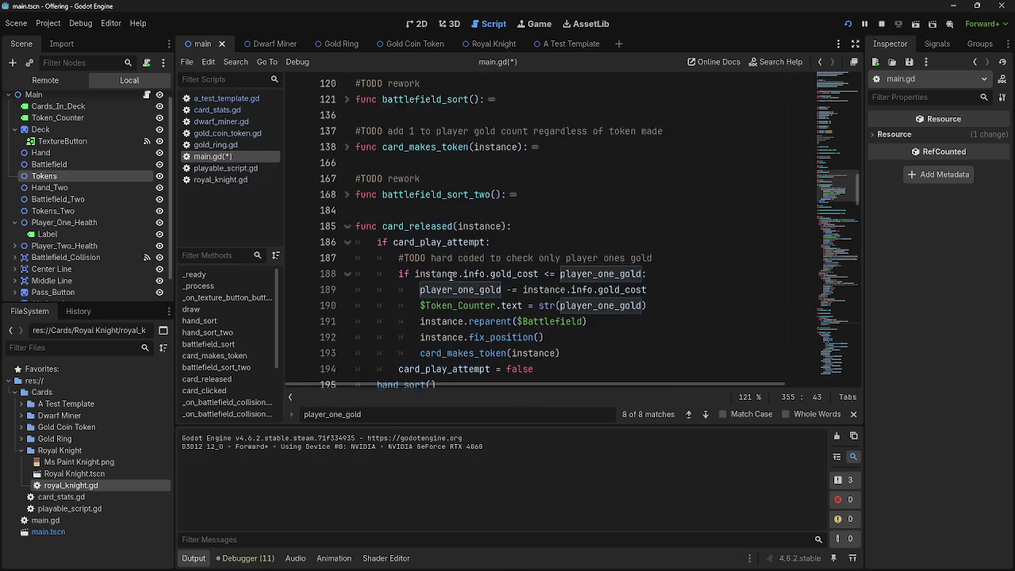
pyautogui.scroll(-2, 400, 276)
pyautogui.click(346, 181)
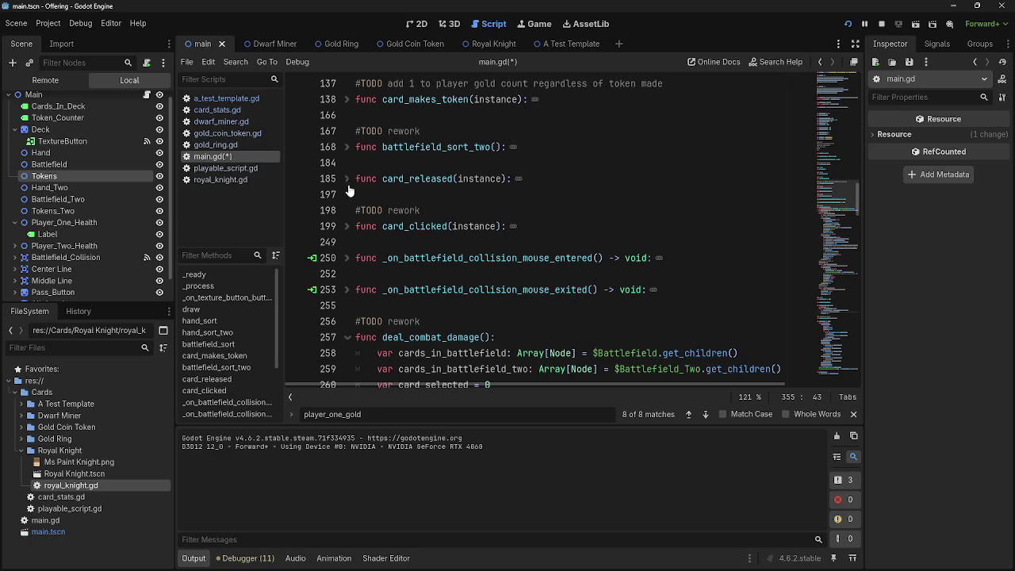
pyautogui.scroll(2, 353, 235)
pyautogui.scroll(1, 345, 237)
pyautogui.click(347, 242)
pyautogui.scroll(-6, 348, 242)
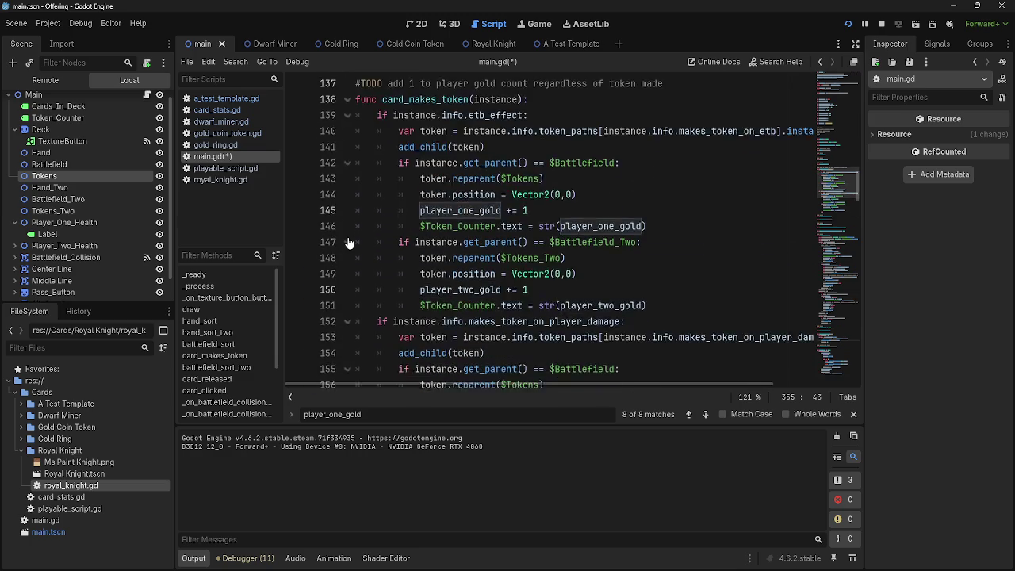
pyautogui.scroll(-1, 349, 241)
pyautogui.scroll(1, 349, 242)
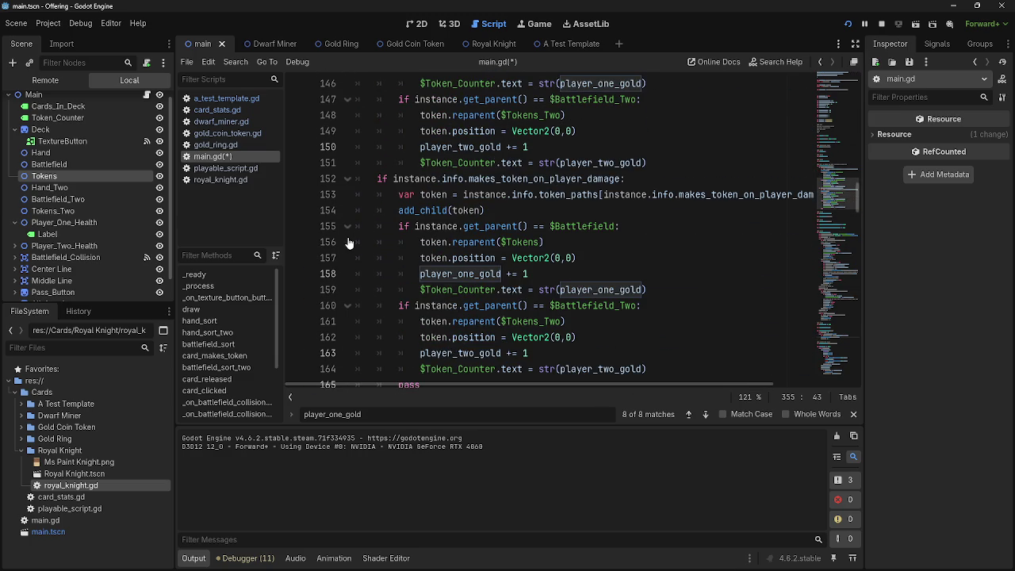
# Step: Review the player-damage gold token code, then fold that if-block and card_makes_token
pyautogui.moveTo(395, 227)
pyautogui.mouseDown()
pyautogui.moveTo(523, 274)
pyautogui.moveTo(438, 247)
pyautogui.moveTo(504, 274)
pyautogui.mouseUp()
pyautogui.click(572, 273)
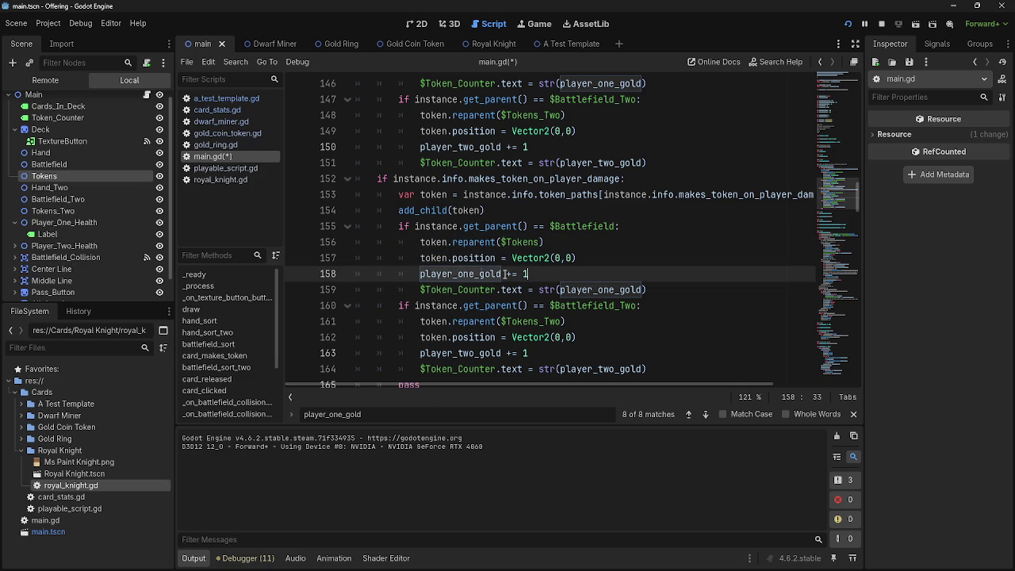
pyautogui.click(415, 242)
pyautogui.click(546, 275)
pyautogui.doubleClick(713, 194)
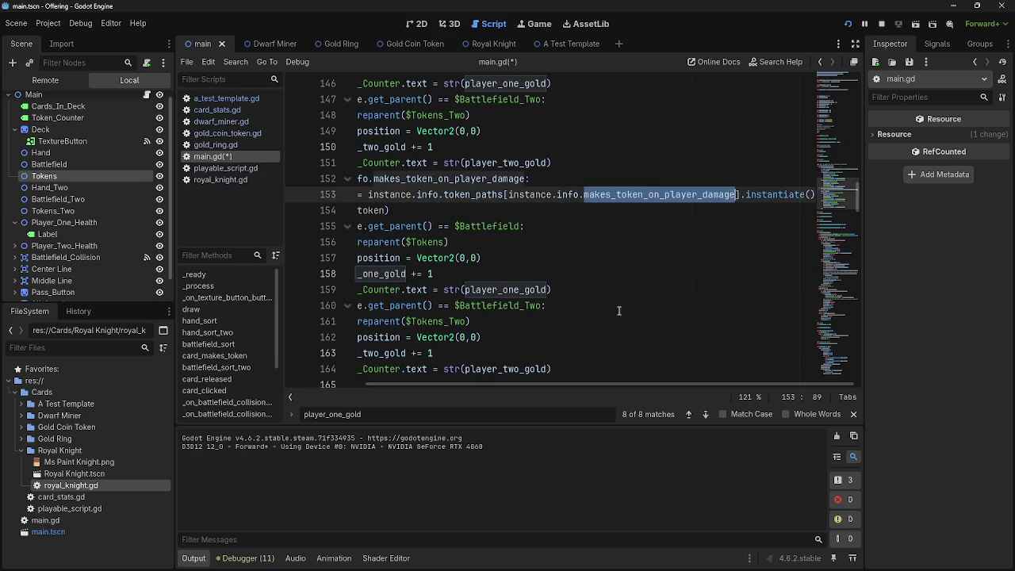
pyautogui.moveTo(524, 383); pyautogui.dragTo(440, 380)
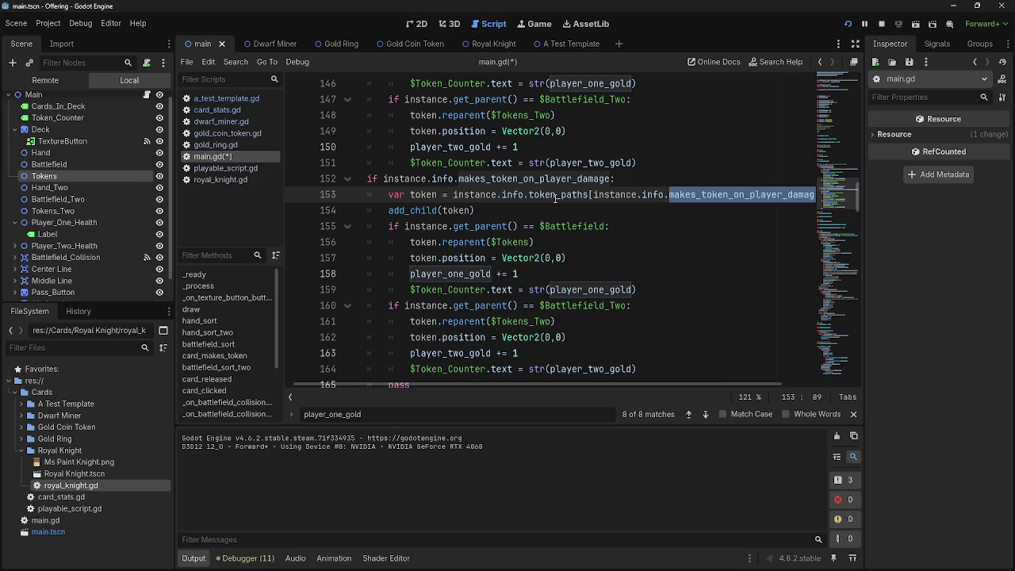
pyautogui.click(577, 232)
pyautogui.click(572, 244)
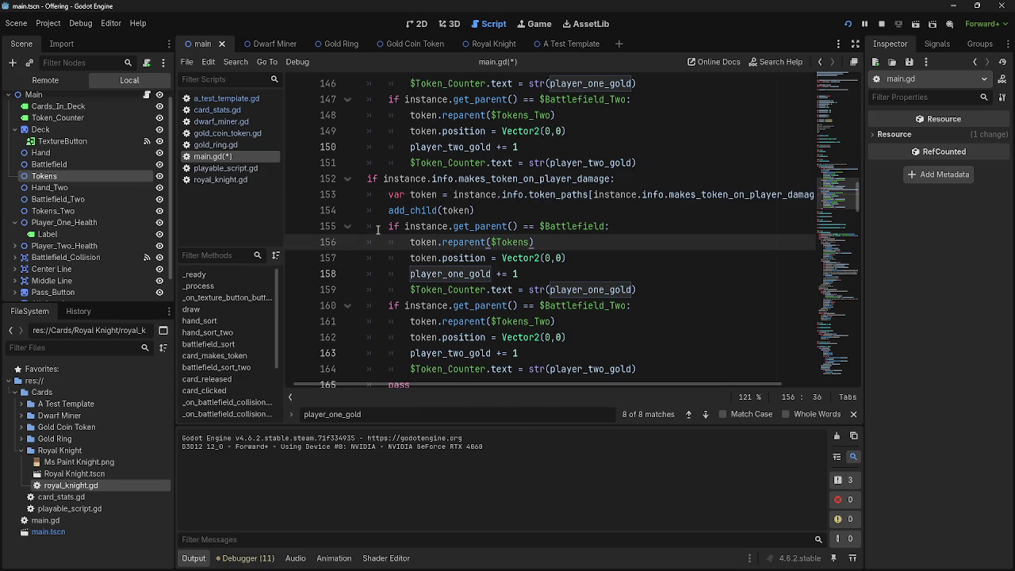
pyautogui.click(347, 178)
pyautogui.scroll(3, 347, 143)
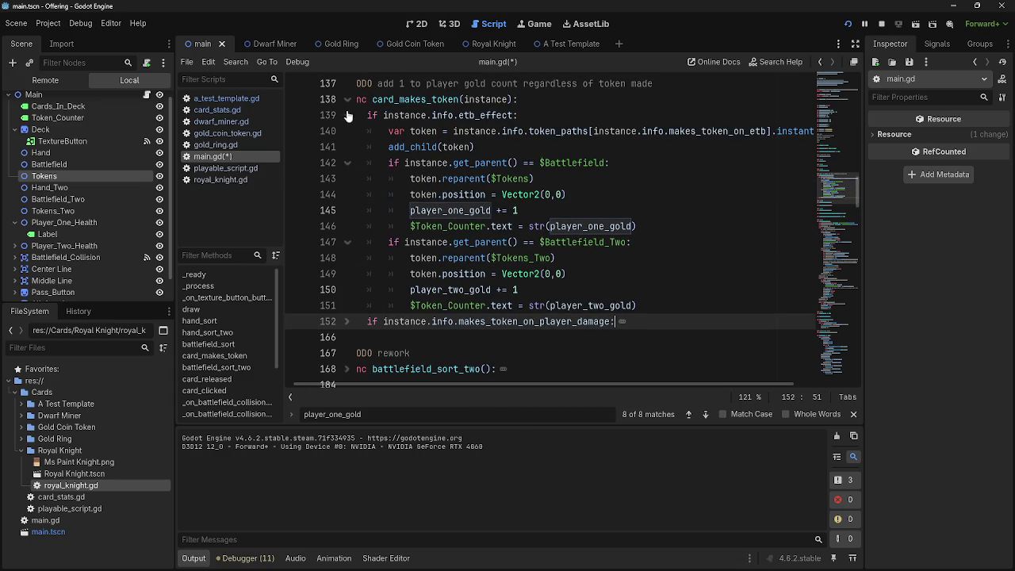
pyautogui.click(344, 99)
pyautogui.hscroll(-1, 453, 277)
# Step: In the running game, end the turn, then attack with the centre dwarf to drop opponent health to 96
pyautogui.hotkey('alt', 'Tab')
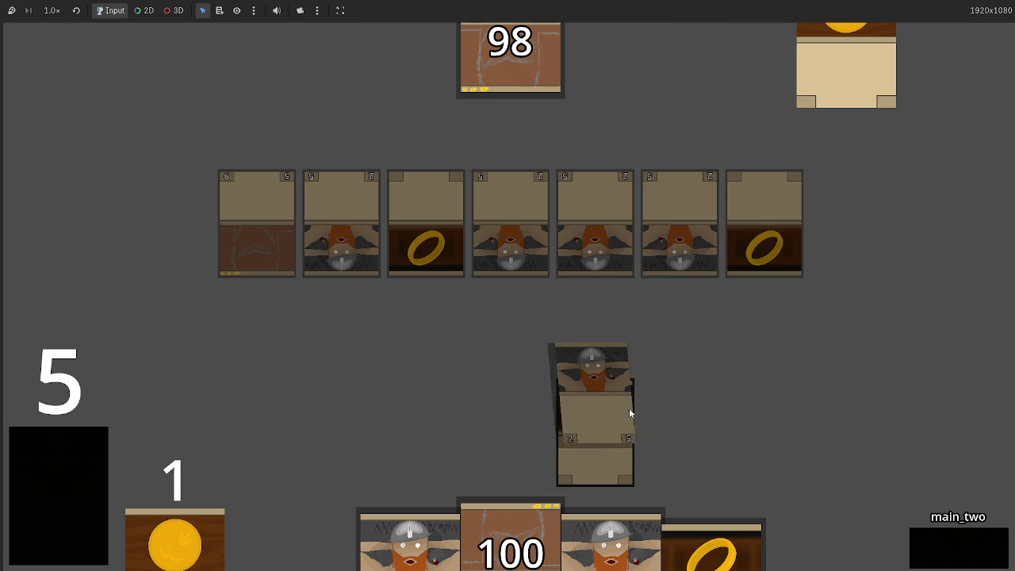
pyautogui.click(922, 556)
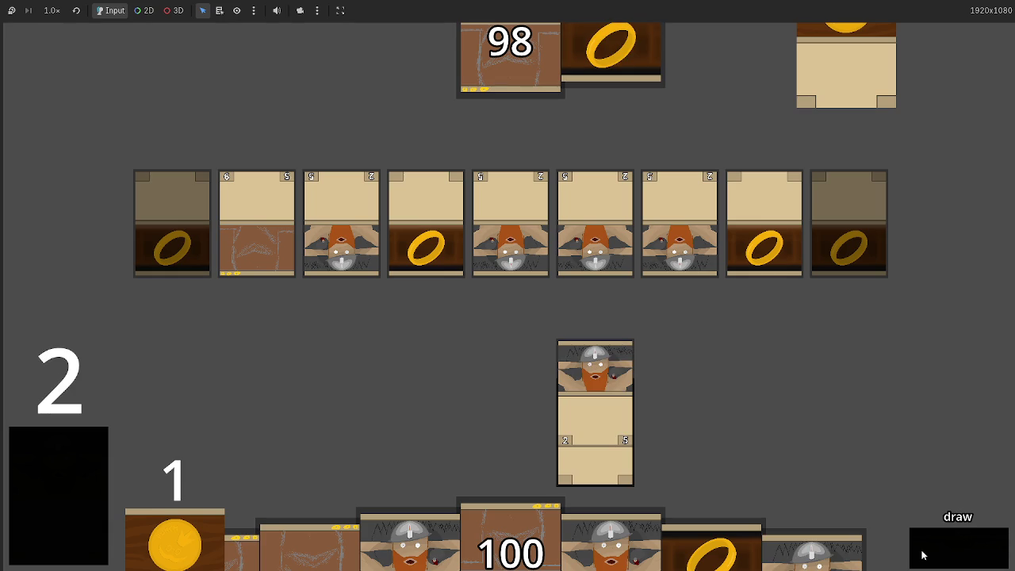
pyautogui.click(922, 555)
pyautogui.click(634, 420)
pyautogui.click(943, 551)
pyautogui.click(934, 550)
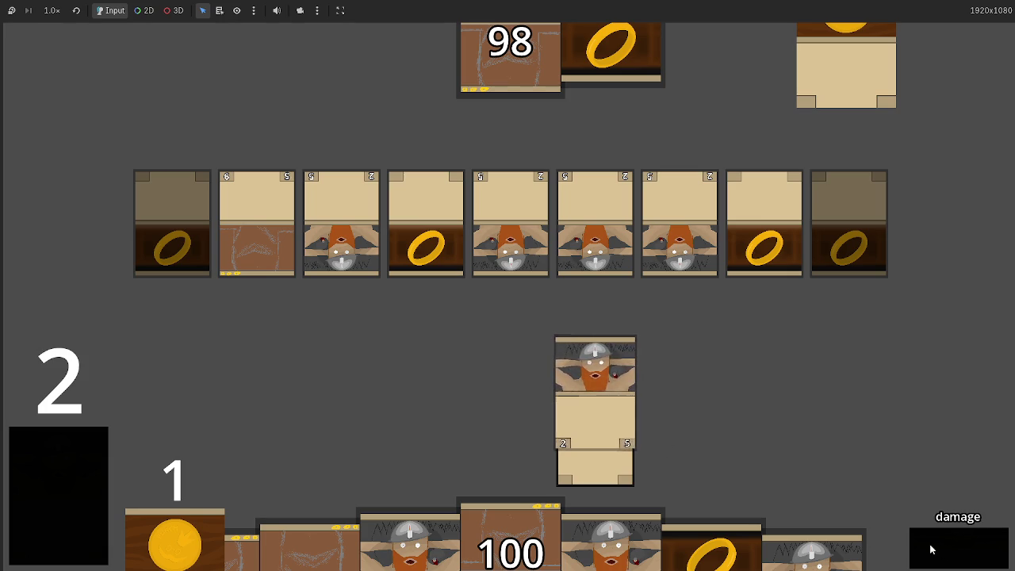
pyautogui.click(930, 548)
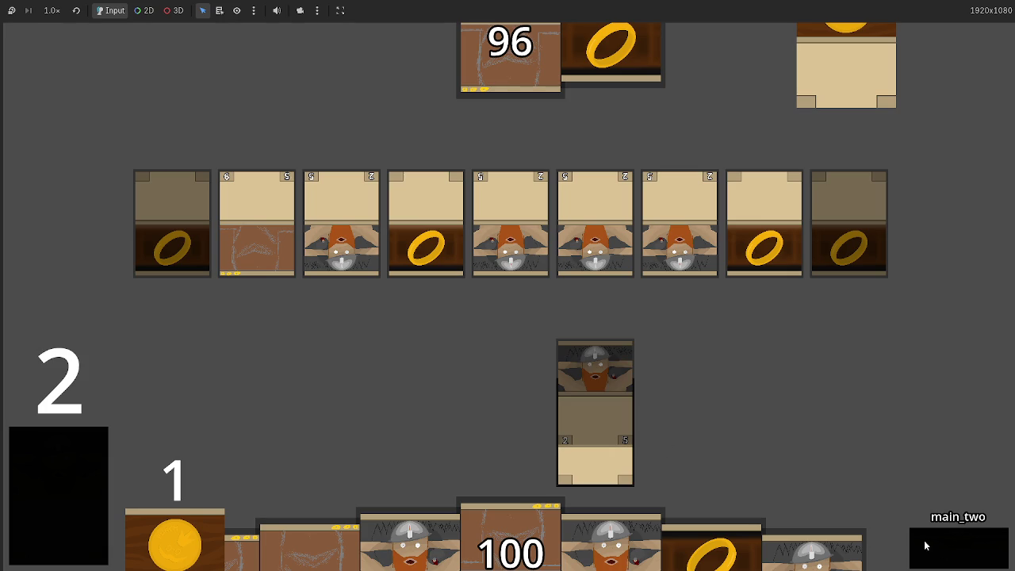
pyautogui.hotkey('alt', 'Tab')
pyautogui.hotkey('alt', 'Tab')
pyautogui.hotkey('alt', 'Tab')
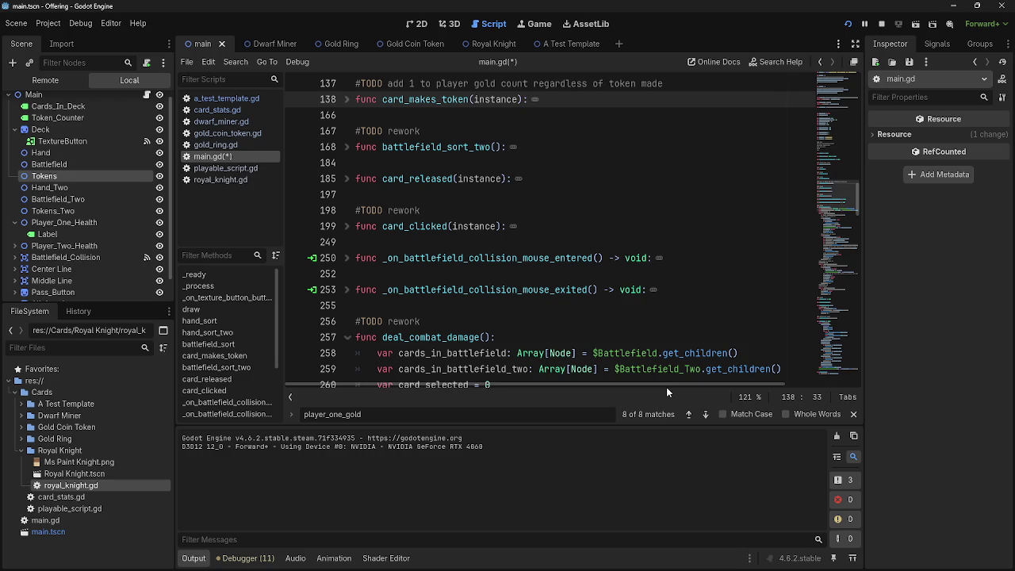
pyautogui.hotkey('alt', 'Tab')
pyautogui.hotkey('alt', 'Tab')
pyautogui.scroll(4, 432, 293)
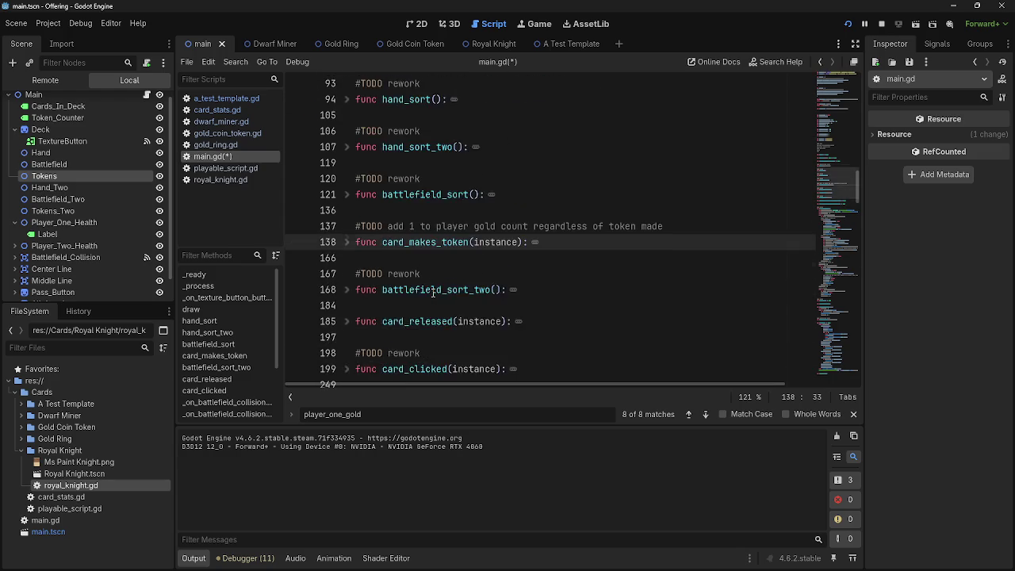
pyautogui.scroll(-6, 433, 293)
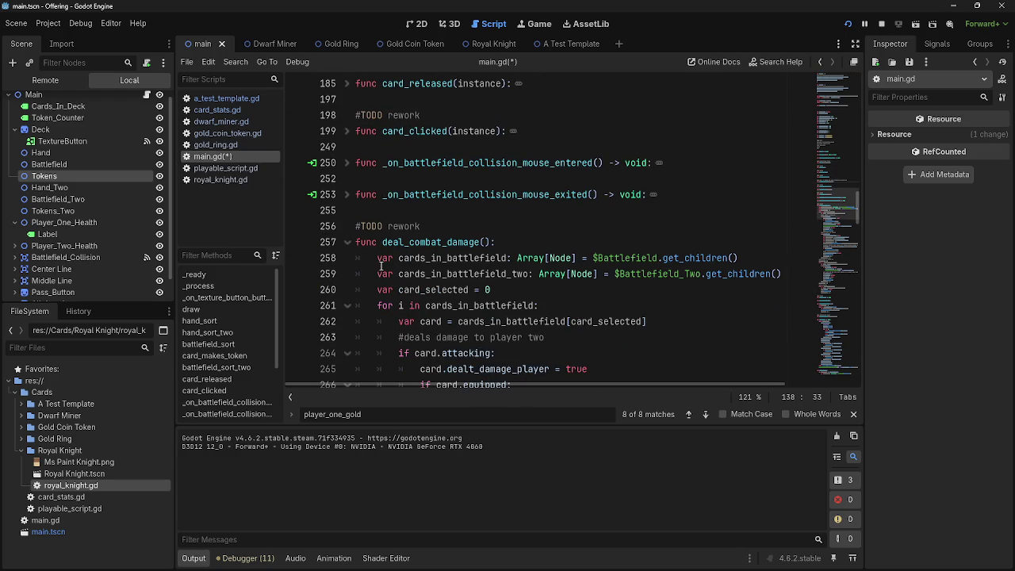
pyautogui.scroll(-4, 380, 266)
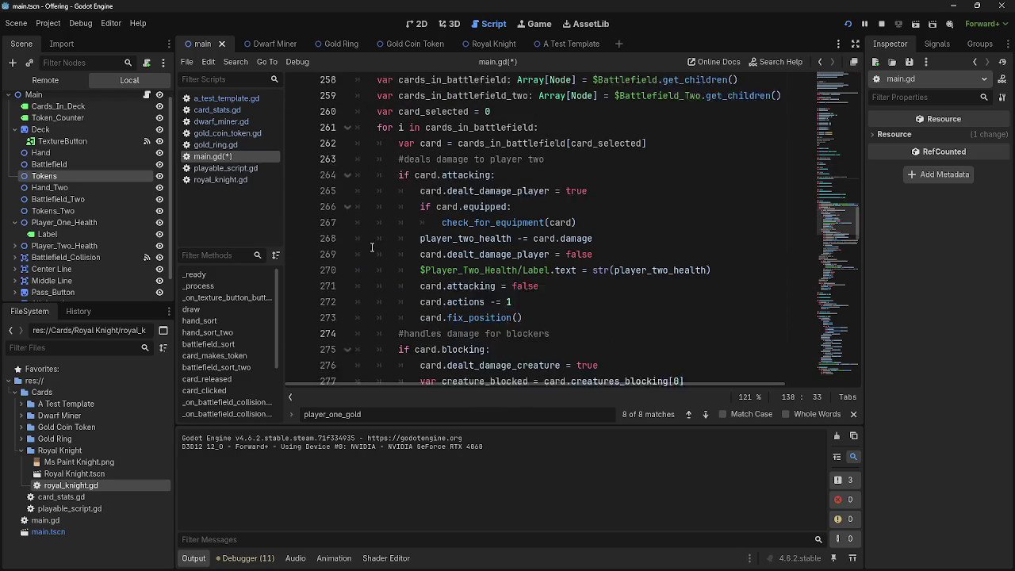
pyautogui.scroll(4, 374, 247)
pyautogui.scroll(-1, 434, 263)
pyautogui.scroll(-1, 435, 263)
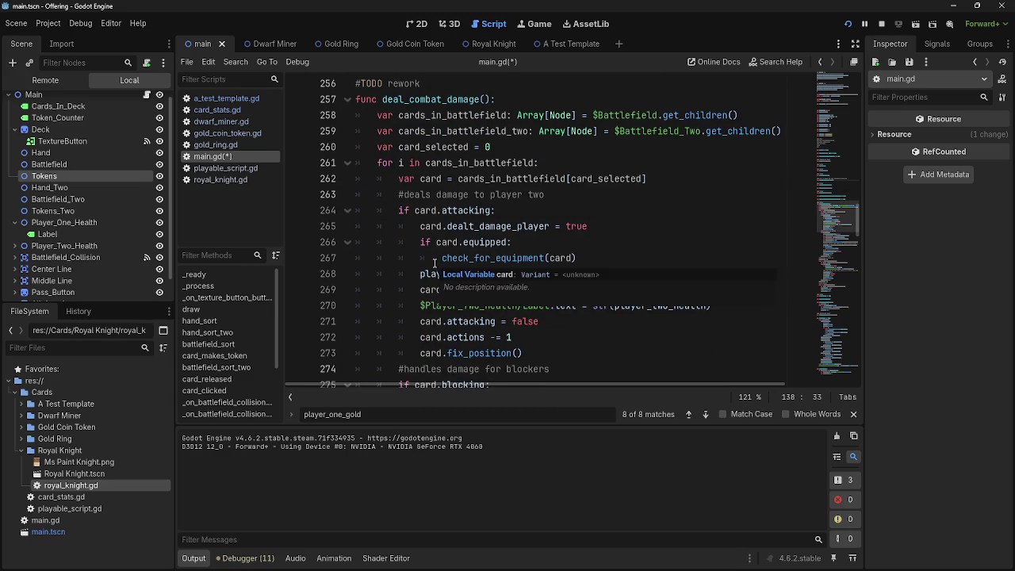
pyautogui.click(394, 211)
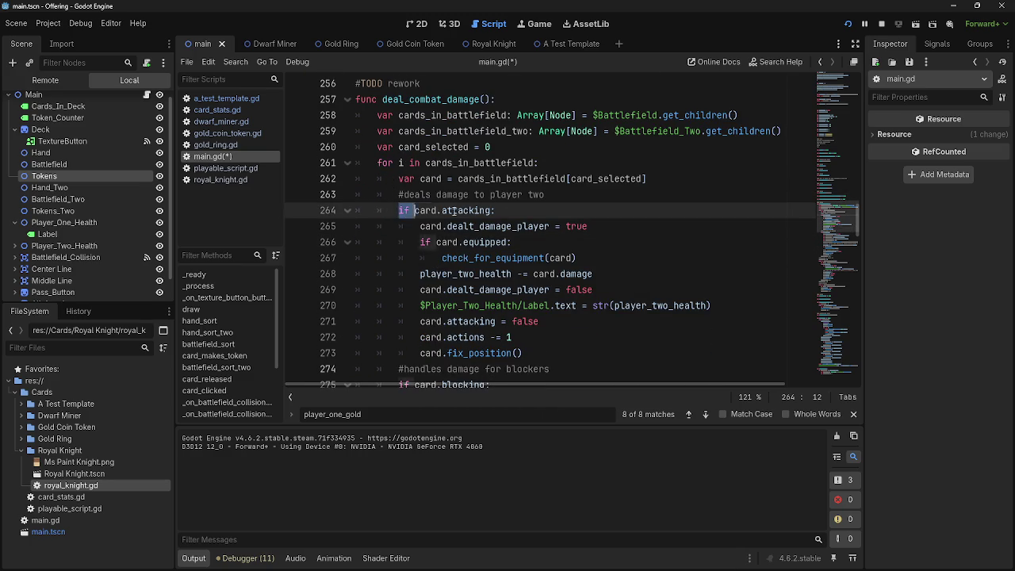
pyautogui.doubleClick(483, 227)
pyautogui.click(476, 243)
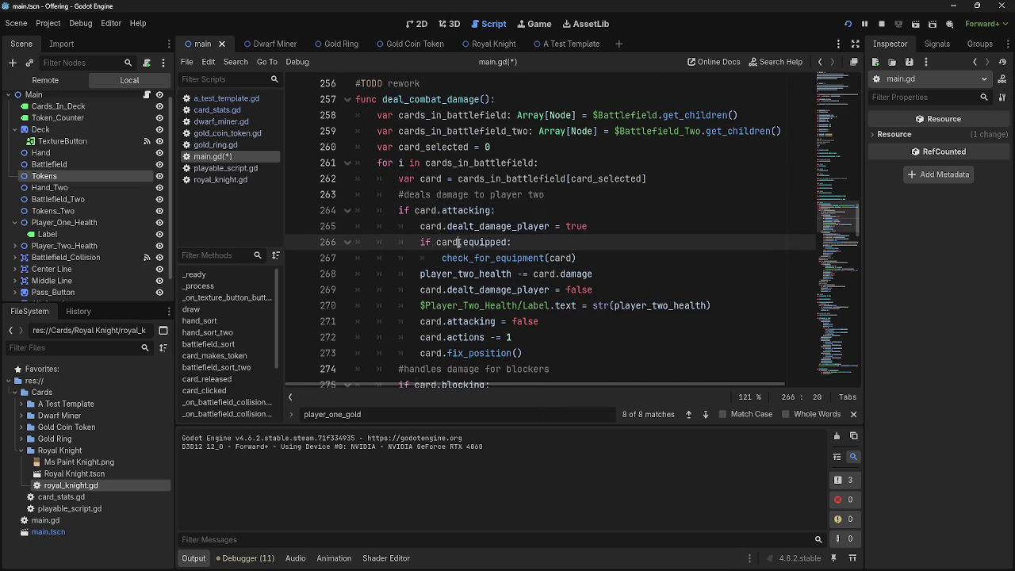
pyautogui.doubleClick(473, 258)
pyautogui.click(533, 243)
pyautogui.doubleClick(520, 258)
pyautogui.click(527, 243)
pyautogui.doubleClick(520, 258)
pyautogui.click(527, 258)
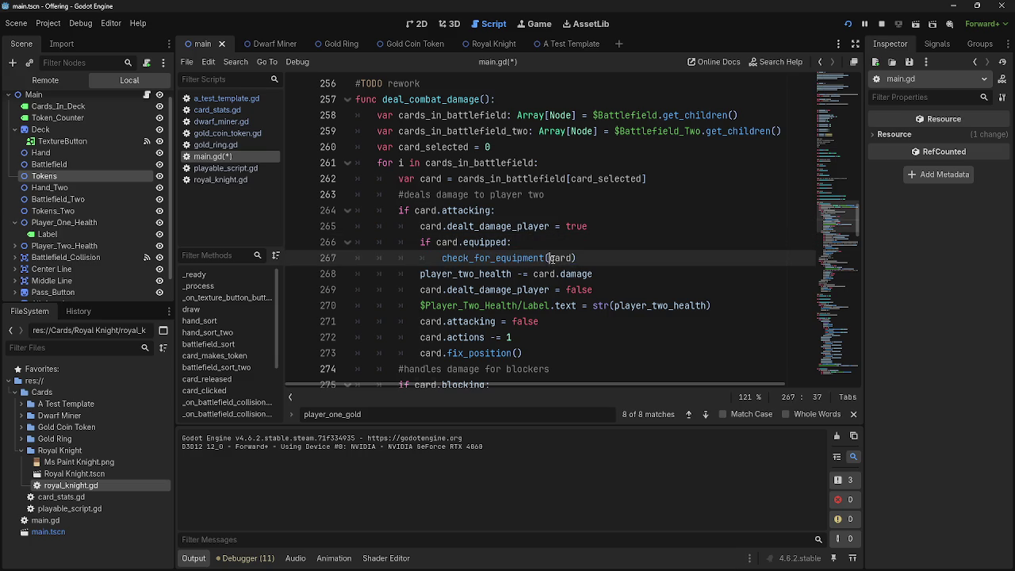
pyautogui.moveTo(503, 258); pyautogui.dragTo(440, 258)
pyautogui.scroll(-5, 542, 299)
pyautogui.scroll(-13, 541, 299)
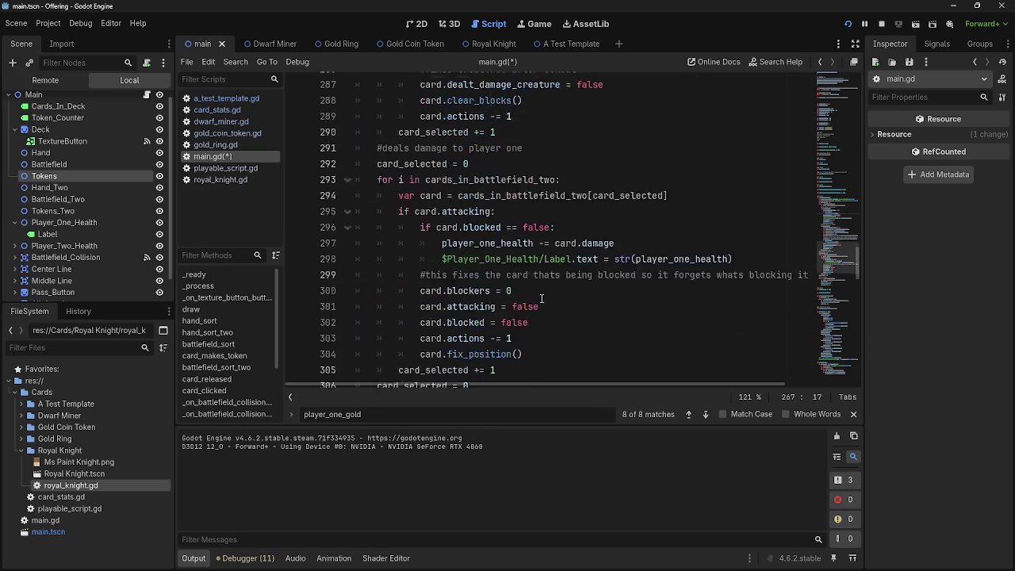
pyautogui.click(545, 228)
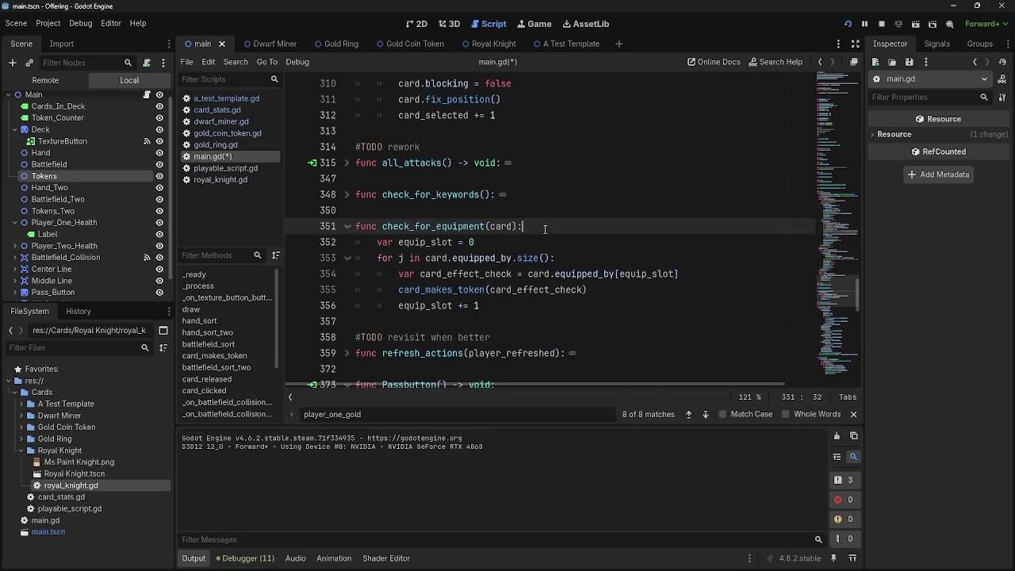
pyautogui.doubleClick(399, 242)
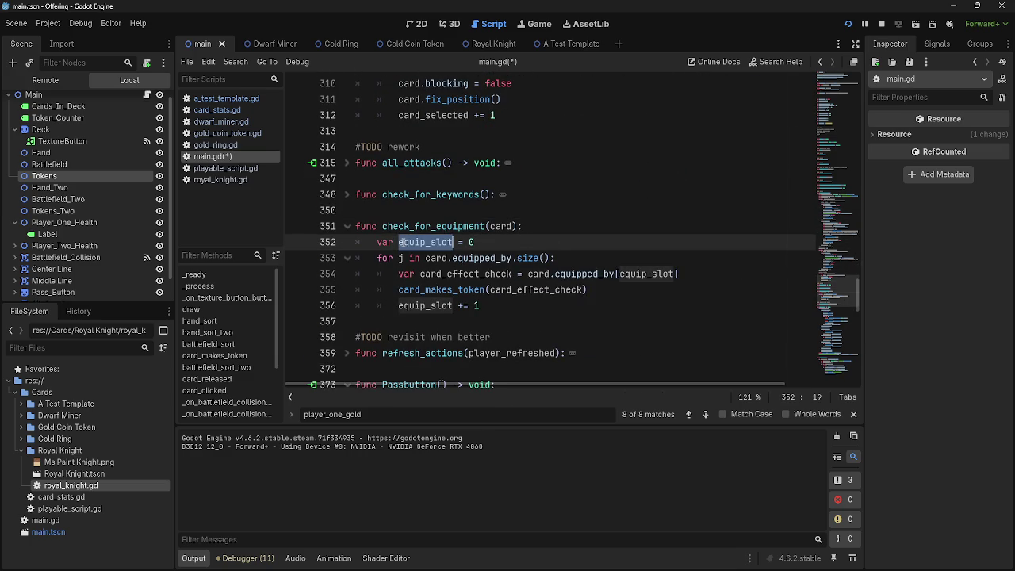
pyautogui.doubleClick(367, 227)
pyautogui.doubleClick(419, 243)
pyautogui.click(423, 258)
pyautogui.doubleClick(438, 258)
pyautogui.scroll(15, 468, 268)
pyautogui.scroll(5, 498, 277)
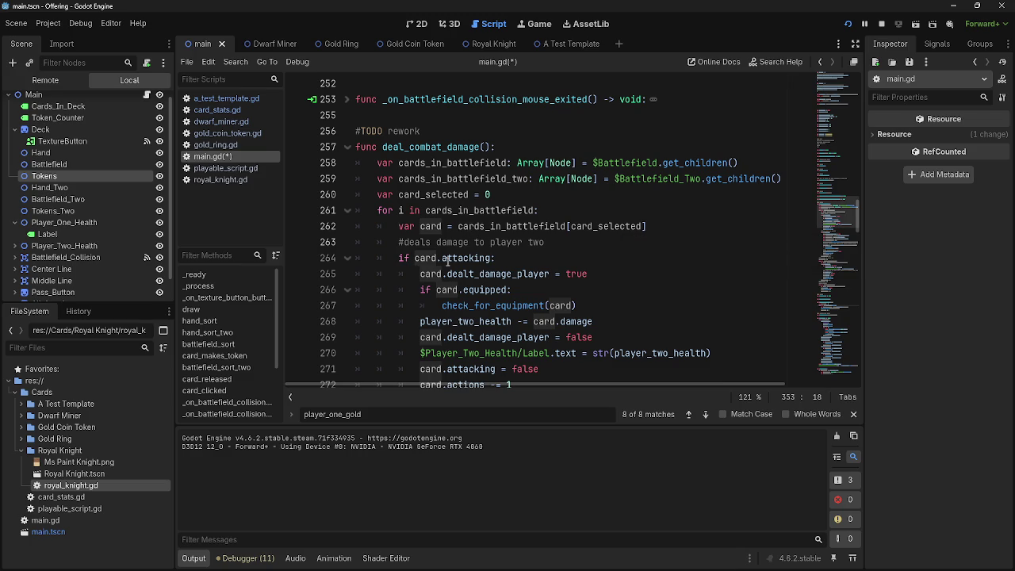
pyautogui.doubleClick(559, 305)
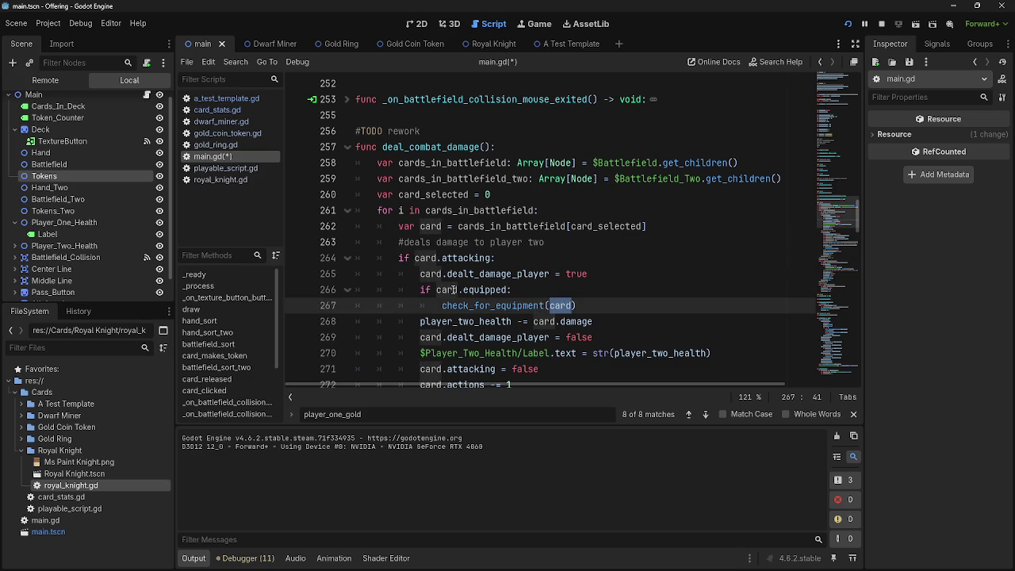
pyautogui.scroll(-5, 615, 308)
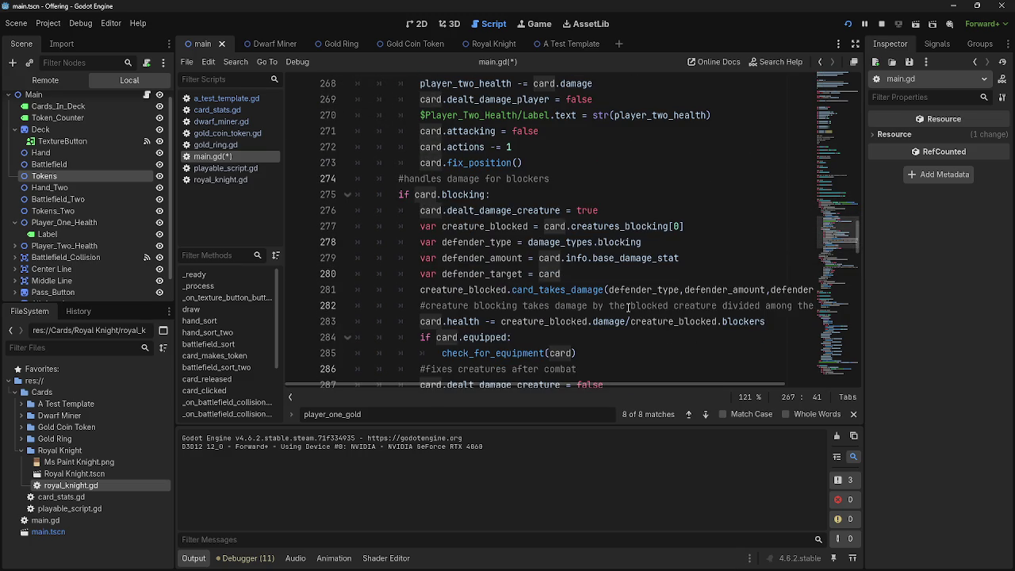
pyautogui.scroll(-14, 628, 307)
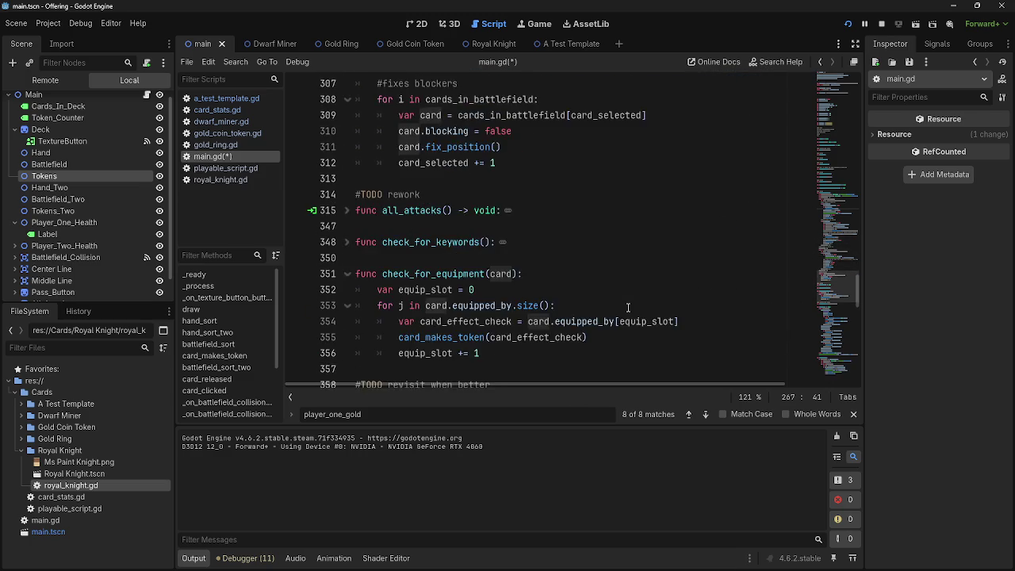
pyautogui.doubleClick(438, 258)
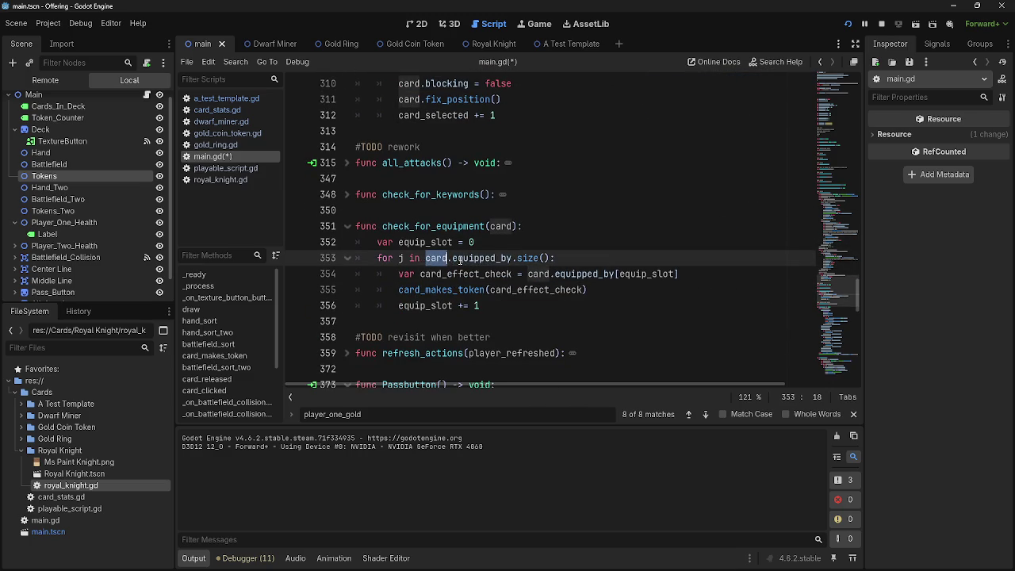
pyautogui.doubleClick(480, 258)
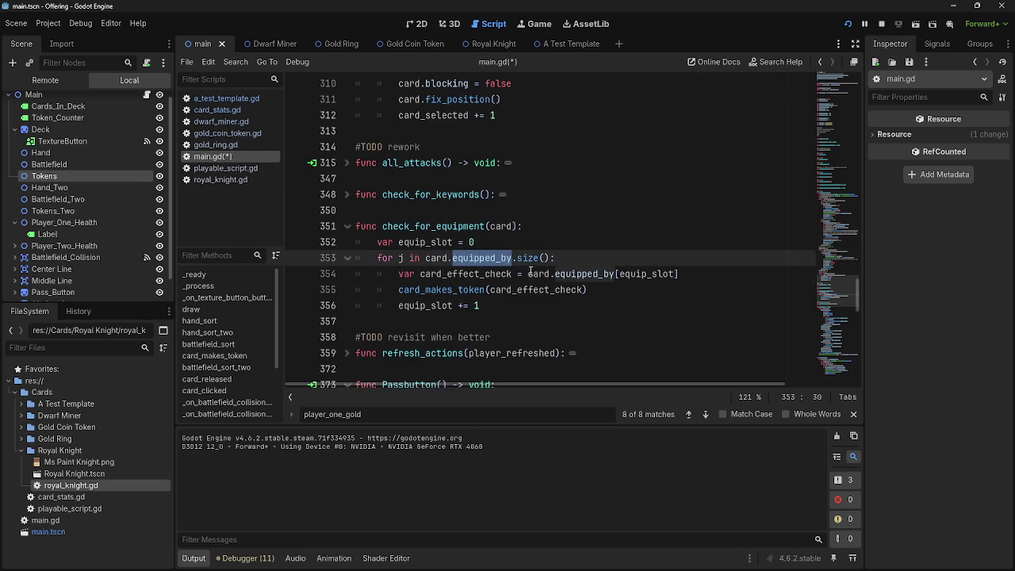
pyautogui.click(469, 273)
pyautogui.doubleClick(469, 274)
pyautogui.doubleClick(539, 273)
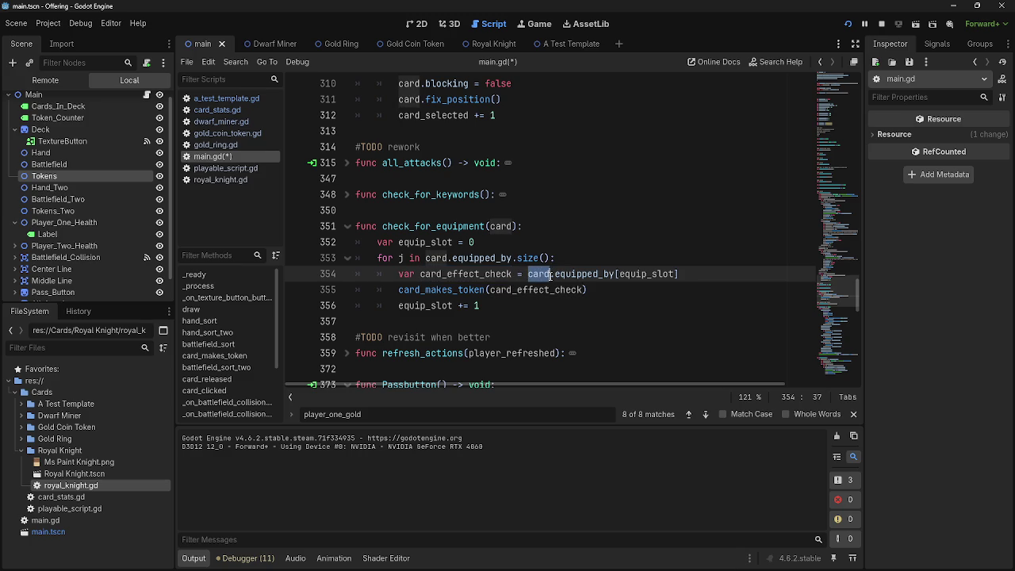
pyautogui.doubleClick(588, 274)
pyautogui.doubleClick(537, 274)
pyautogui.click(572, 258)
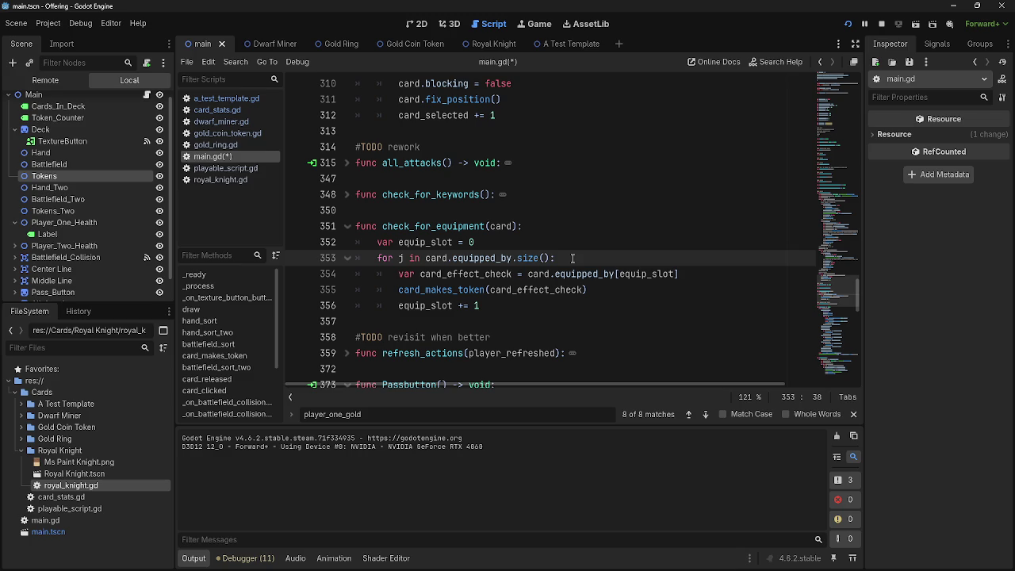
# Step: Save main.gd, run the project, and play a card plus two ring cards onto the battlefield
pyautogui.hotkey('ctrl', 's')
pyautogui.click(878, 19)
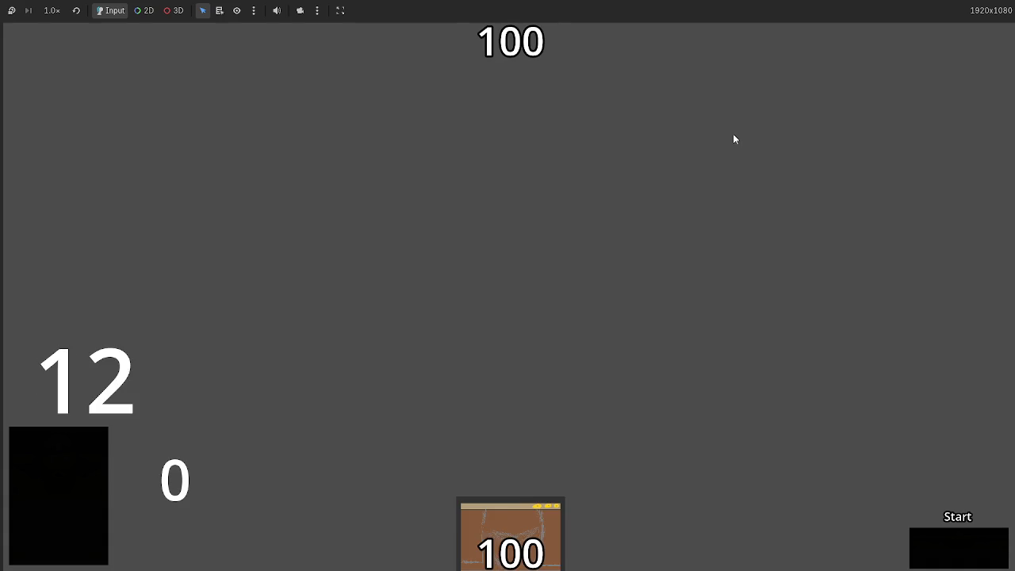
pyautogui.moveTo(417, 419); pyautogui.dragTo(453, 293)
pyautogui.click(707, 476)
pyautogui.click(429, 468)
pyautogui.click(947, 556)
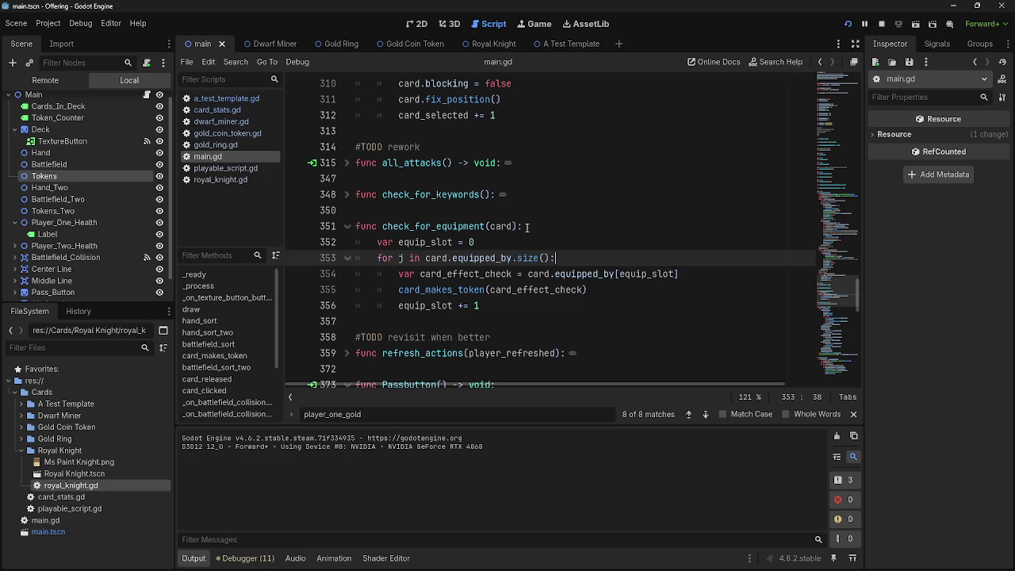
# Step: Inspect the Main and Battlefield nodes in the Remote scene tree
pyautogui.scroll(9, 608, 365)
pyautogui.scroll(8, 608, 365)
pyautogui.click(45, 80)
pyautogui.click(14, 114)
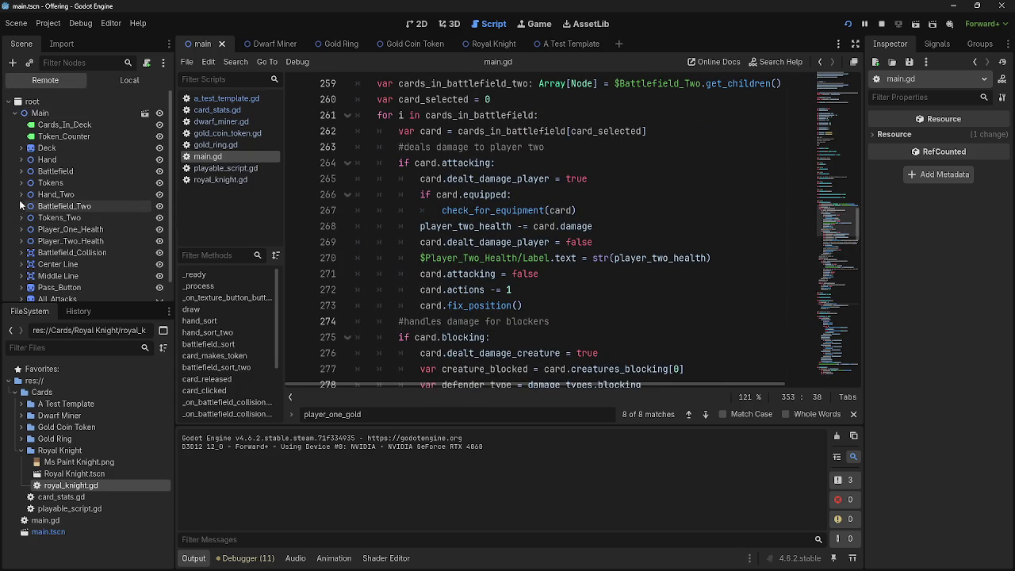
pyautogui.click(21, 171)
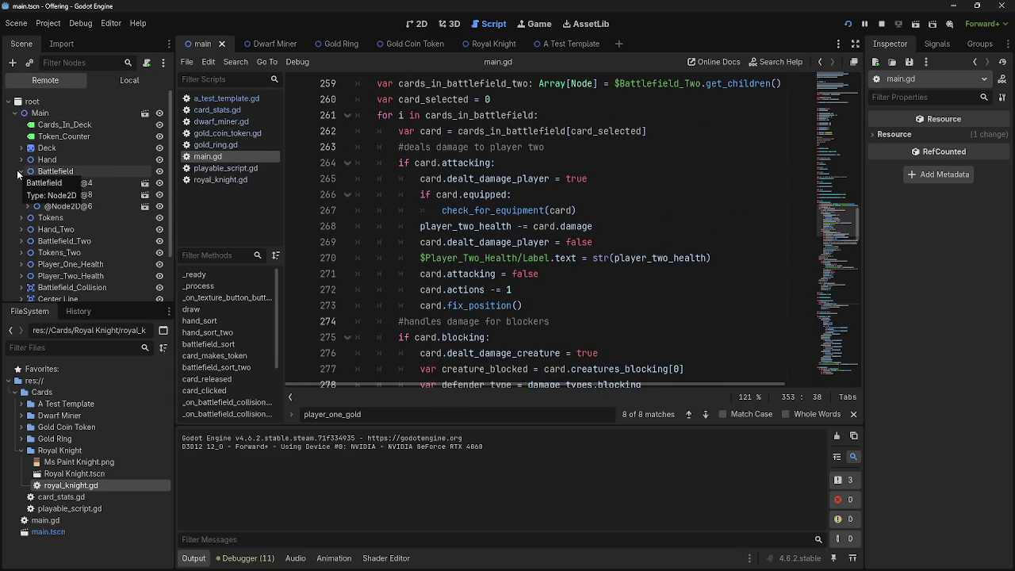
pyautogui.click(18, 171)
pyautogui.hotkey('alt', 'Tab')
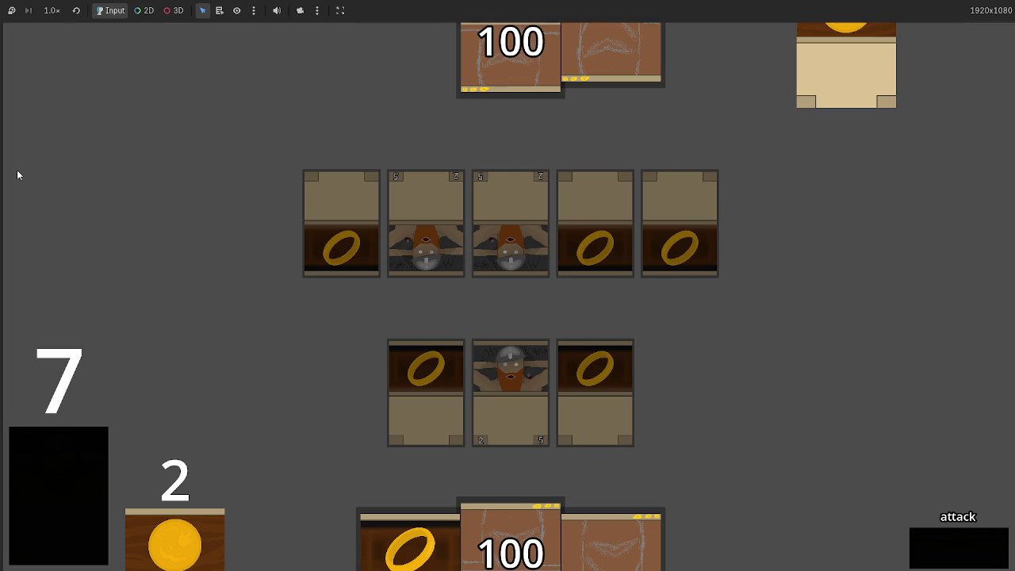
pyautogui.hotkey('alt', 'Tab')
pyautogui.hotkey('alt', 'Tab')
# Step: Advance the phase through a full turn into the next attack phase, raising gold tokens from 2 to 4
pyautogui.click(951, 545)
pyautogui.click(951, 545)
pyautogui.click(950, 545)
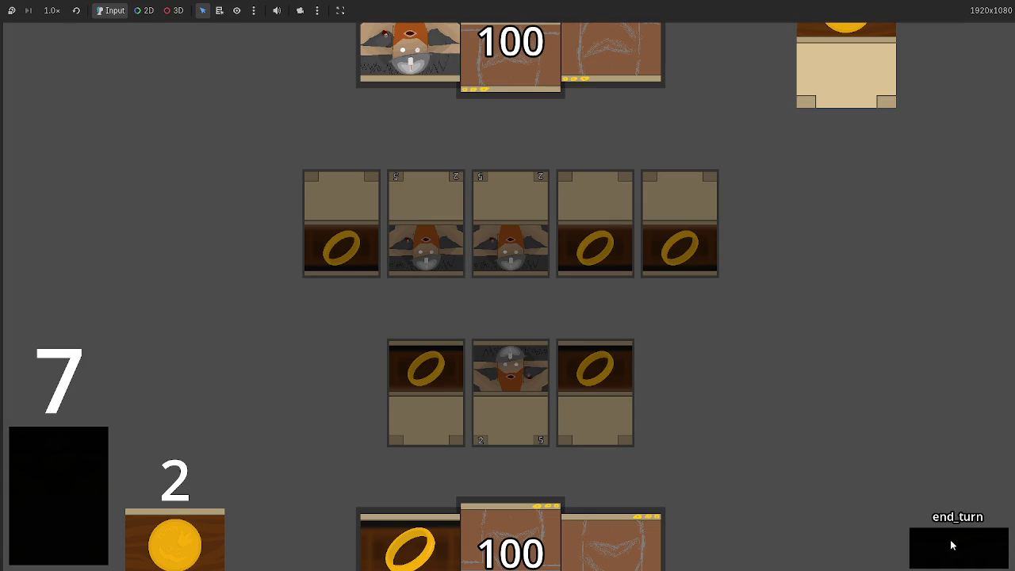
pyautogui.click(951, 545)
pyautogui.click(951, 545)
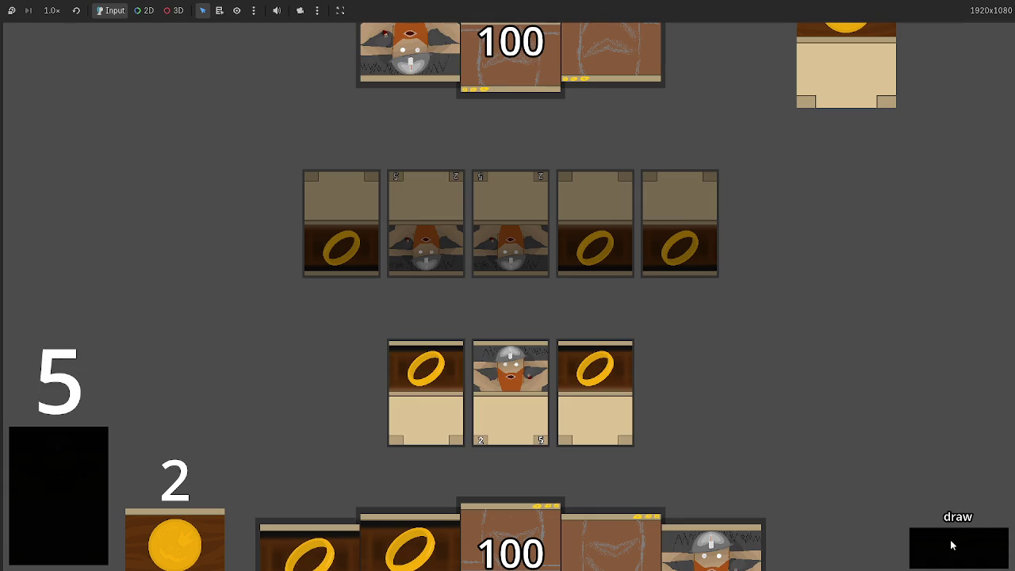
pyautogui.click(952, 545)
pyautogui.click(951, 545)
pyautogui.click(952, 545)
pyautogui.click(952, 544)
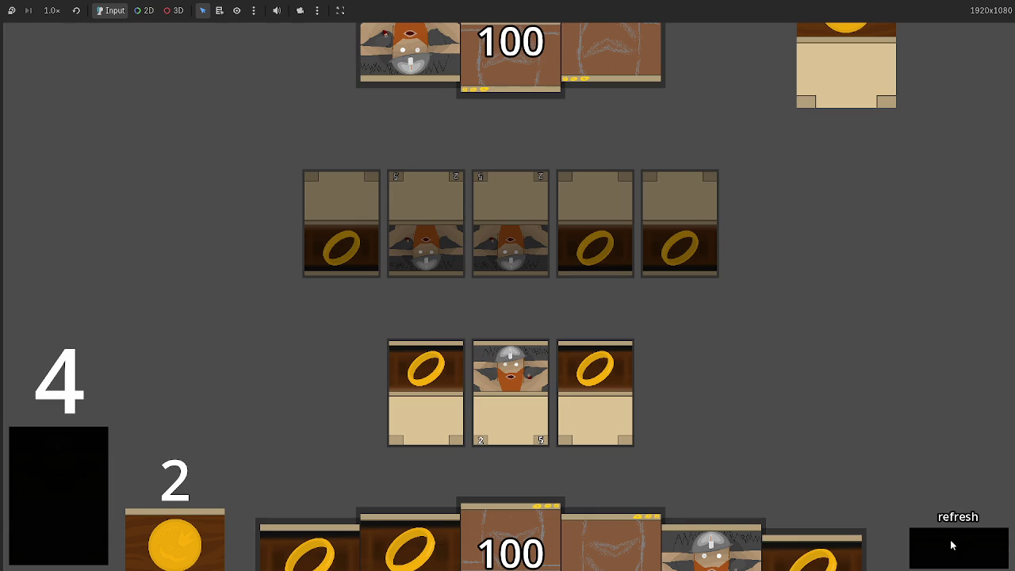
pyautogui.click(952, 544)
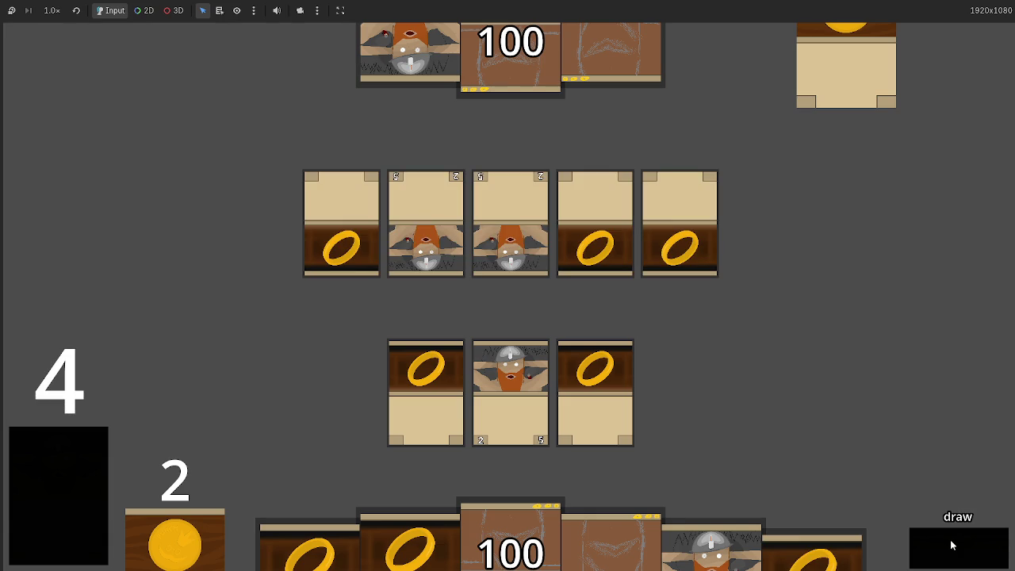
pyautogui.click(952, 544)
pyautogui.click(952, 544)
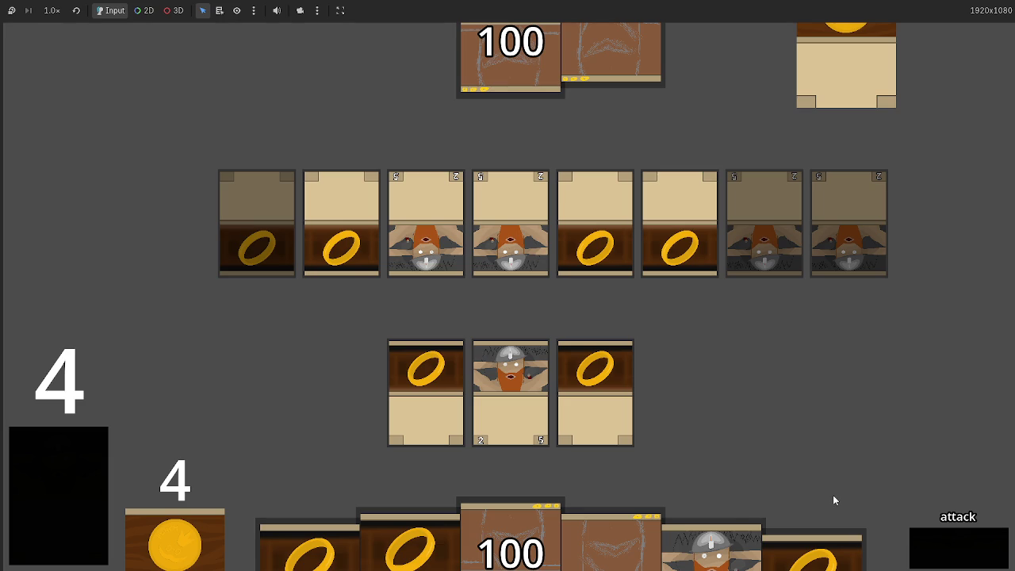
pyautogui.hotkey('alt', 'Tab')
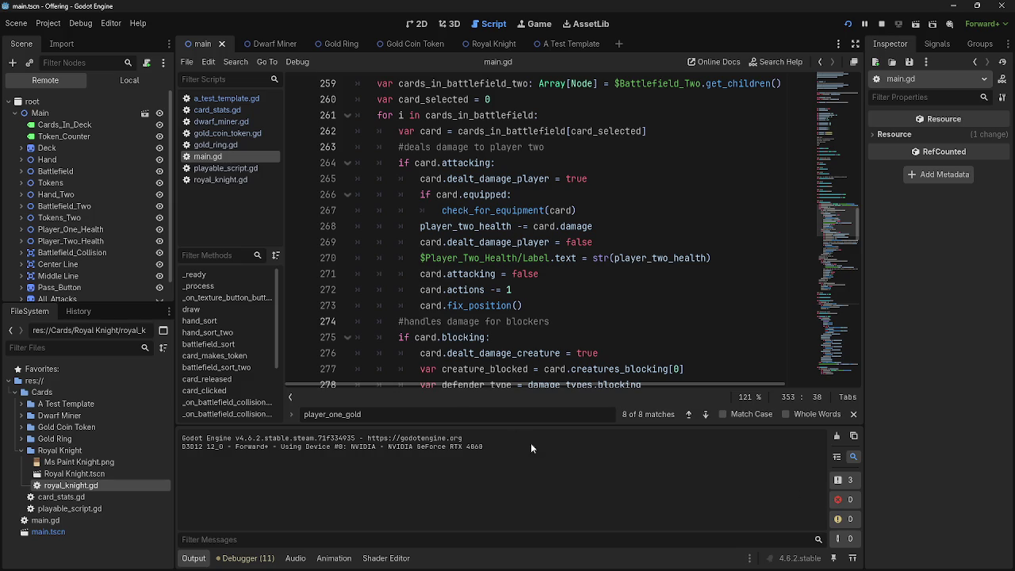
pyautogui.scroll(20, 357, 273)
pyautogui.scroll(2, 359, 273)
pyautogui.scroll(-4, 359, 272)
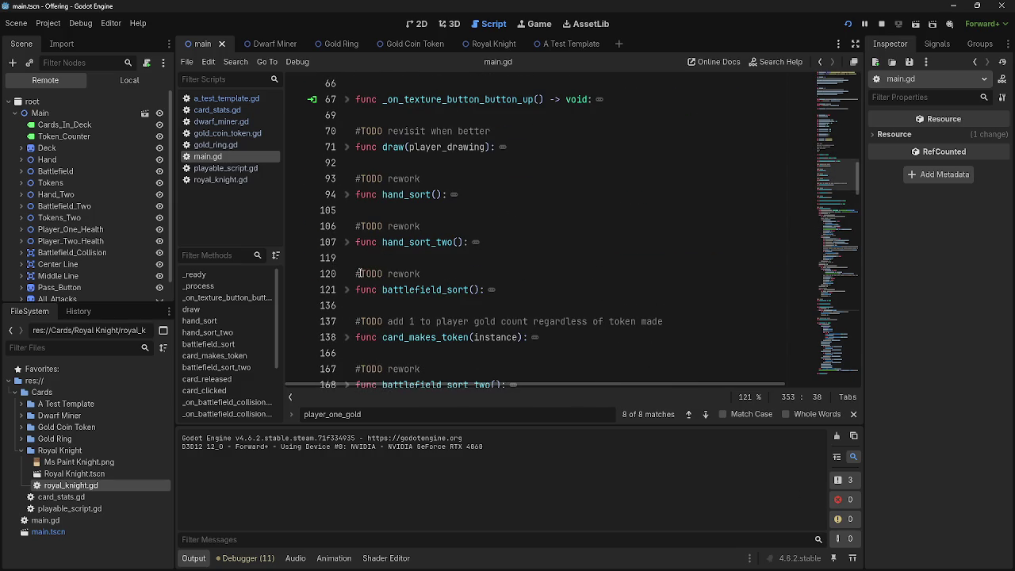
pyautogui.scroll(-3, 359, 272)
pyautogui.click(346, 284)
pyautogui.click(346, 284)
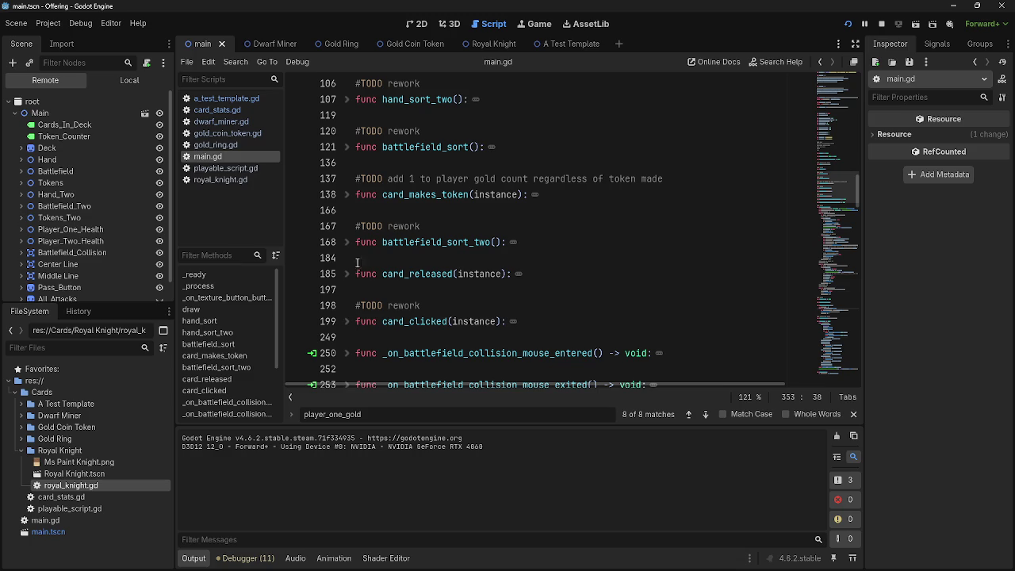
pyautogui.click(354, 197)
pyautogui.click(346, 194)
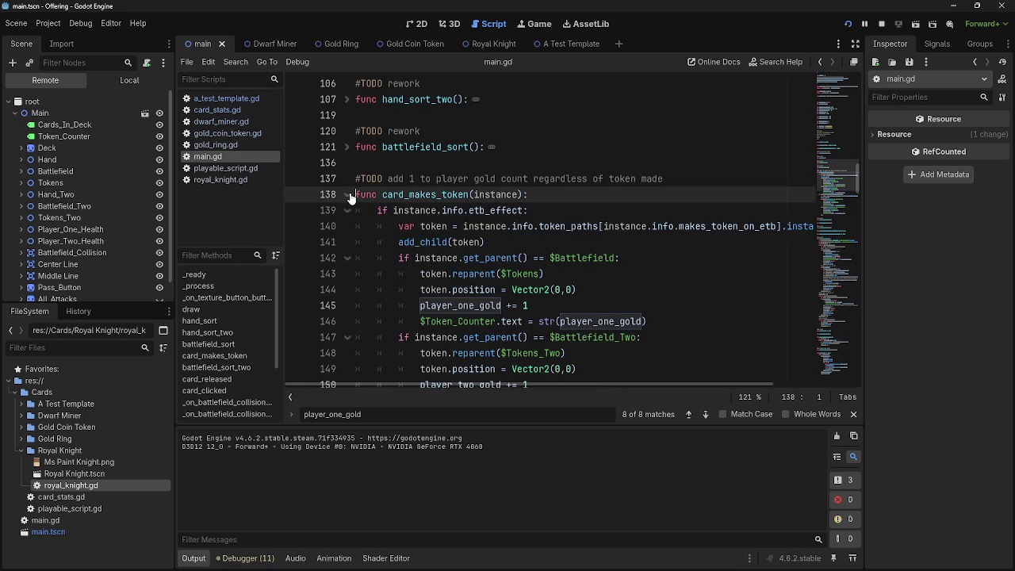
pyautogui.scroll(-3, 435, 226)
pyautogui.scroll(-1, 586, 287)
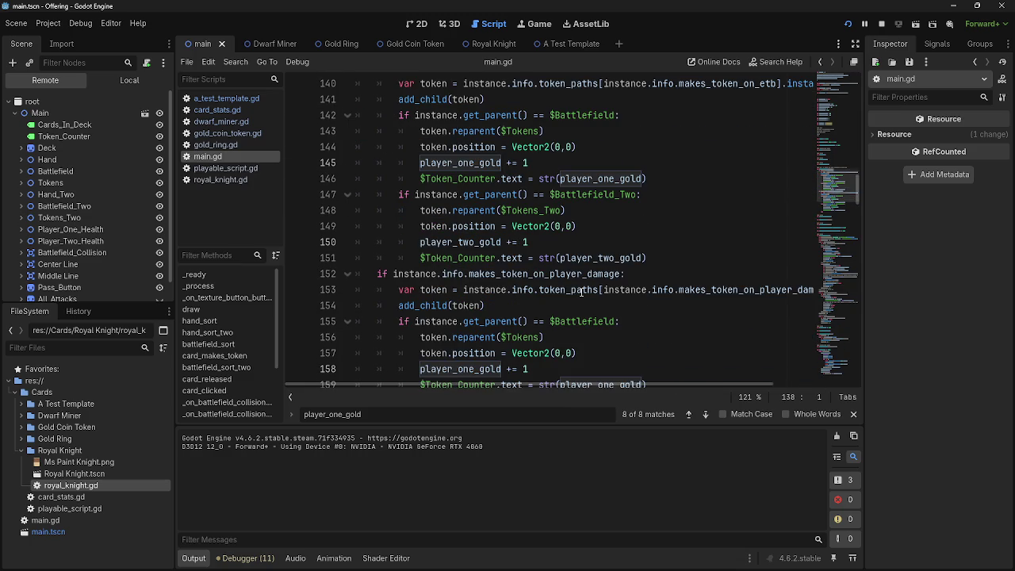
pyautogui.doubleClick(591, 258)
pyautogui.scroll(-2, 589, 257)
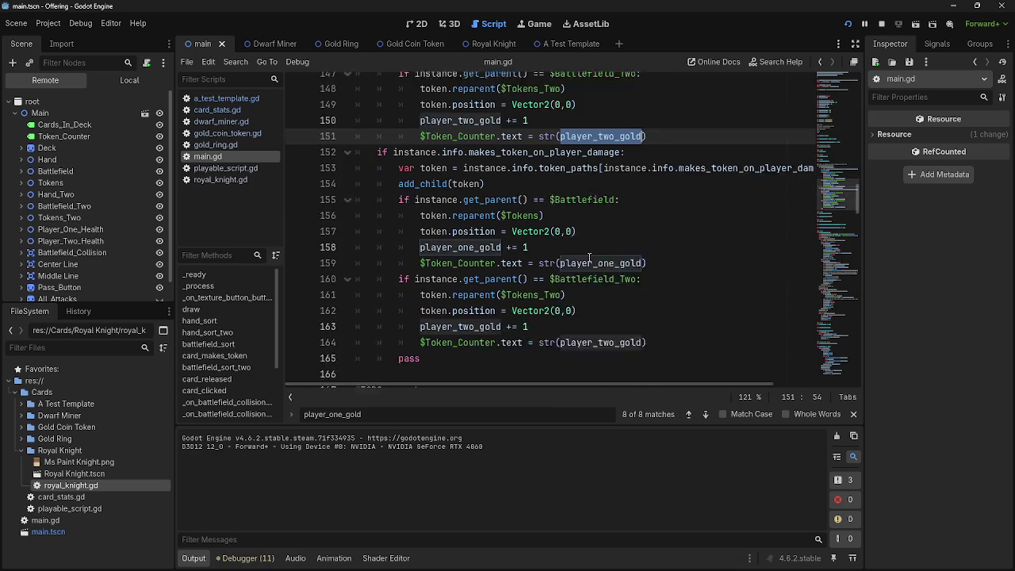
pyautogui.scroll(-2, 589, 257)
pyautogui.scroll(3, 594, 313)
pyautogui.scroll(3, 594, 313)
pyautogui.click(637, 214)
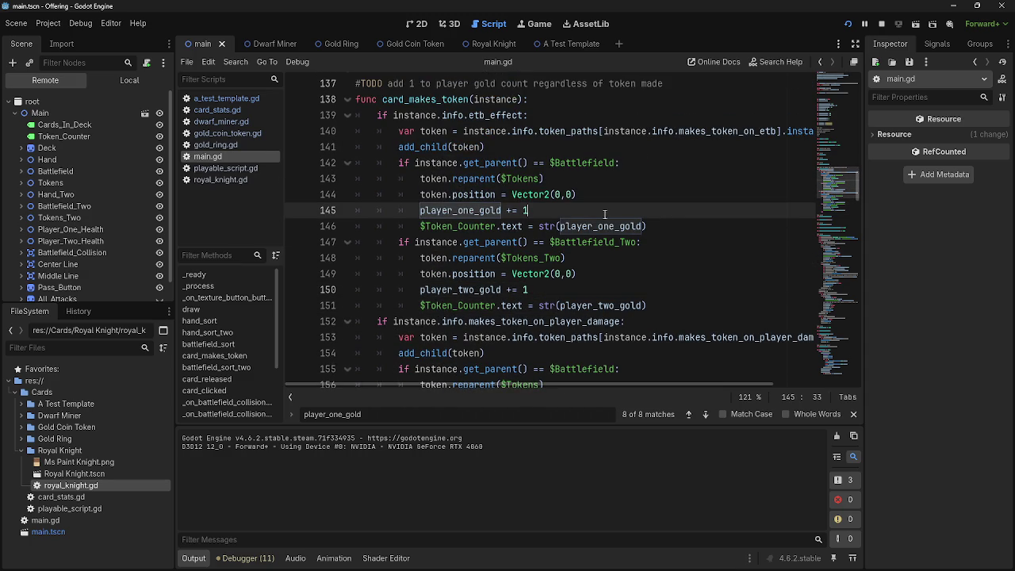
pyautogui.doubleClick(452, 210)
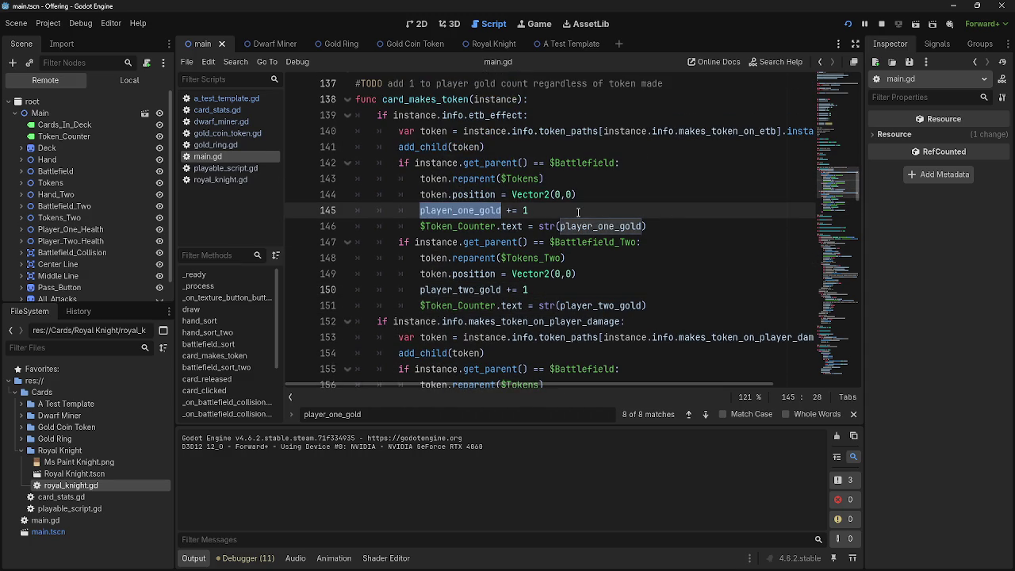
pyautogui.click(347, 99)
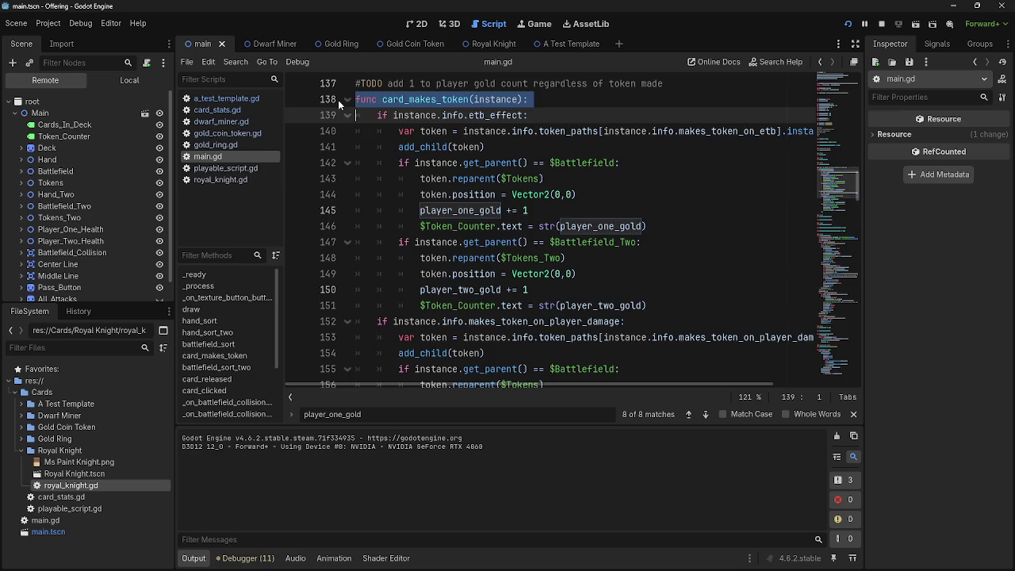
pyautogui.scroll(-15, 501, 213)
pyautogui.scroll(-20, 501, 213)
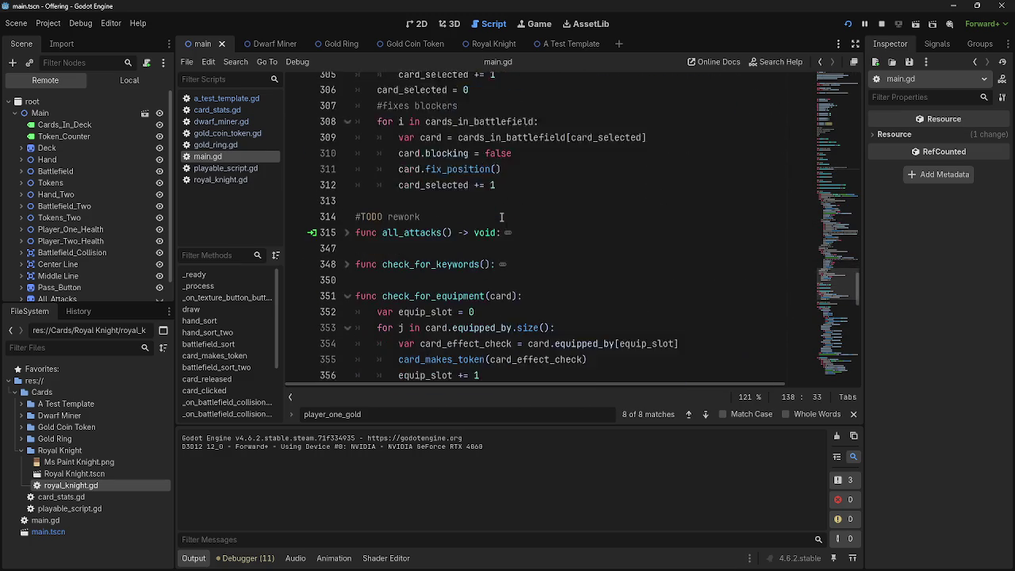
pyautogui.scroll(-20, 500, 232)
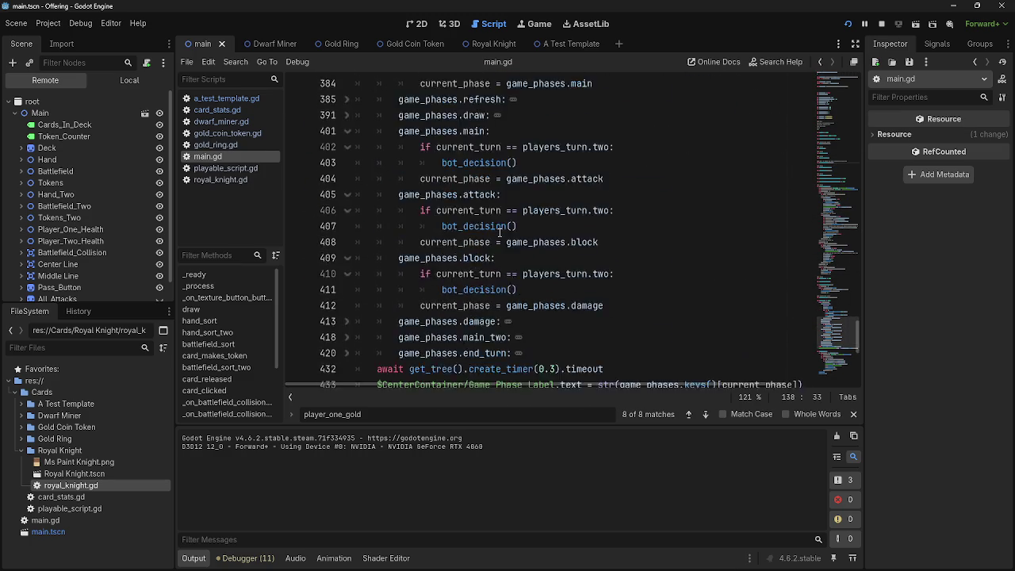
pyautogui.click(498, 211)
pyautogui.doubleClick(485, 195)
pyautogui.doubleClick(555, 227)
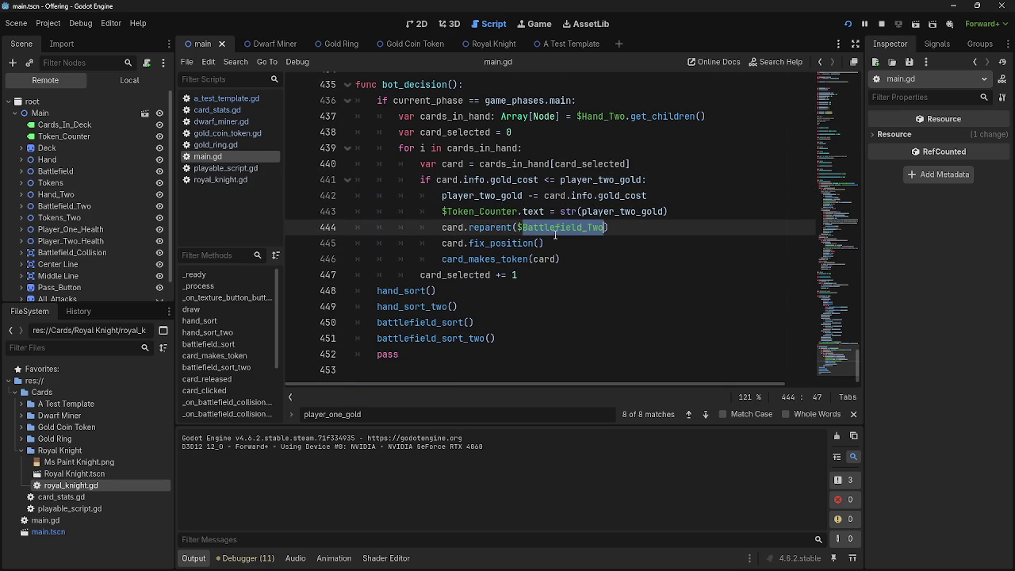
pyautogui.doubleClick(502, 228)
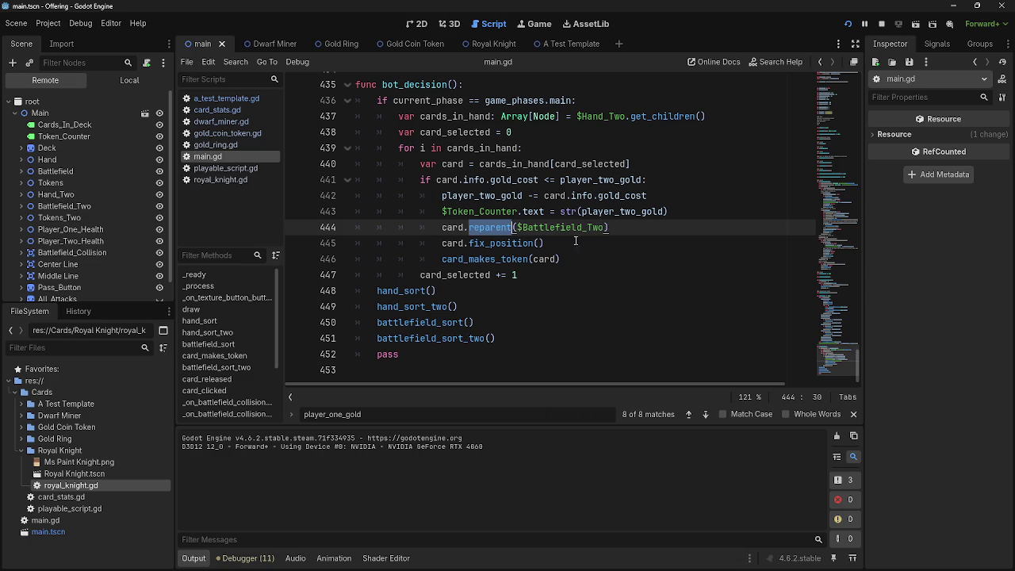
pyautogui.click(634, 227)
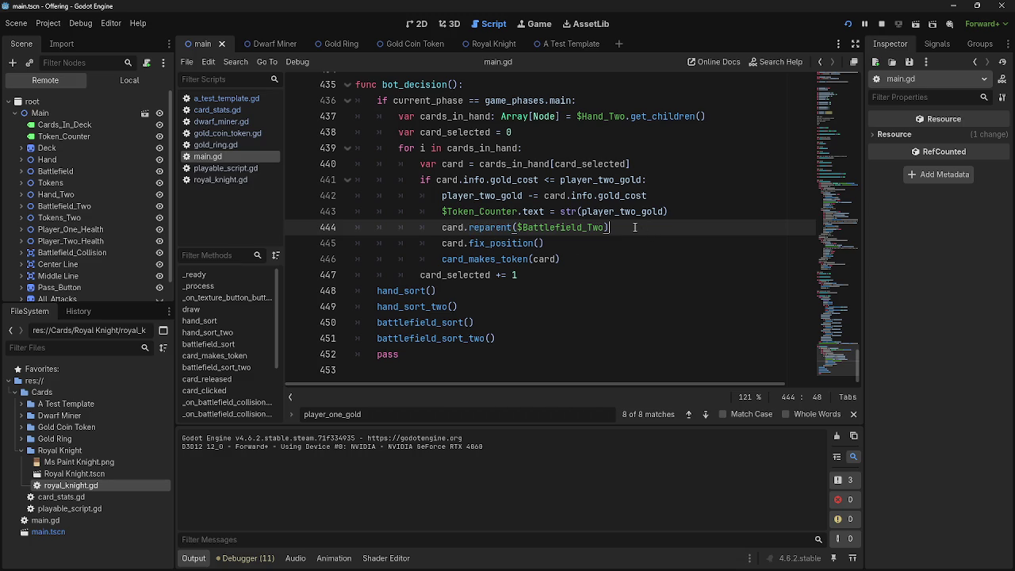
pyautogui.doubleClick(503, 258)
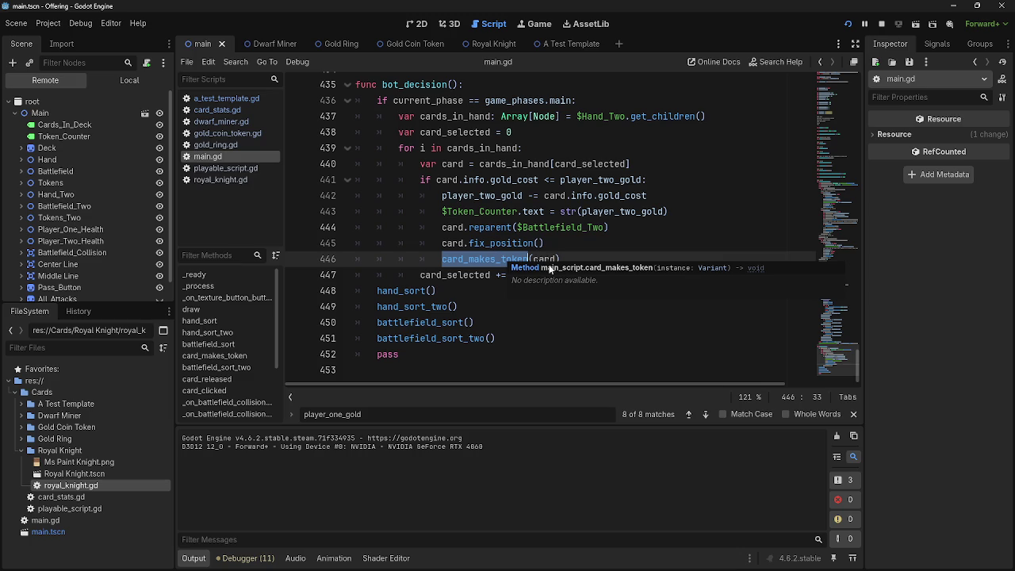
pyautogui.click(500, 258)
pyautogui.doubleClick(500, 258)
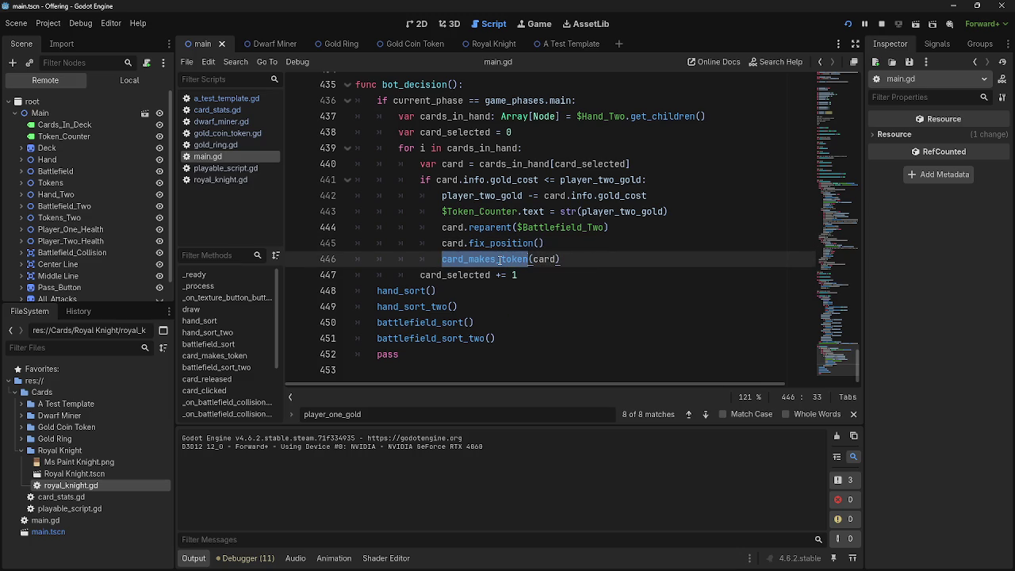
pyautogui.hotkey('ctrl', 'z')
pyautogui.doubleClick(532, 265)
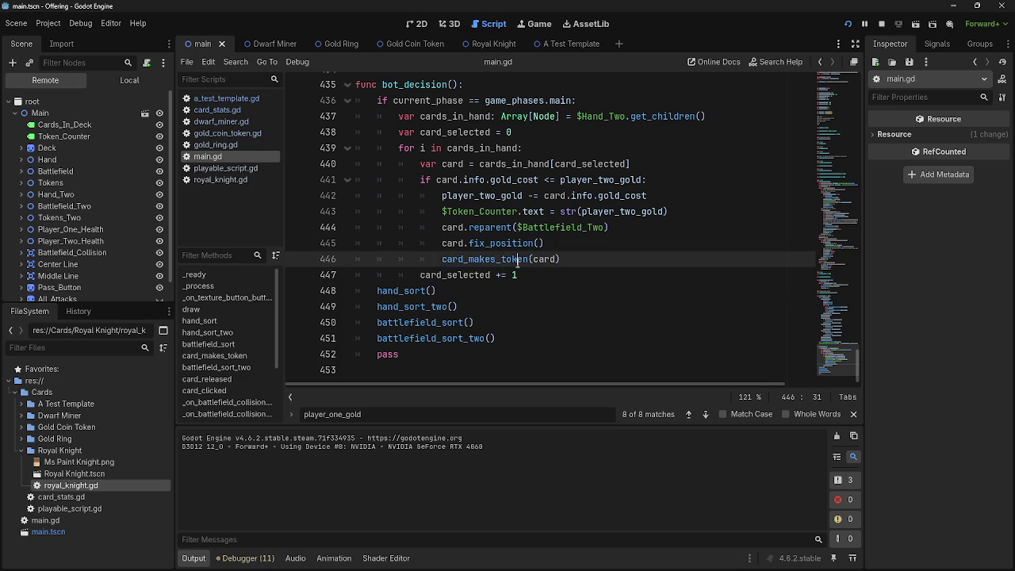
pyautogui.scroll(1, 586, 279)
pyautogui.scroll(1, 586, 280)
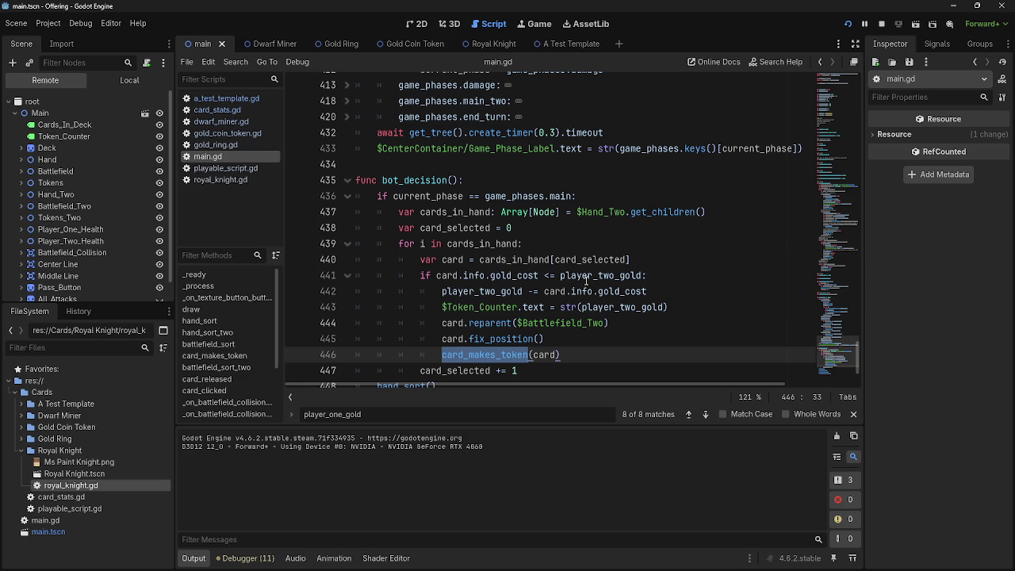
pyautogui.doubleClick(454, 323)
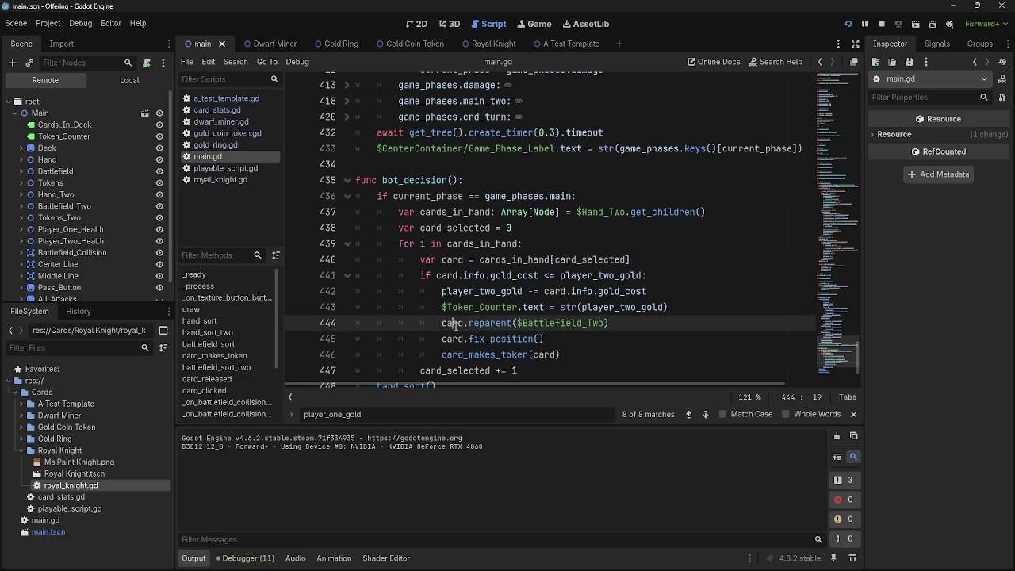
pyautogui.doubleClick(549, 355)
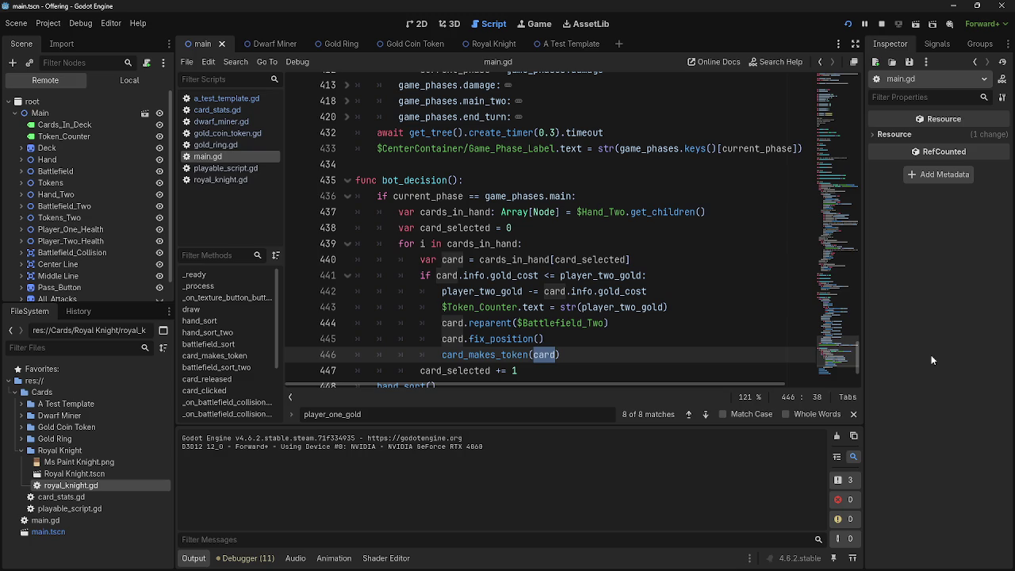
pyautogui.hotkey('alt', 'Tab')
pyautogui.press('Escape')
pyautogui.hotkey('alt', 'Tab')
pyautogui.hotkey('alt', 'Tab')
pyautogui.hotkey('alt', 'Tab')
pyautogui.hotkey('alt', 'Tab')
pyautogui.hotkey('alt', 'Tab')
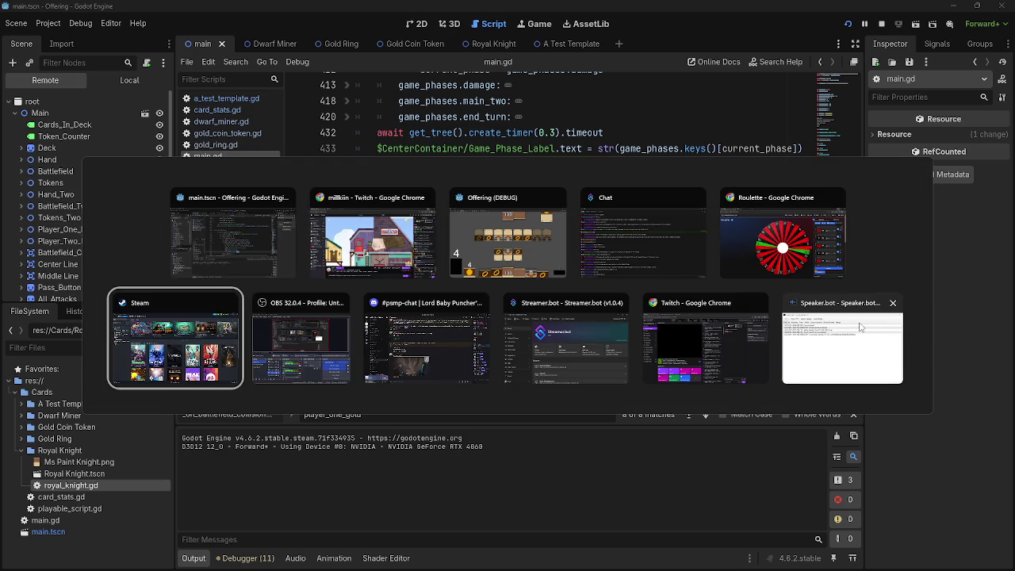
pyautogui.press('Escape')
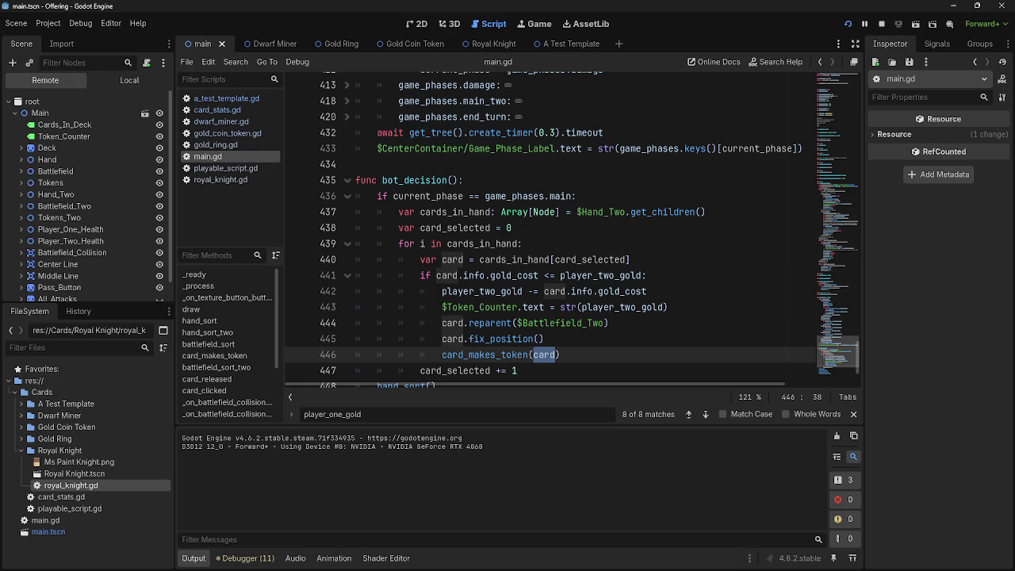
pyautogui.click(665, 325)
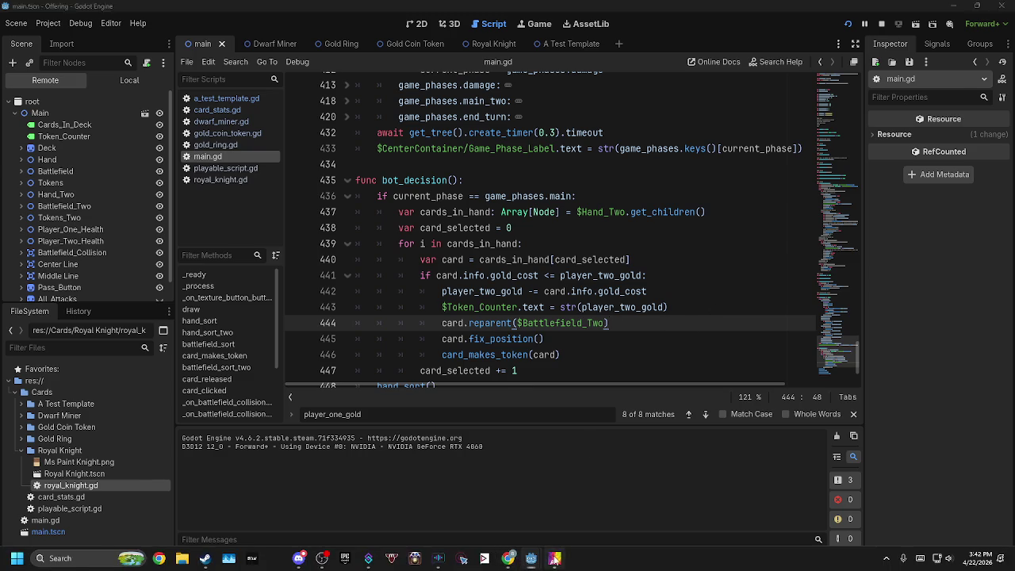
# Step: Dismiss the Best of the Week popup and switch to the Level 5 project, selecting Layer 1
pyautogui.click(554, 560)
pyautogui.click(638, 108)
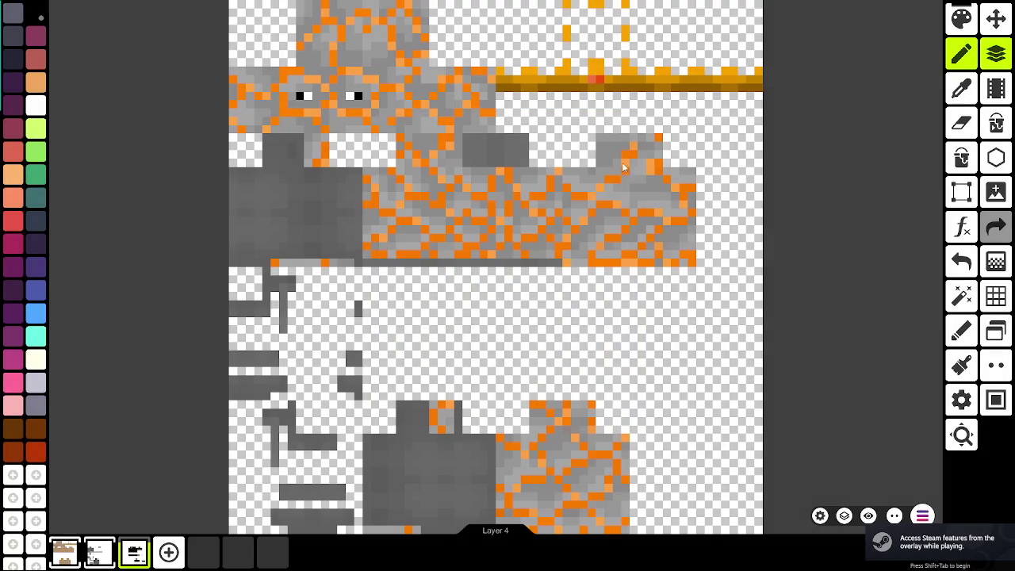
pyautogui.click(922, 515)
pyautogui.click(544, 157)
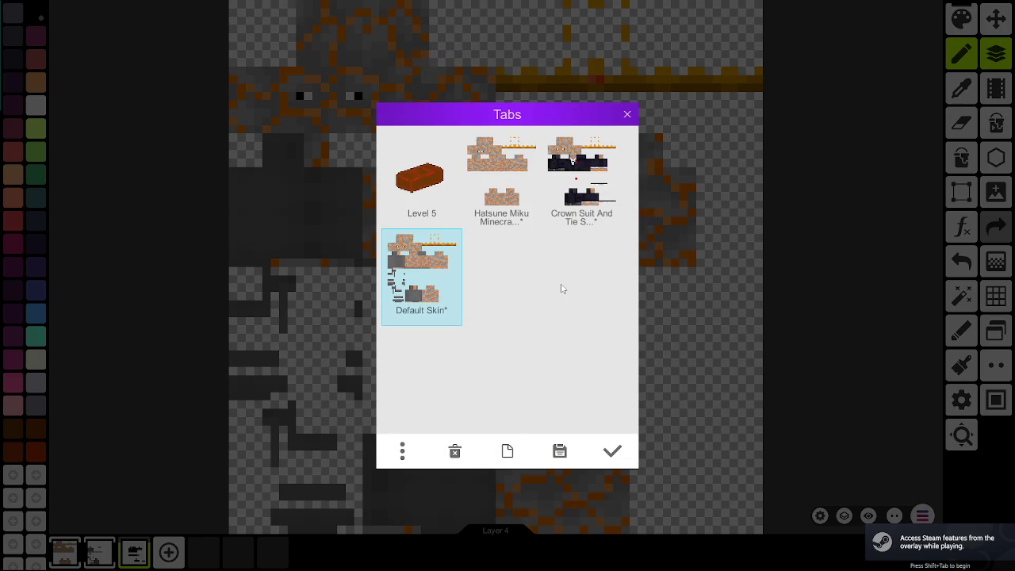
pyautogui.click(422, 163)
pyautogui.click(613, 451)
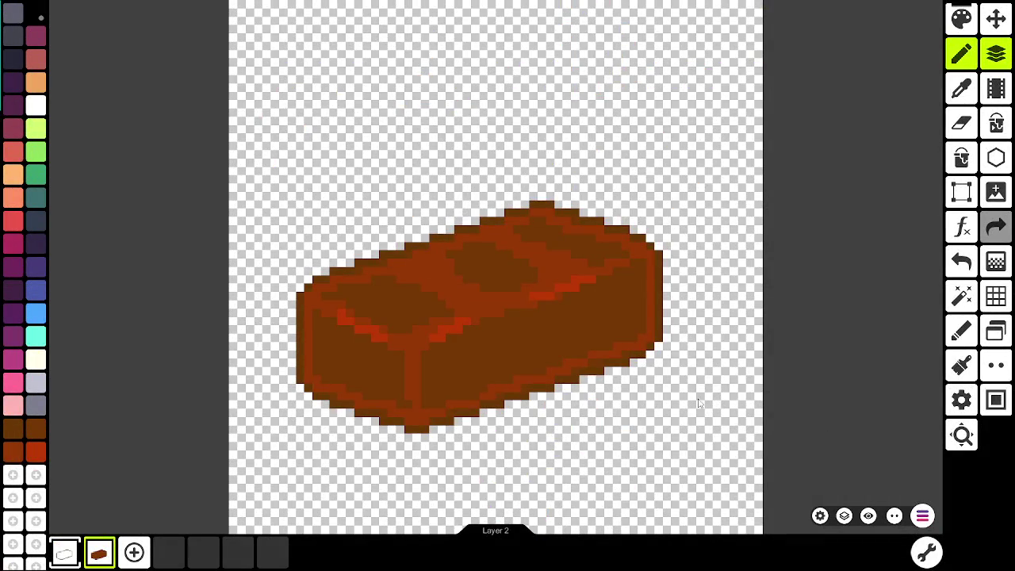
pyautogui.scroll(-5, 743, 411)
pyautogui.scroll(10, 759, 249)
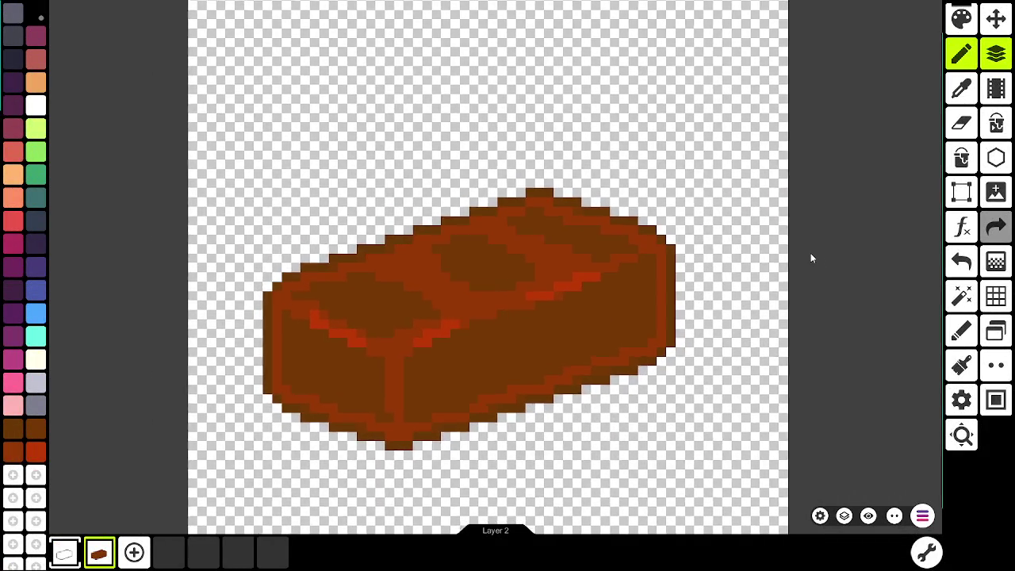
pyautogui.scroll(-1, 810, 258)
pyautogui.click(70, 547)
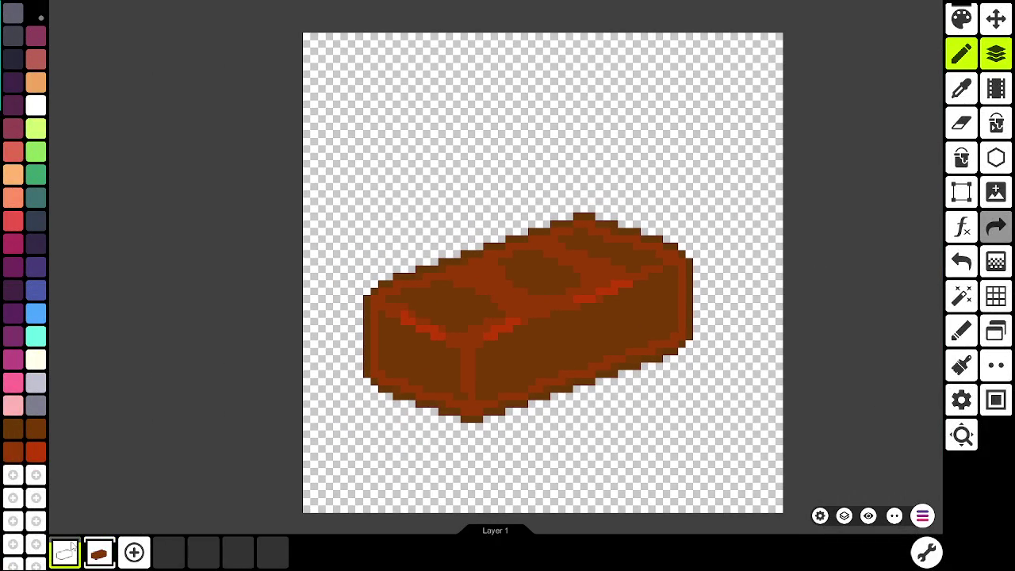
# Step: Switch to the Hatsune Miku project, then start creating a new project from the Tabs list
pyautogui.click(923, 517)
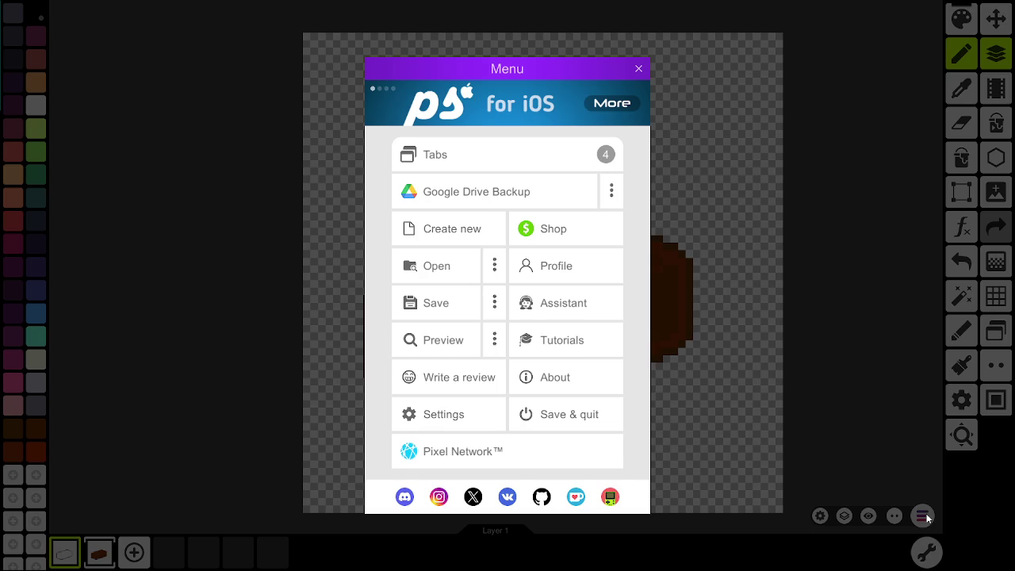
pyautogui.click(513, 169)
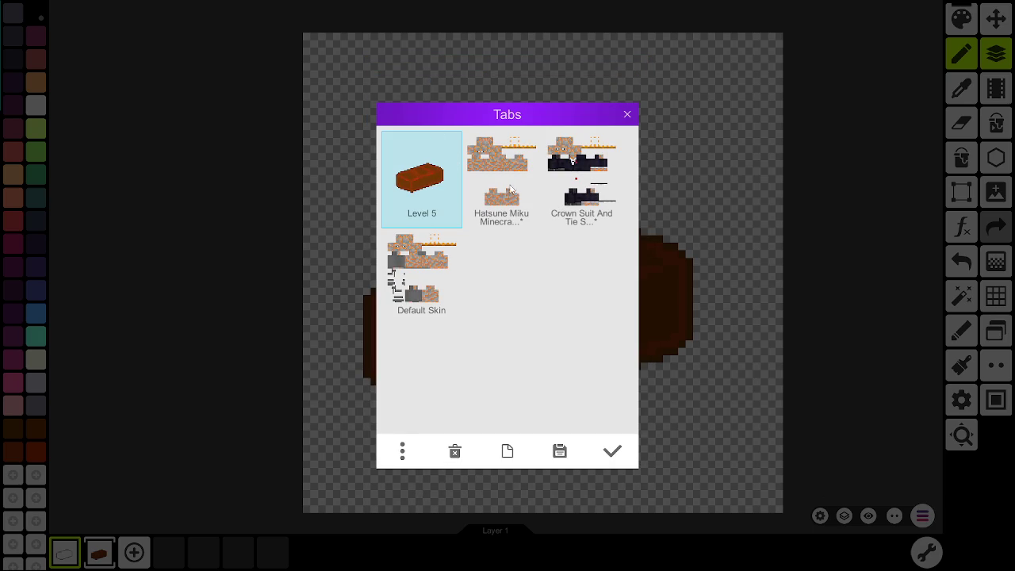
pyautogui.click(513, 195)
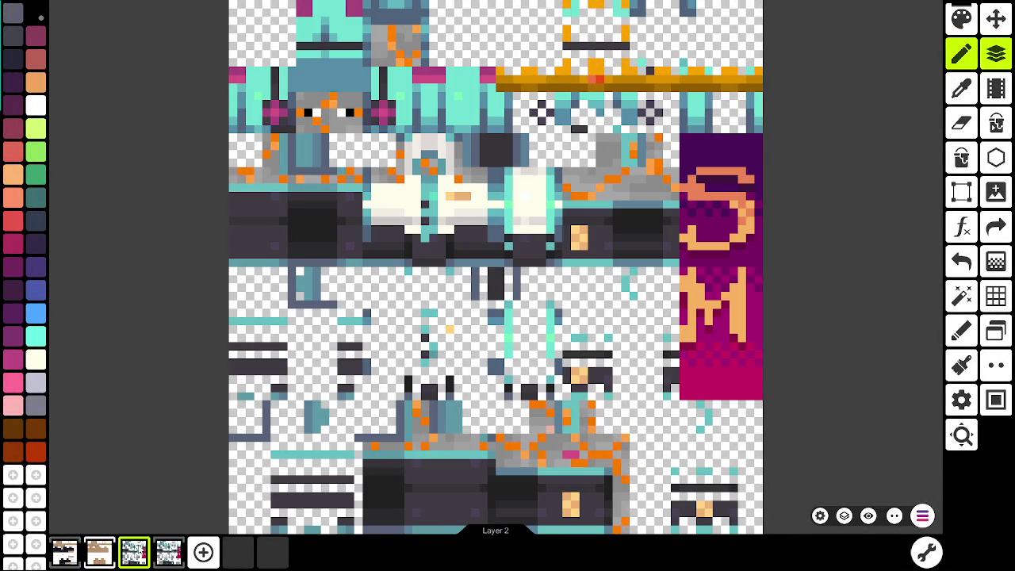
pyautogui.click(922, 515)
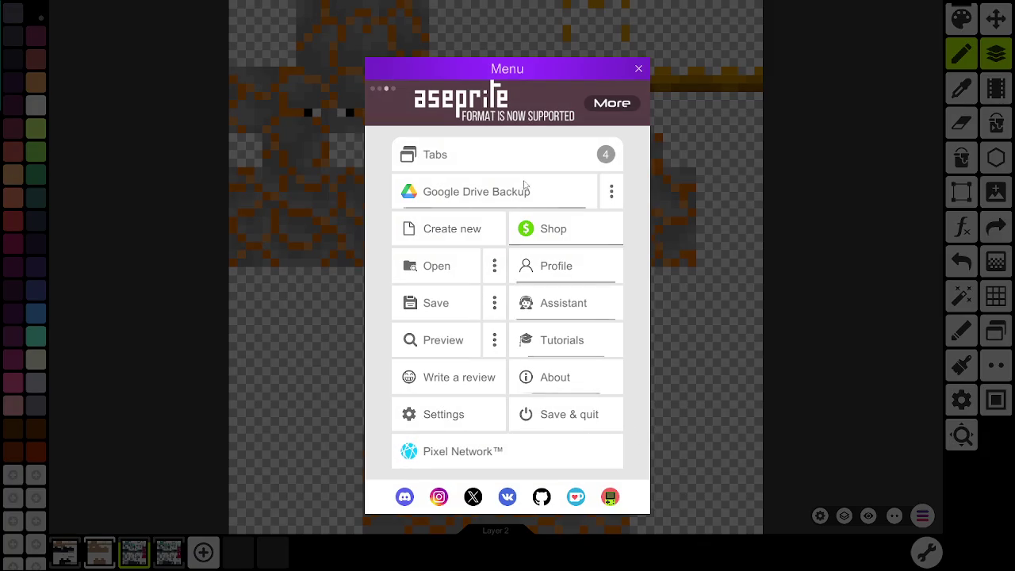
pyautogui.click(507, 157)
pyautogui.click(501, 452)
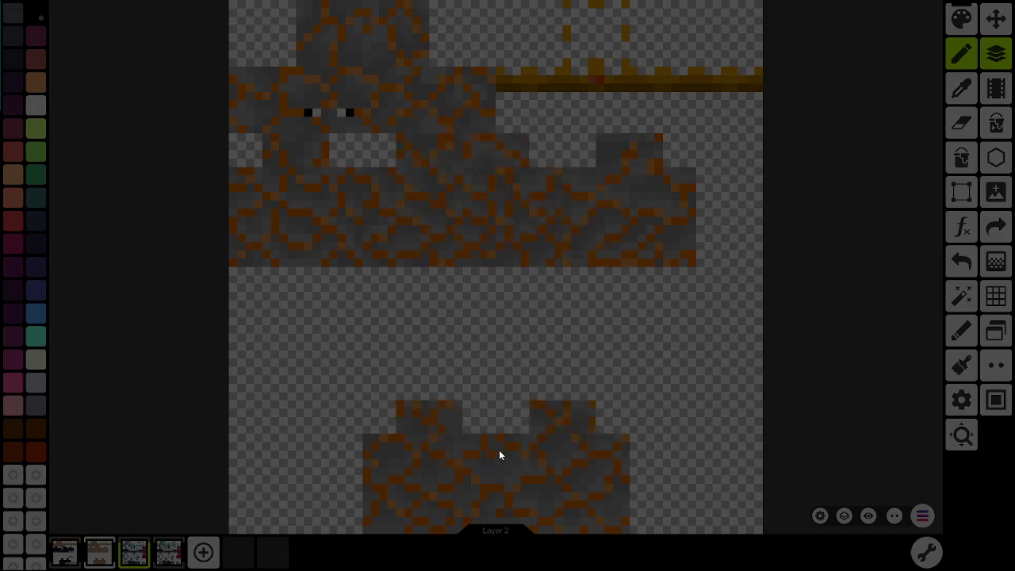
# Step: Attempt an oversized 2048 x 2048 canvas, which the dialog won't continue with
pyautogui.click(560, 361)
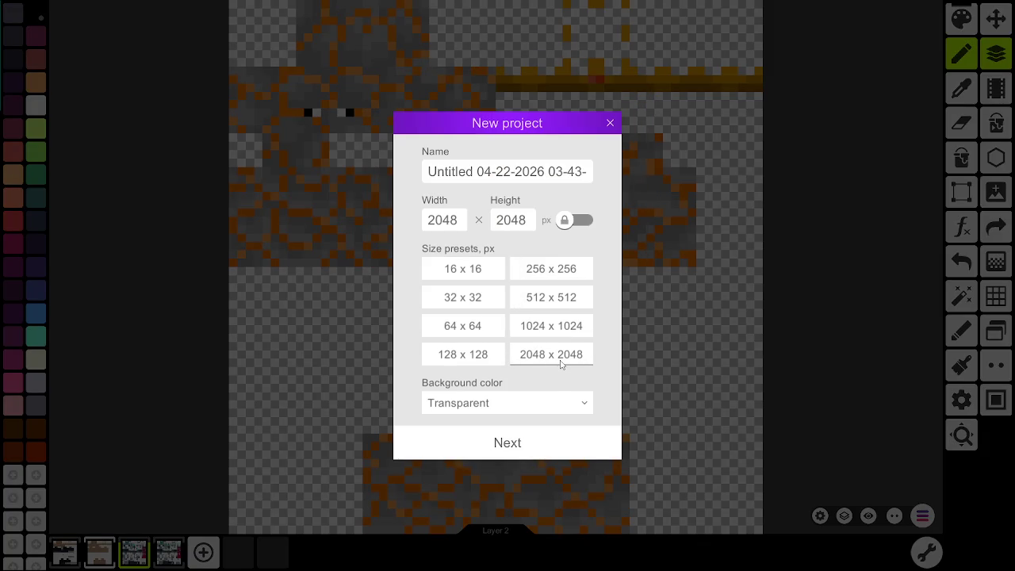
pyautogui.doubleClick(459, 220)
pyautogui.write('1024')
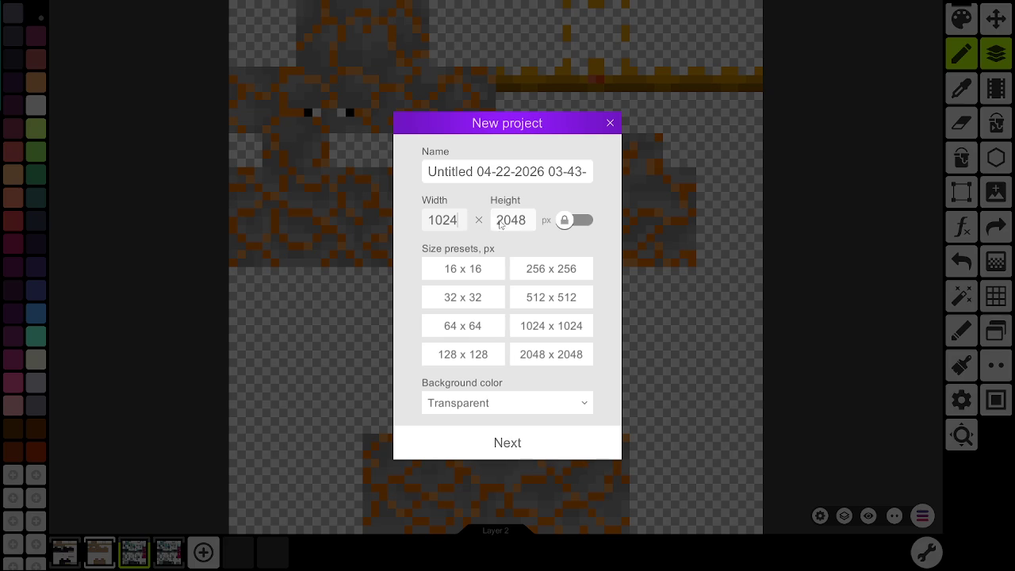
pyautogui.doubleClick(505, 224)
pyautogui.write('1024')
pyautogui.press('BackSpace')
pyautogui.press('BackSpace')
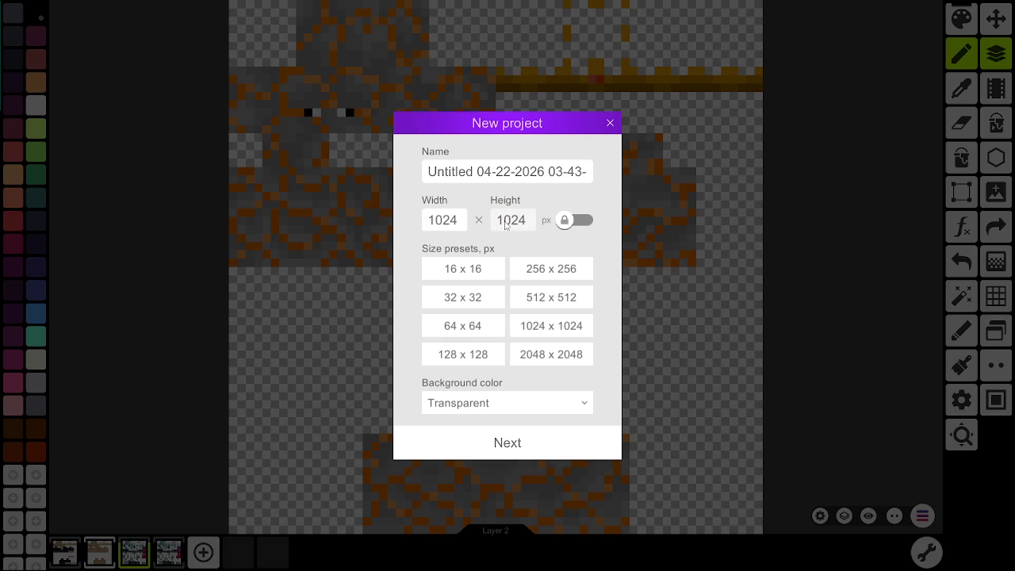
pyautogui.click(528, 356)
pyautogui.click(537, 432)
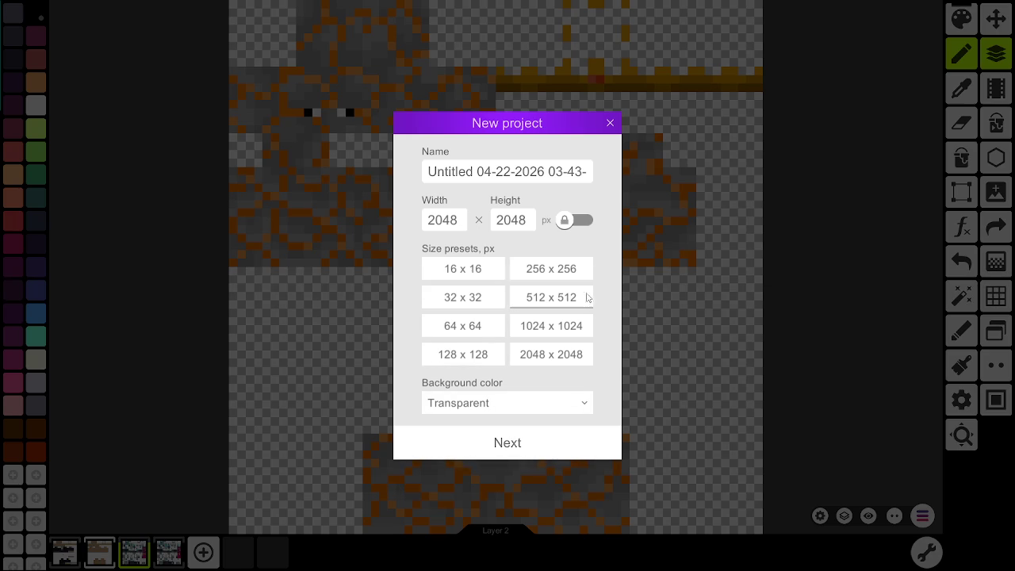
pyautogui.click(559, 449)
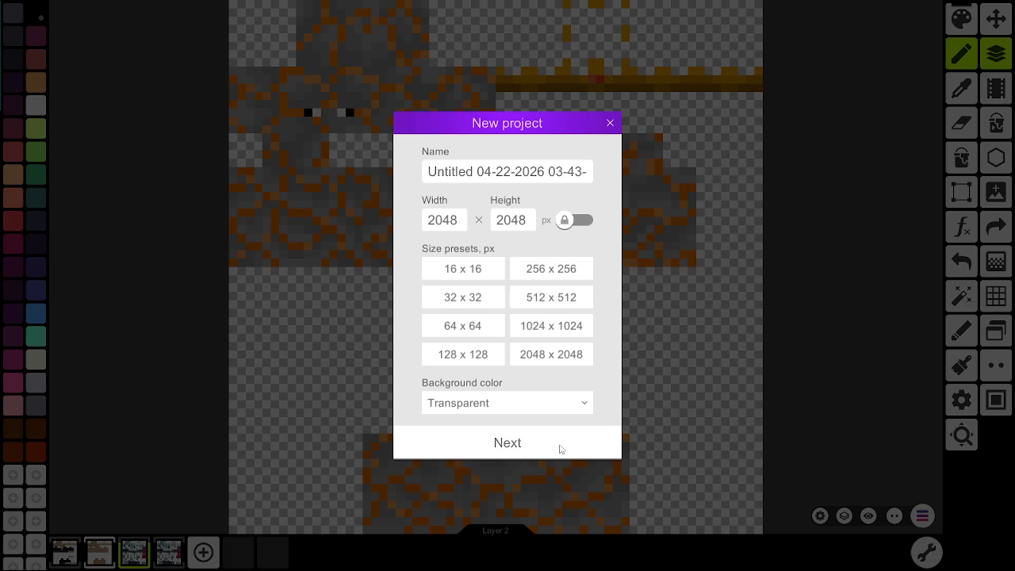
pyautogui.hotkey('alt', 'Tab')
pyautogui.hotkey('alt', 'Tab')
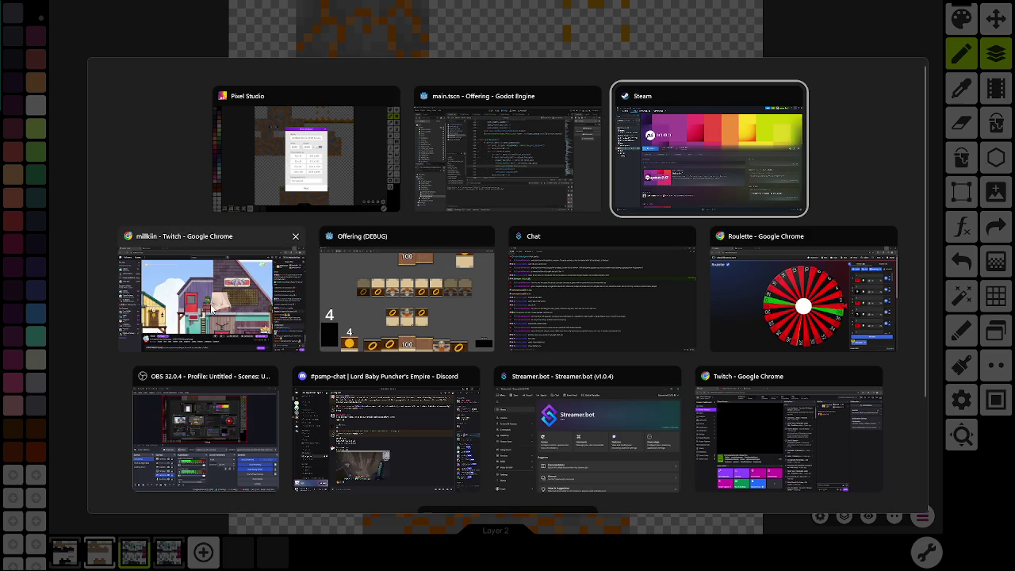
pyautogui.press('Escape')
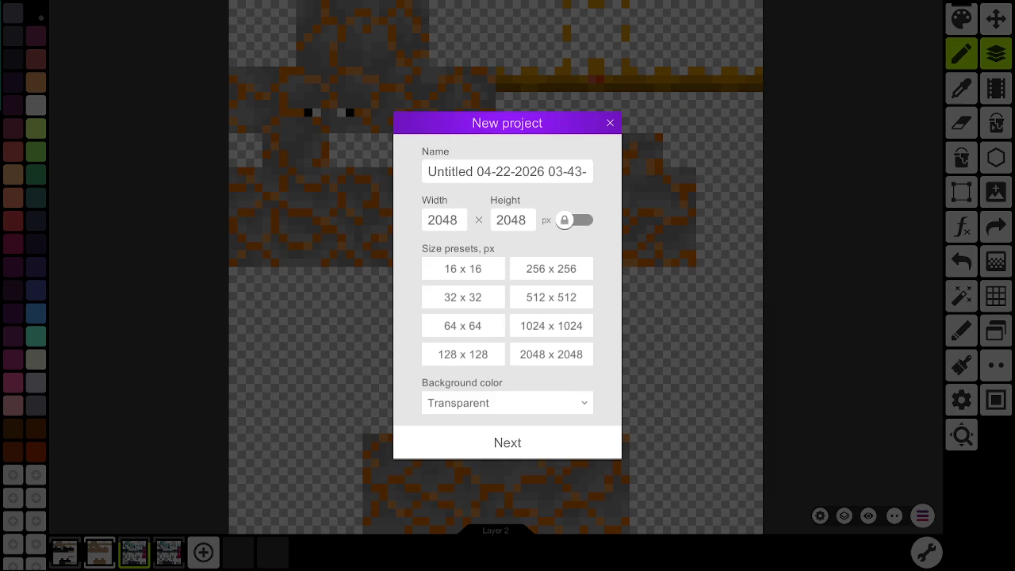
# Step: Set the new canvas width to 960 and height to 540
pyautogui.click(447, 226)
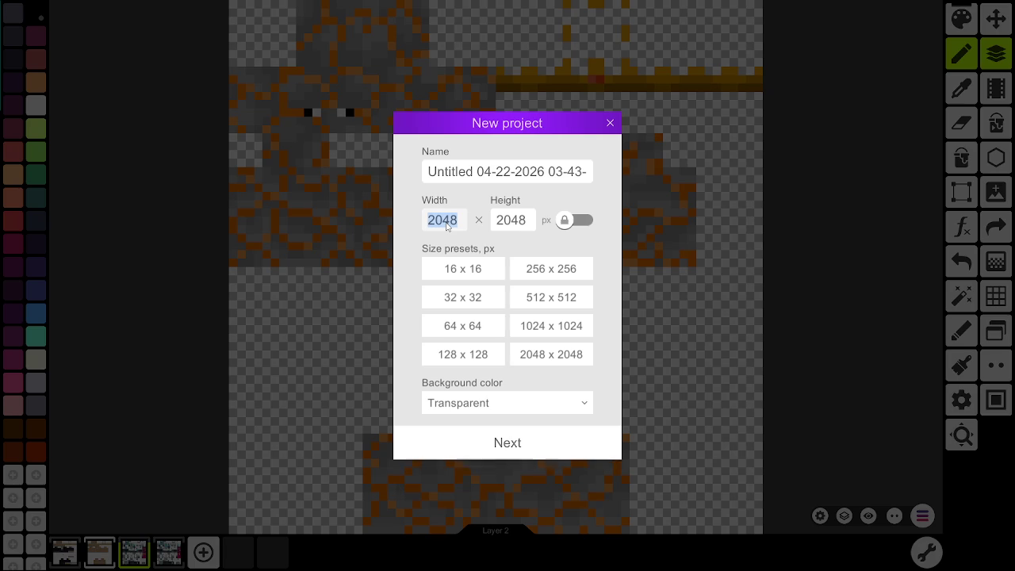
pyautogui.write('960')
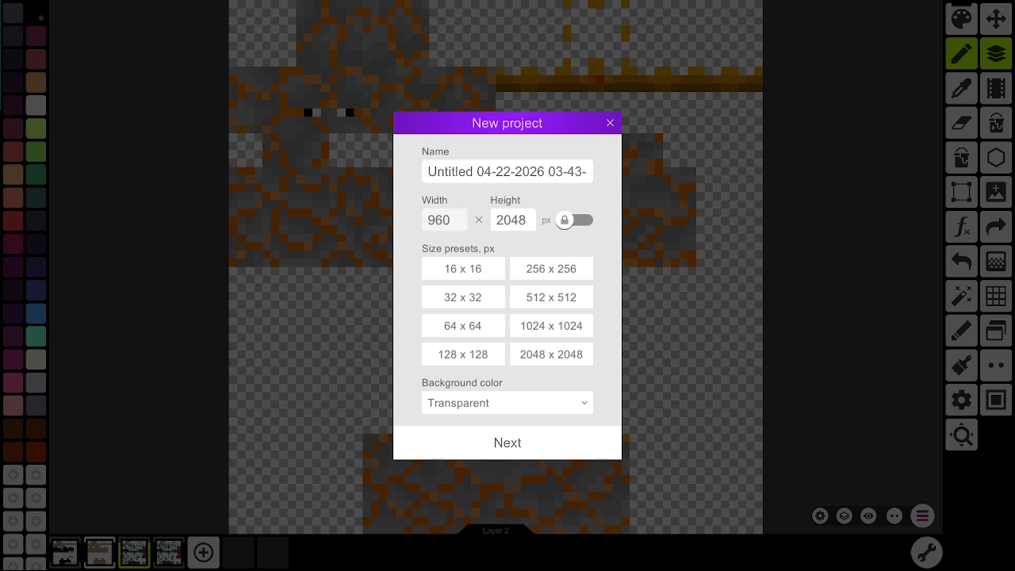
pyautogui.click(515, 227)
pyautogui.write('540')
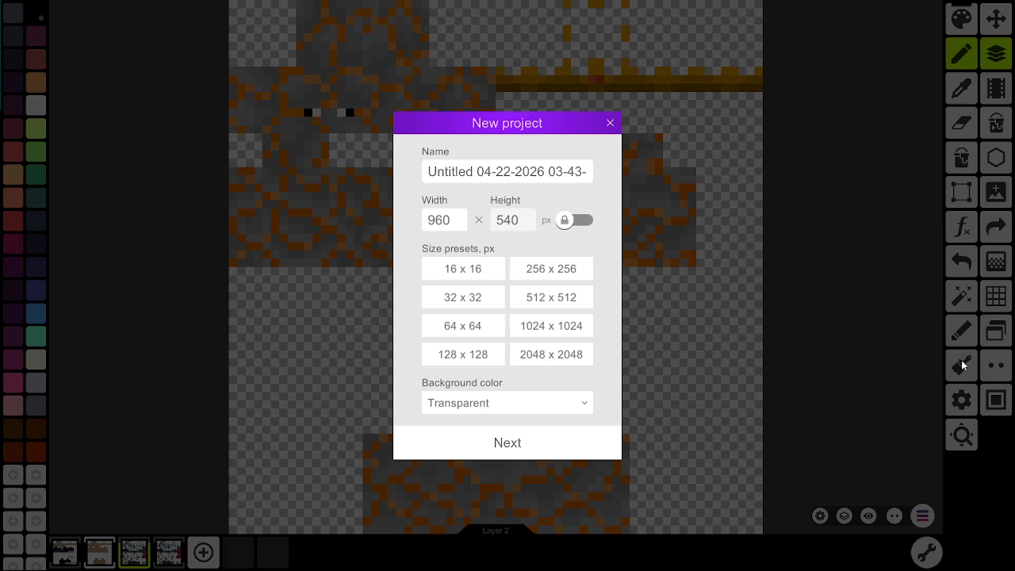
pyautogui.hotkey('alt', 'Tab')
pyautogui.press('Escape')
pyautogui.press('super')
pyautogui.press('Escape')
pyautogui.click(504, 450)
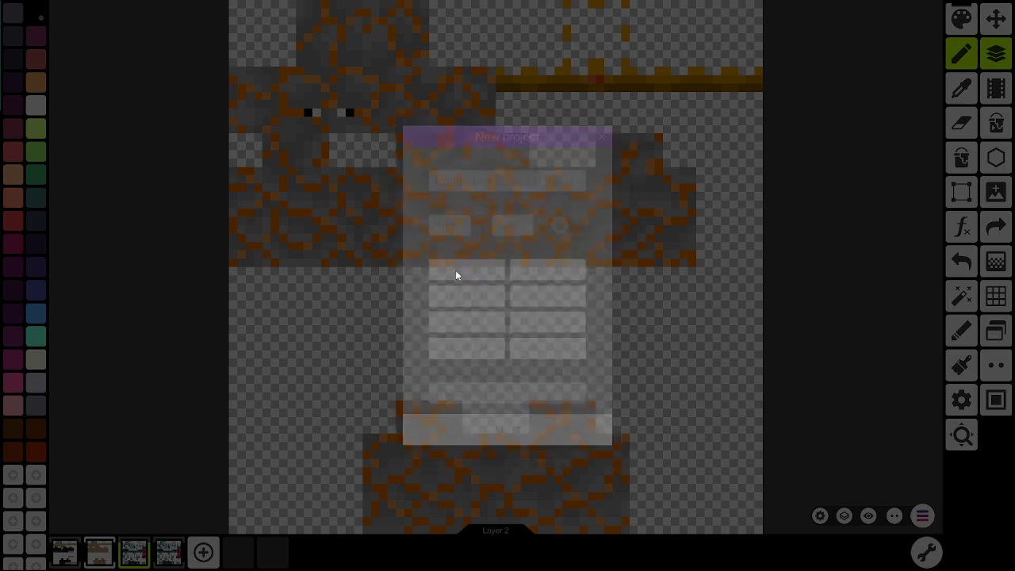
# Step: Name the project 'Stream Overlay Thing' and continue to the template choice
pyautogui.click(533, 176)
pyautogui.write('StreamerUI THING')
pyautogui.press('BackSpace')
pyautogui.press('BackSpace')
pyautogui.press('BackSpace')
pyautogui.press('BackSpace')
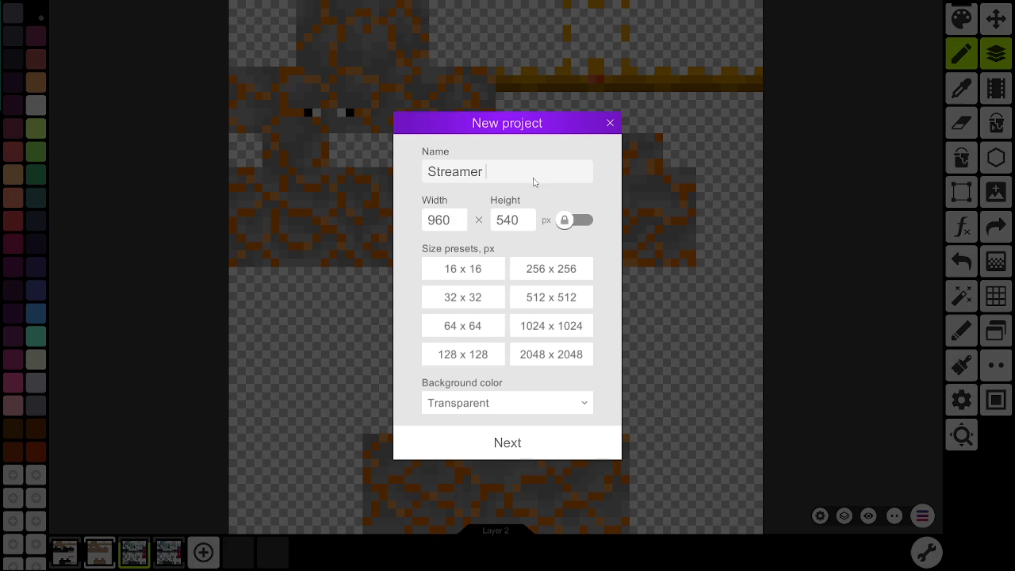
pyautogui.press('BackSpace')
pyautogui.press('BackSpace')
pyautogui.write('Overlay Thing')
pyautogui.click(519, 447)
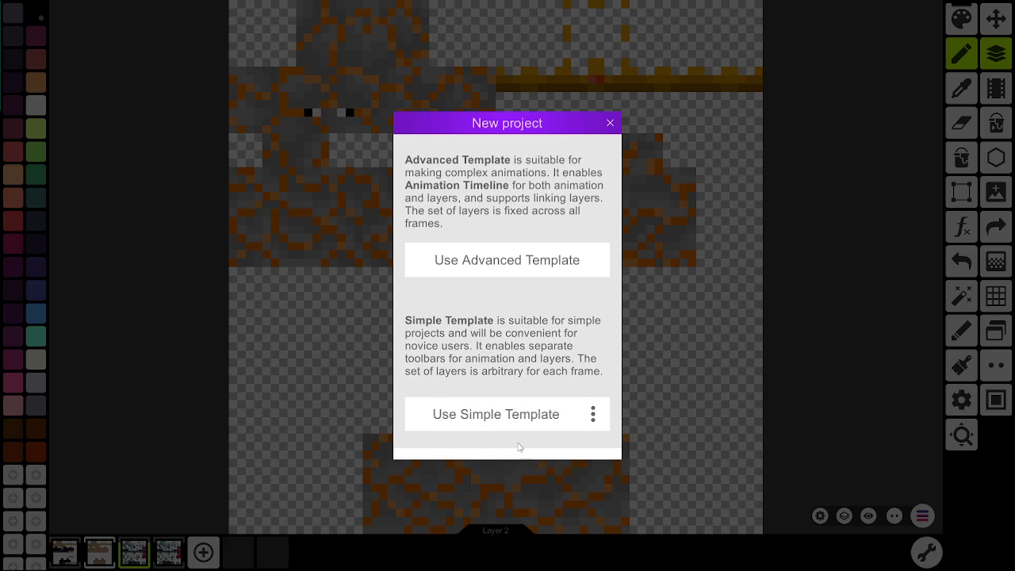
# Step: Create the project from the simple template and undo two test pencil strokes
pyautogui.click(503, 417)
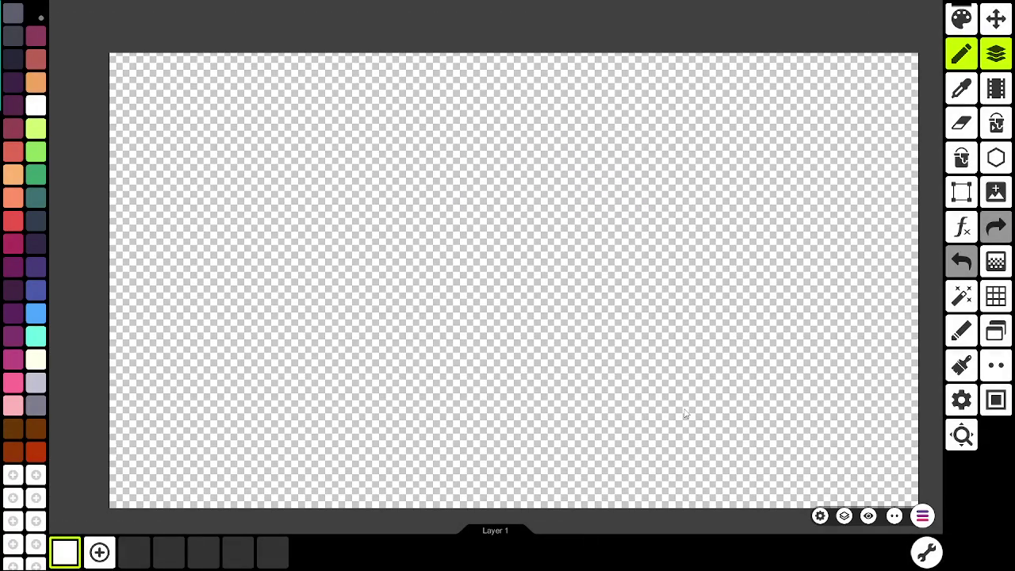
pyautogui.moveTo(767, 337)
pyautogui.mouseDown()
pyautogui.moveTo(731, 444)
pyautogui.moveTo(353, 146)
pyautogui.moveTo(701, 419)
pyautogui.moveTo(898, 8)
pyautogui.moveTo(603, 396)
pyautogui.moveTo(626, 109)
pyautogui.moveTo(557, 290)
pyautogui.moveTo(601, 2)
pyautogui.moveTo(860, 258)
pyautogui.moveTo(688, 429)
pyautogui.mouseUp()
pyautogui.click(961, 261)
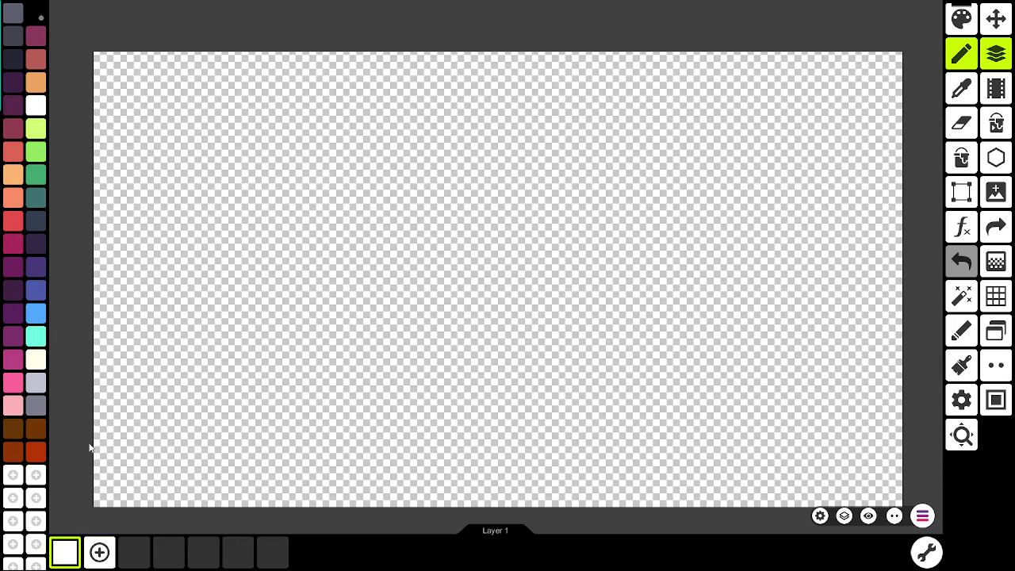
pyautogui.moveTo(93, 441)
pyautogui.mouseDown()
pyautogui.moveTo(544, 423)
pyautogui.moveTo(877, 436)
pyautogui.moveTo(822, 39)
pyautogui.moveTo(804, 25)
pyautogui.moveTo(829, 15)
pyautogui.moveTo(835, 539)
pyautogui.mouseUp()
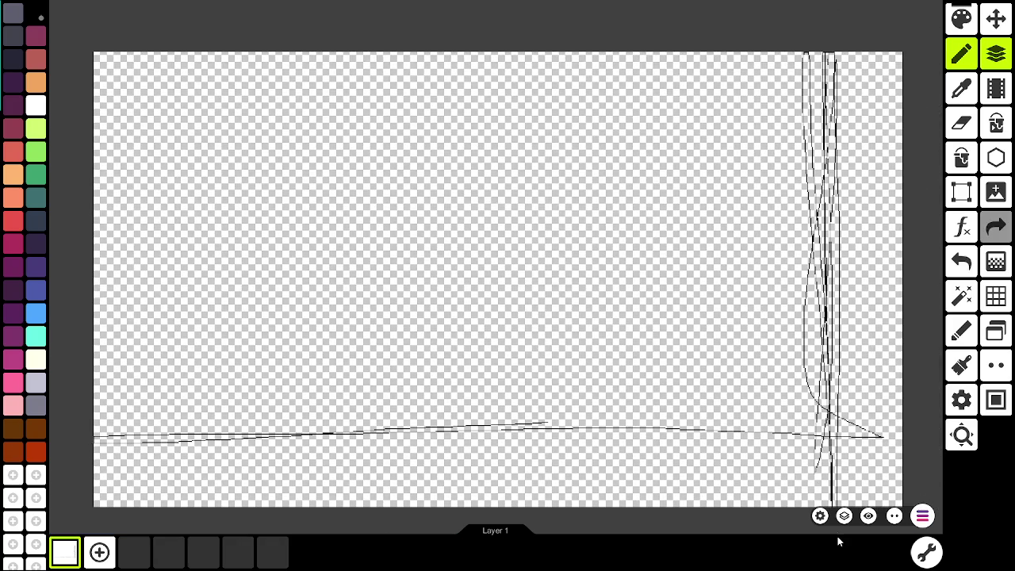
pyautogui.hotkey('ctrl', 'z')
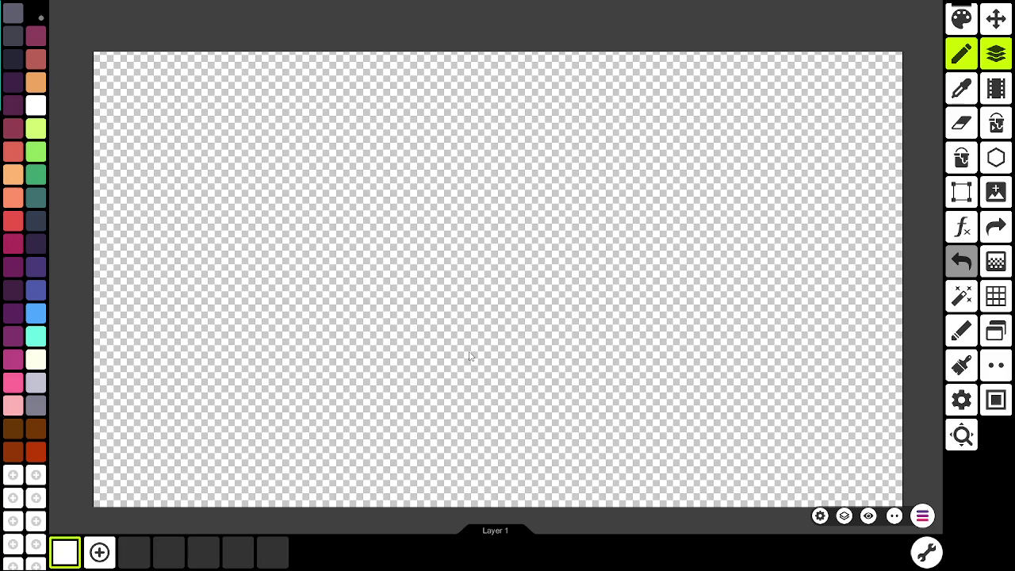
pyautogui.hotkey('alt', 'Tab')
pyautogui.hotkey('alt', 'Tab')
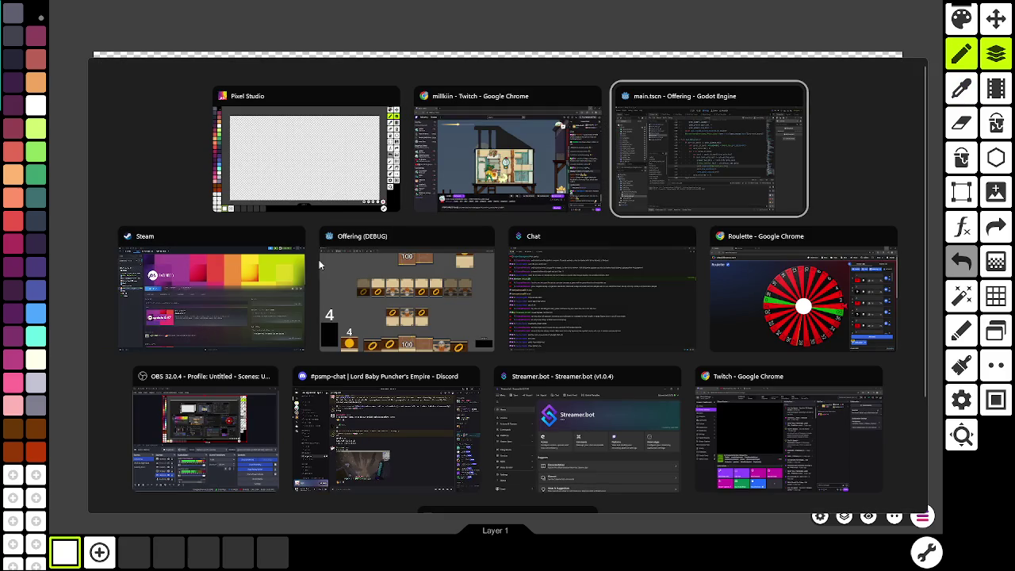
pyautogui.press('Escape')
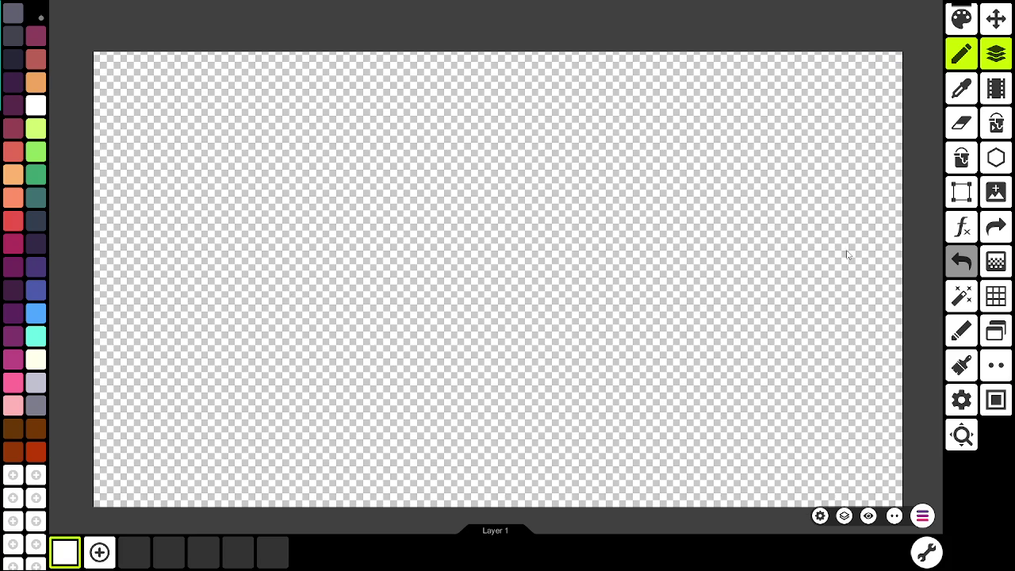
pyautogui.hotkey('alt', 'Tab')
pyautogui.hotkey('alt', 'Tab')
pyautogui.hotkey('alt', 'Tab')
pyautogui.press('Escape')
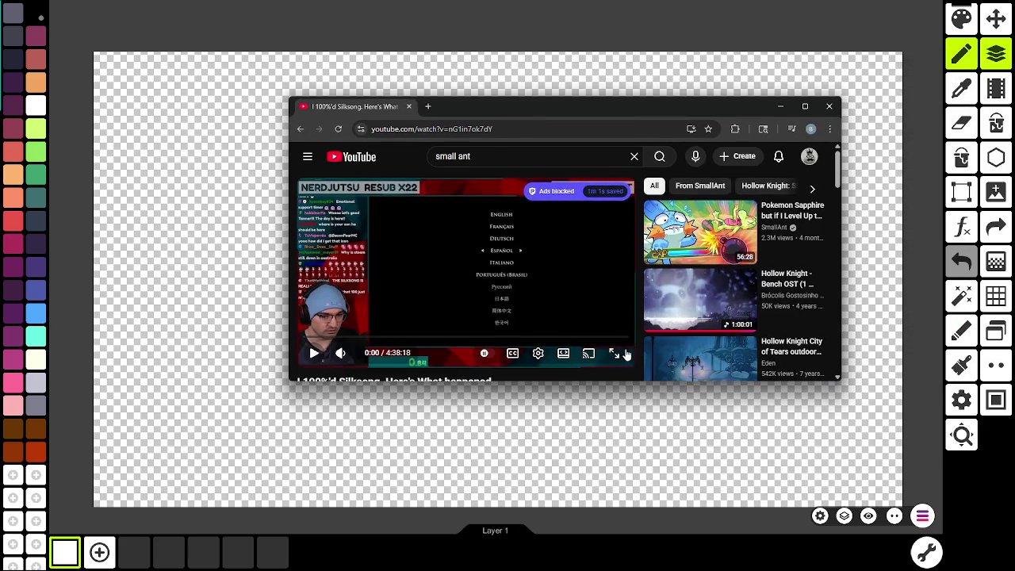
pyautogui.click(624, 353)
pyautogui.press('space')
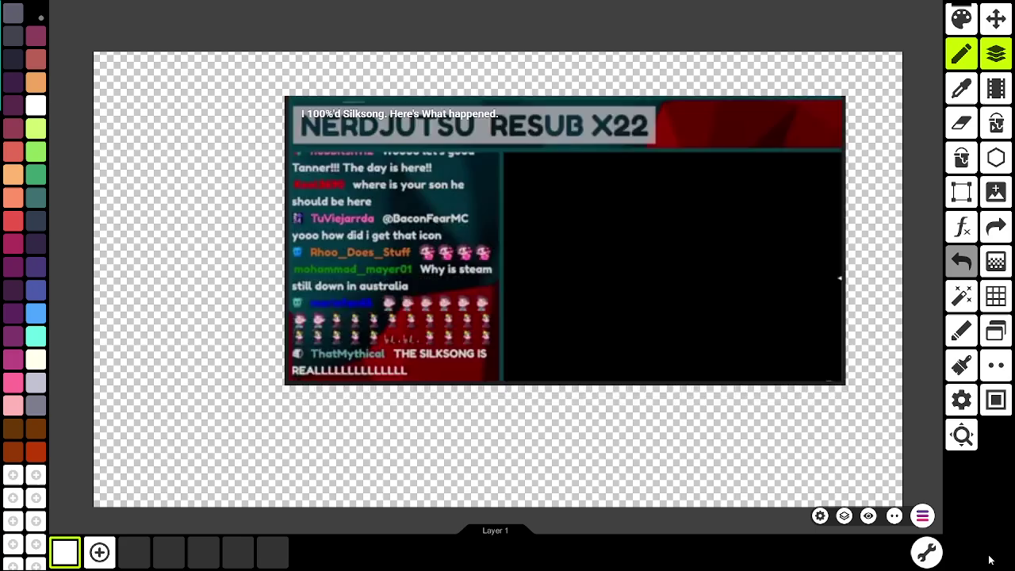
pyautogui.hotkey('alt', 'Tab')
pyautogui.moveTo(622, 115); pyautogui.dragTo(690, 126)
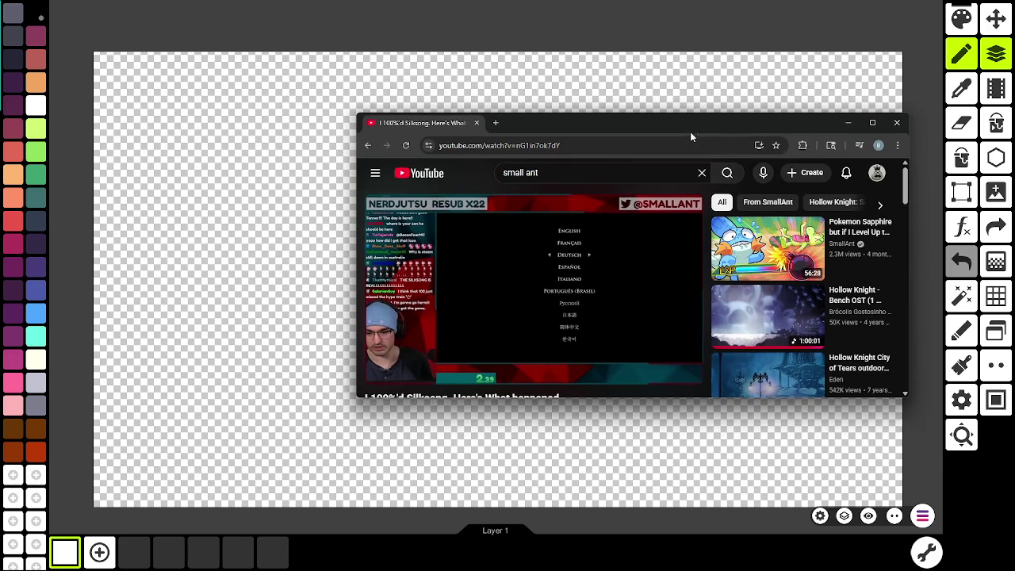
pyautogui.hotkey('alt', 'Tab')
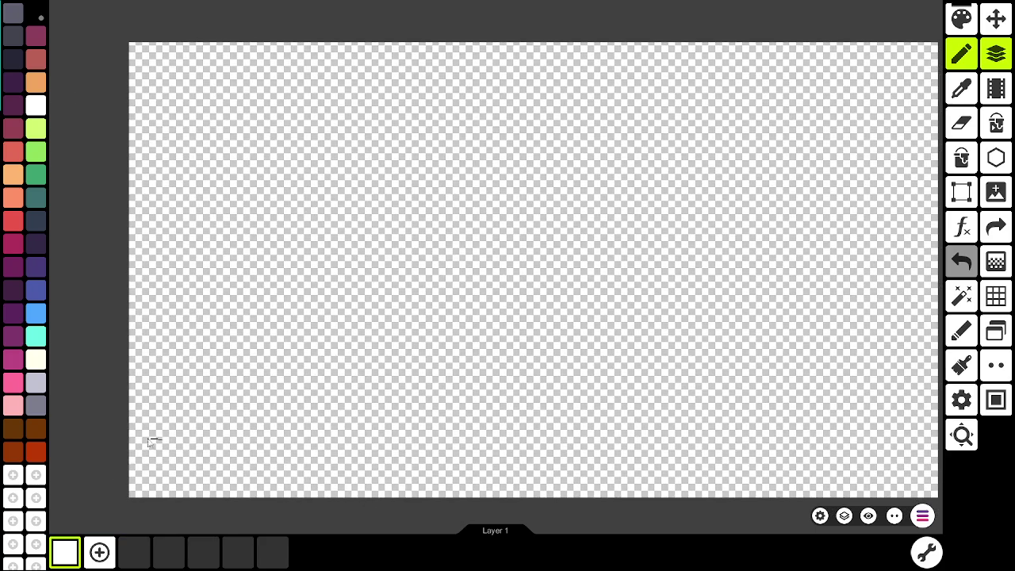
# Step: Sketch and undo a few trial pencil strokes on the lower canvas
pyautogui.moveTo(138, 436)
pyautogui.mouseDown()
pyautogui.moveTo(697, 444)
pyautogui.moveTo(689, 495)
pyautogui.mouseUp()
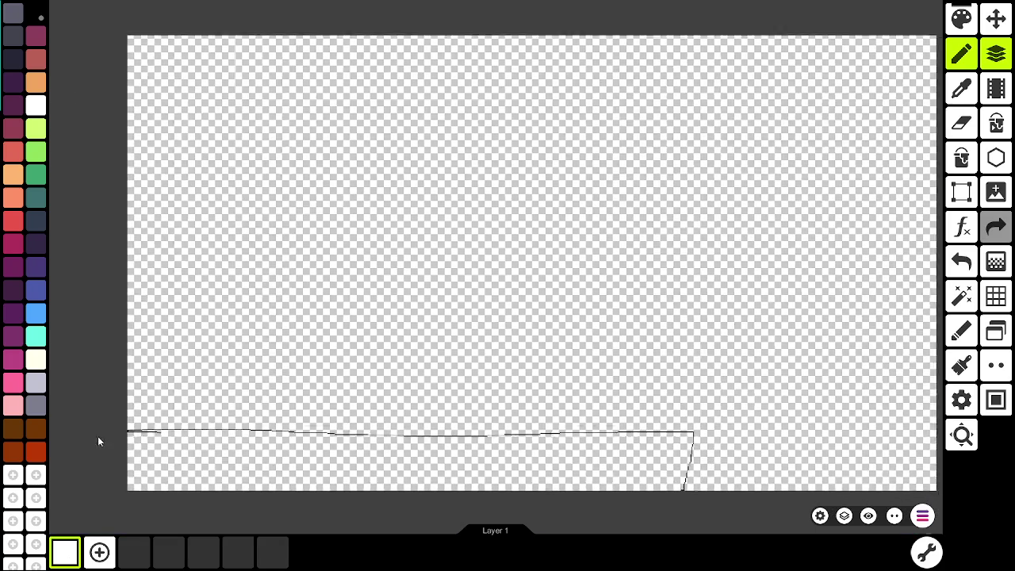
pyautogui.moveTo(98, 442)
pyautogui.mouseDown()
pyautogui.moveTo(171, 464)
pyautogui.moveTo(283, 467)
pyautogui.mouseUp()
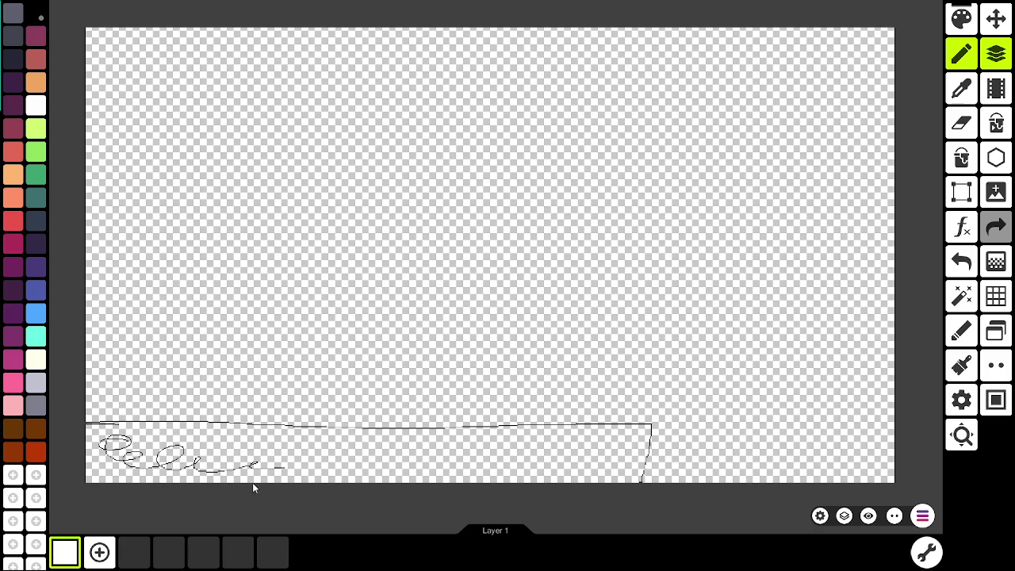
pyautogui.hotkey('ctrl', 'z')
pyautogui.hotkey('ctrl', 'z')
pyautogui.hotkey('ctrl', 'z')
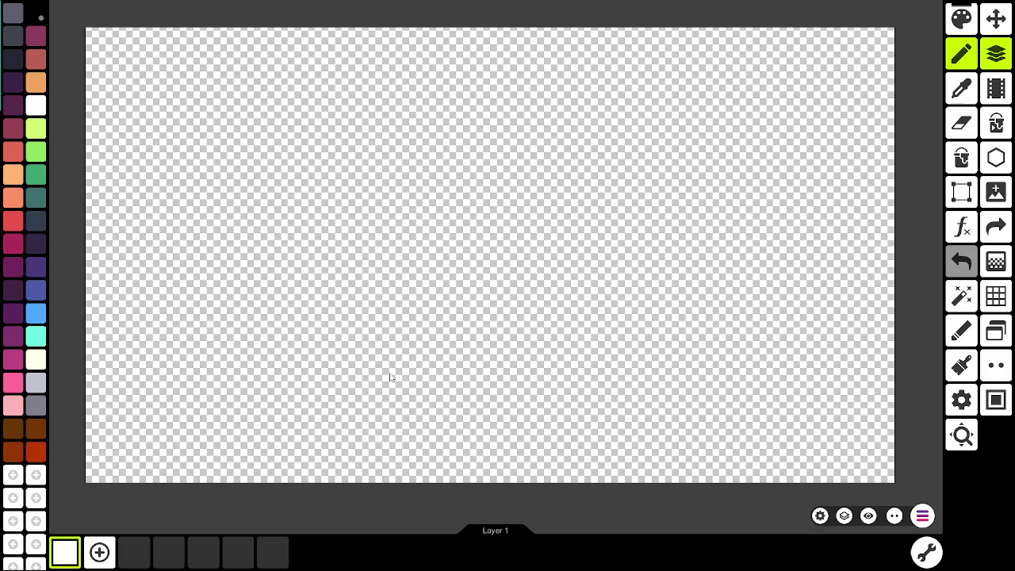
pyautogui.keyDown('alt'); pyautogui.click(458, 389); pyautogui.keyUp('alt')
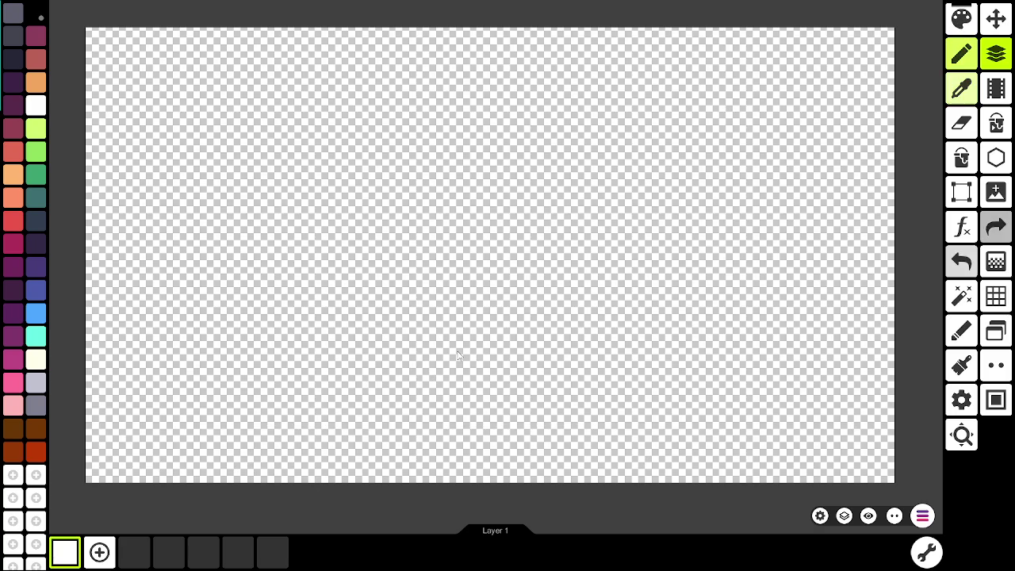
pyautogui.moveTo(650, 353)
pyautogui.mouseDown()
pyautogui.moveTo(301, 373)
pyautogui.moveTo(331, 381)
pyautogui.moveTo(677, 367)
pyautogui.moveTo(693, 400)
pyautogui.mouseUp()
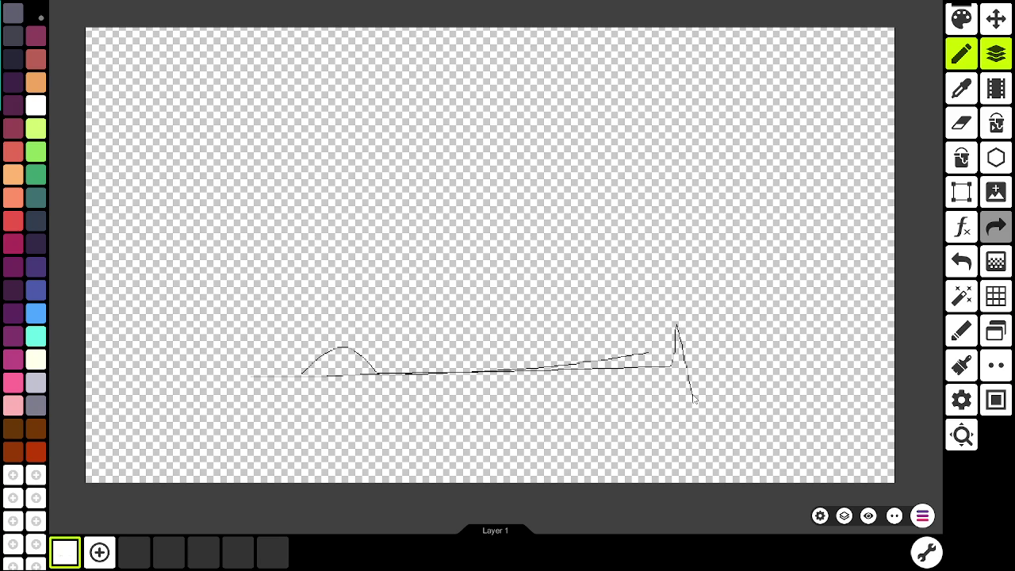
pyautogui.hotkey('ctrl', 'z')
pyautogui.hotkey('alt', 'Tab')
pyautogui.press('Escape')
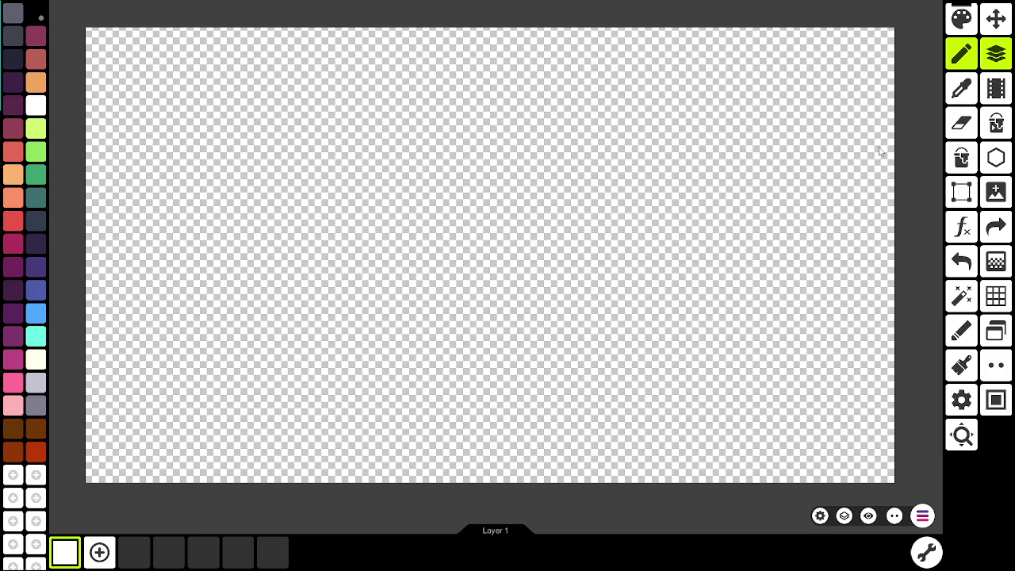
# Step: Draw a straight horizontal line across the full canvas width near the bottom
pyautogui.click(967, 195)
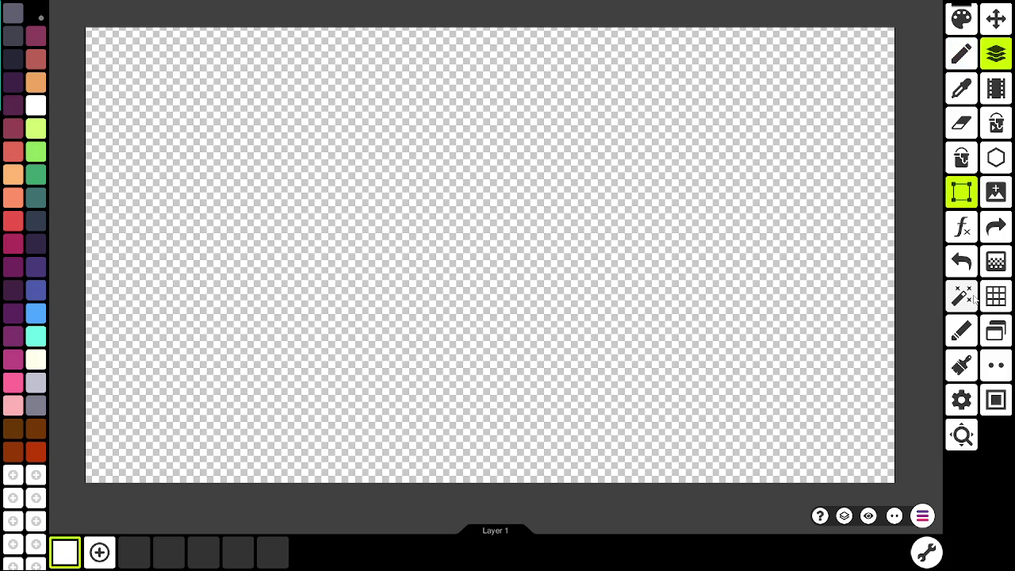
pyautogui.click(984, 158)
pyautogui.click(471, 469)
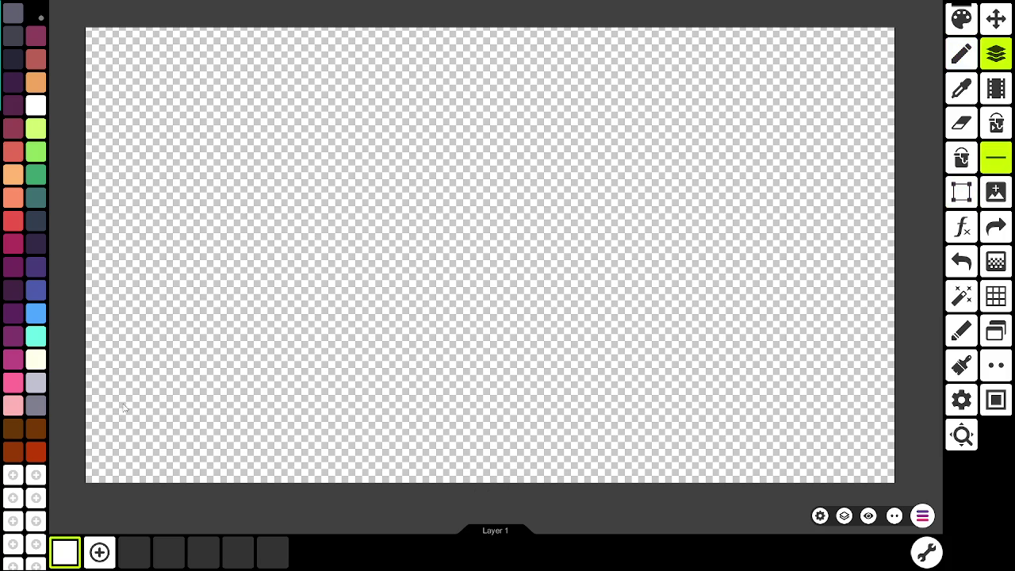
pyautogui.moveTo(88, 419); pyautogui.dragTo(905, 417)
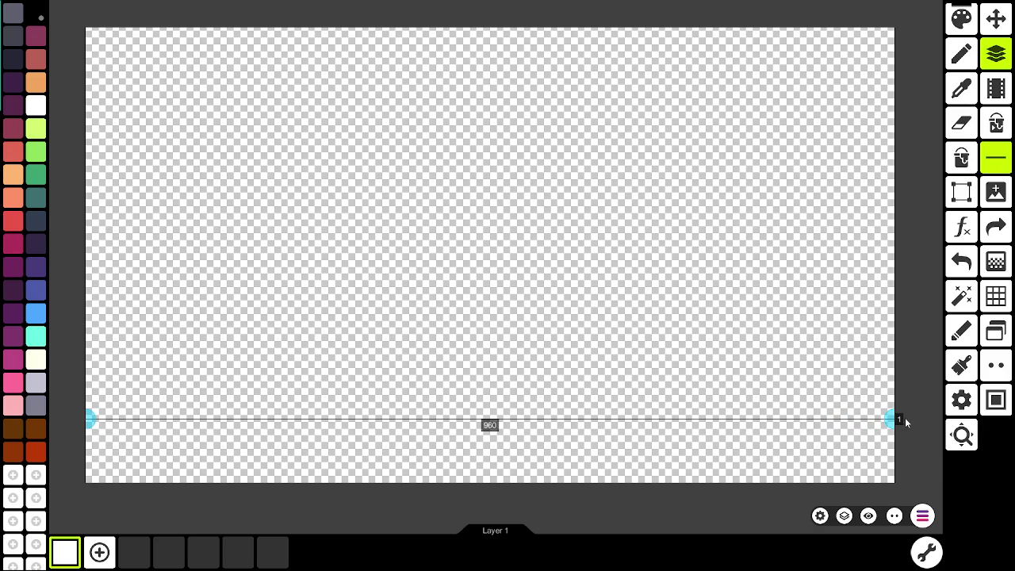
pyautogui.moveTo(904, 417); pyautogui.dragTo(904, 417)
pyautogui.click(538, 438)
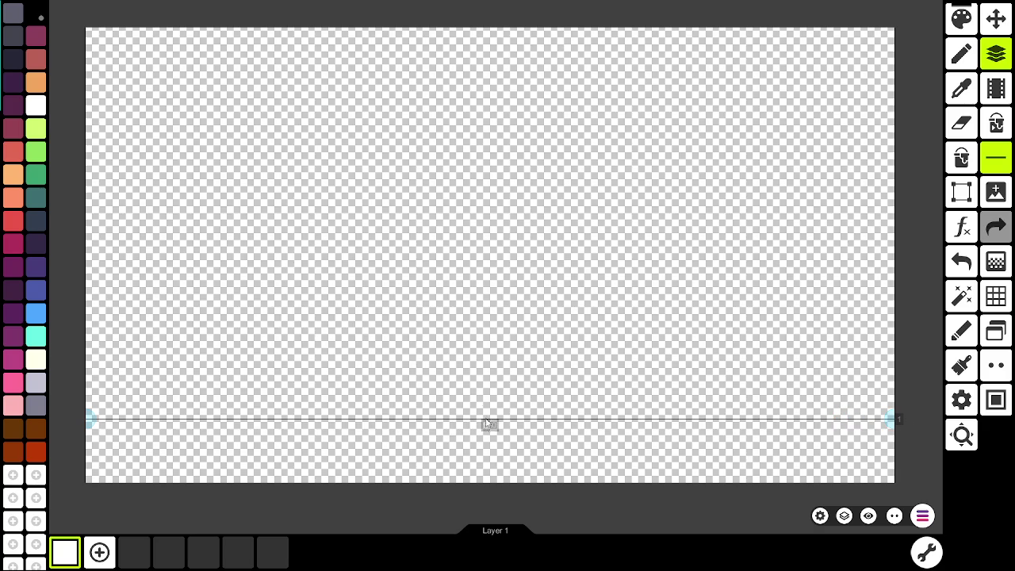
pyautogui.click(961, 192)
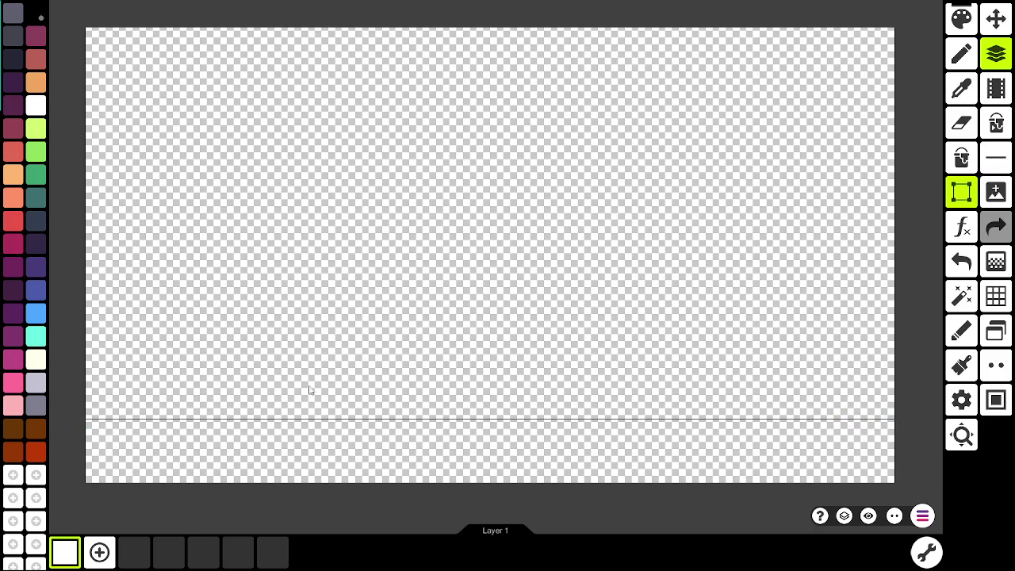
# Step: Select the bottom strip, move it to mid-canvas and back, then deselect
pyautogui.moveTo(86, 399); pyautogui.dragTo(940, 532)
pyautogui.moveTo(76, 400)
pyautogui.mouseDown()
pyautogui.moveTo(77, 378)
pyautogui.moveTo(74, 424)
pyautogui.mouseUp()
pyautogui.moveTo(222, 460); pyautogui.dragTo(220, 255)
pyautogui.moveTo(220, 254)
pyautogui.mouseDown()
pyautogui.moveTo(223, 472)
pyautogui.moveTo(227, 462)
pyautogui.mouseUp()
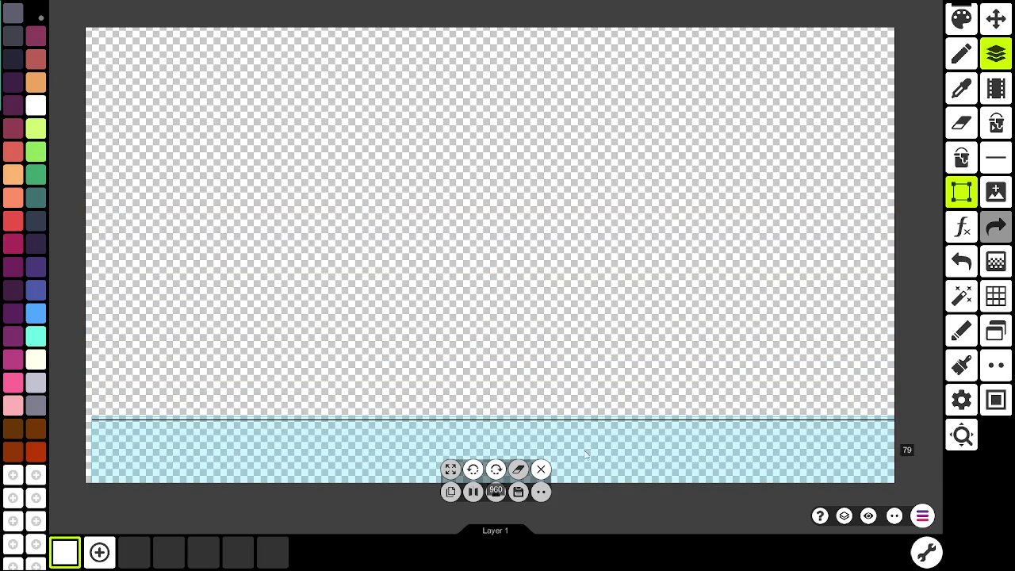
pyautogui.scroll(-3, 559, 365)
pyautogui.scroll(3, 515, 348)
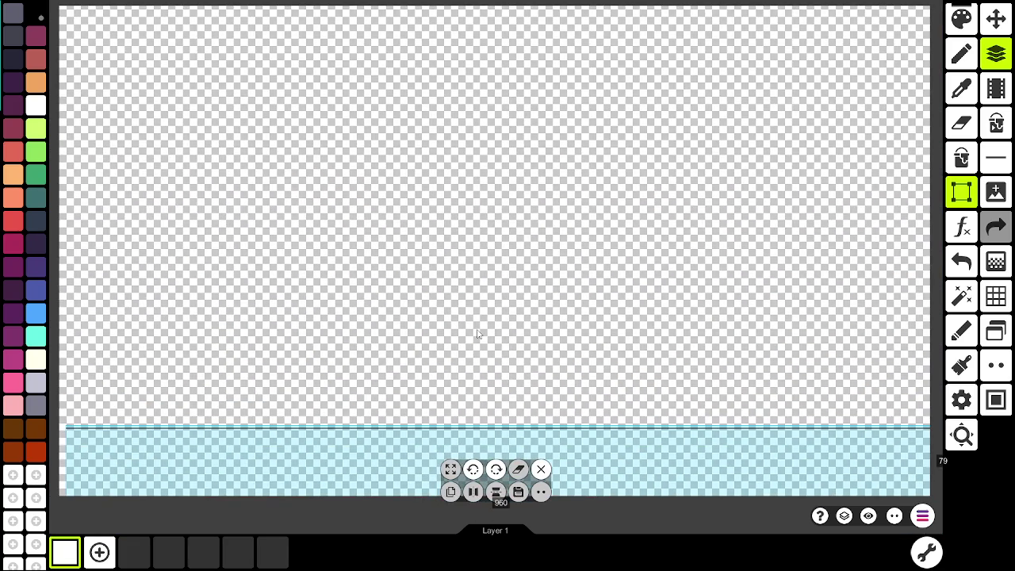
pyautogui.click(471, 235)
# Step: Undo the horizontal line and select the whole canvas back in Pixel Studio
pyautogui.scroll(-4, 580, 313)
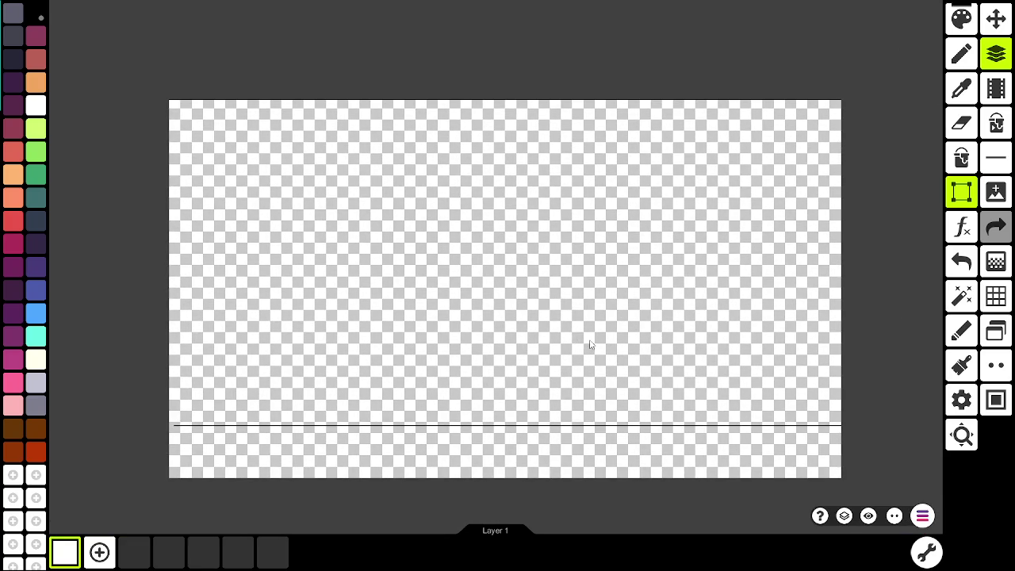
pyautogui.hotkey('ctrl', 'z')
pyautogui.hotkey('alt', 'Tab')
pyautogui.press('Tab')
pyautogui.click(297, 176)
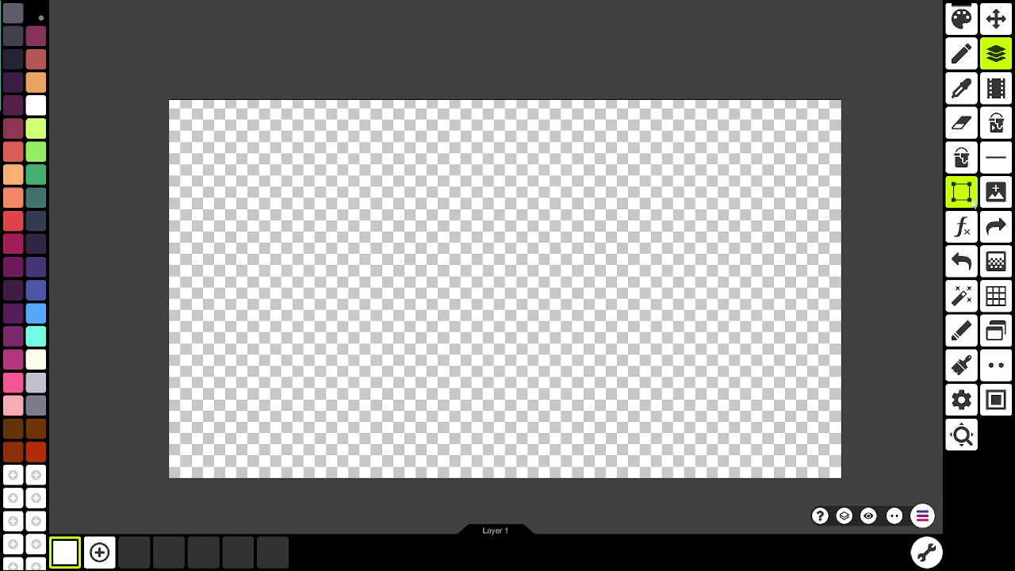
pyautogui.moveTo(170, 106)
pyautogui.mouseDown()
pyautogui.moveTo(718, 444)
pyautogui.moveTo(848, 493)
pyautogui.mouseUp()
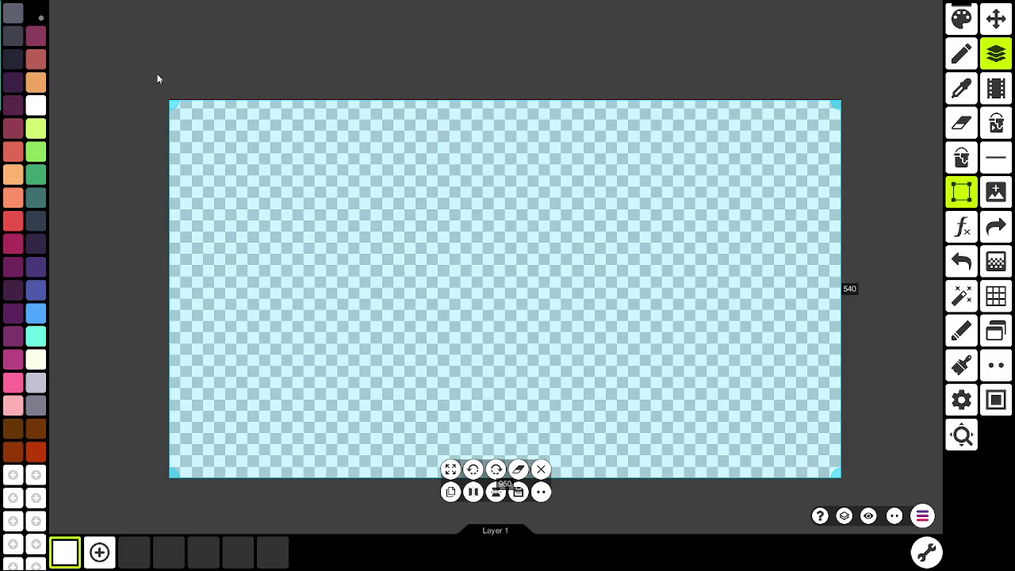
# Step: Shrink the selection to roughly 816 x 464 and bring up the ratio calculator
pyautogui.moveTo(840, 471)
pyautogui.mouseDown()
pyautogui.moveTo(777, 431)
pyautogui.moveTo(863, 488)
pyautogui.moveTo(870, 400)
pyautogui.moveTo(901, 537)
pyautogui.moveTo(680, 401)
pyautogui.moveTo(894, 520)
pyautogui.moveTo(755, 421)
pyautogui.mouseUp()
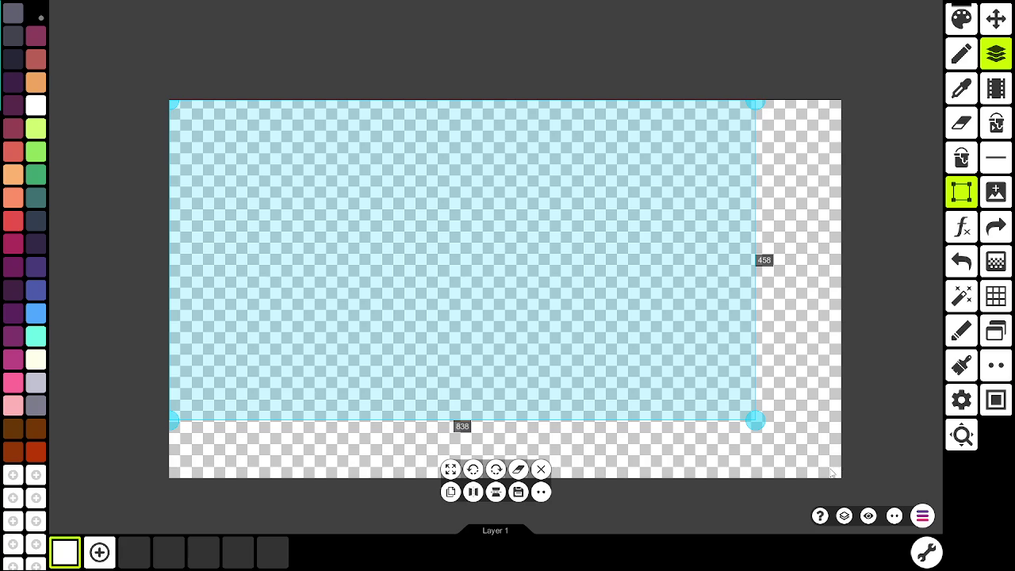
pyautogui.moveTo(755, 420)
pyautogui.mouseDown()
pyautogui.moveTo(738, 416)
pyautogui.moveTo(740, 436)
pyautogui.mouseUp()
pyautogui.hotkey('alt', 'Tab')
pyautogui.press('Escape')
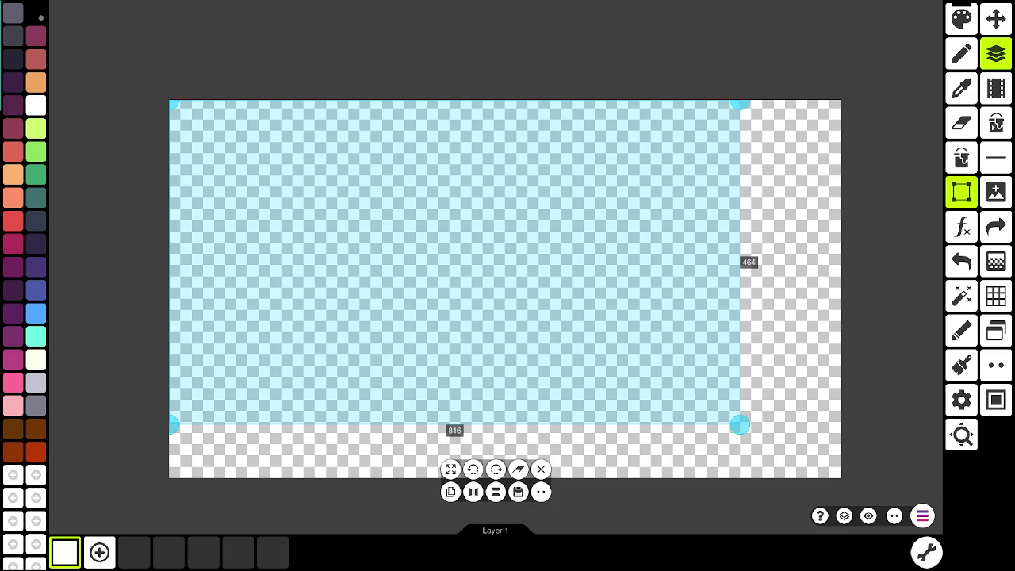
pyautogui.hotkey('alt', 'Tab')
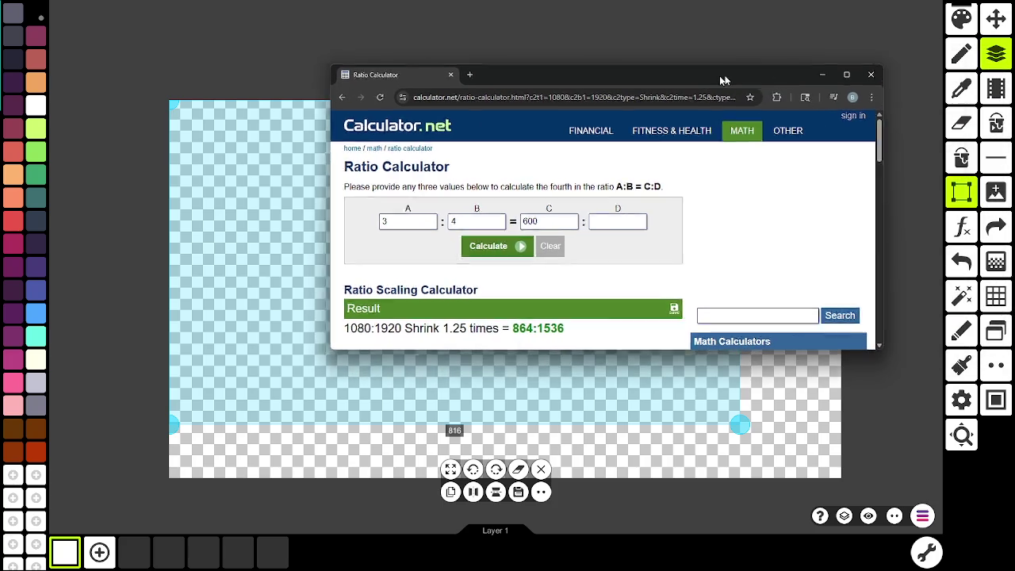
# Step: Maximize the calculator and shrink 1080:1920 by a factor of 1.2
pyautogui.click(843, 75)
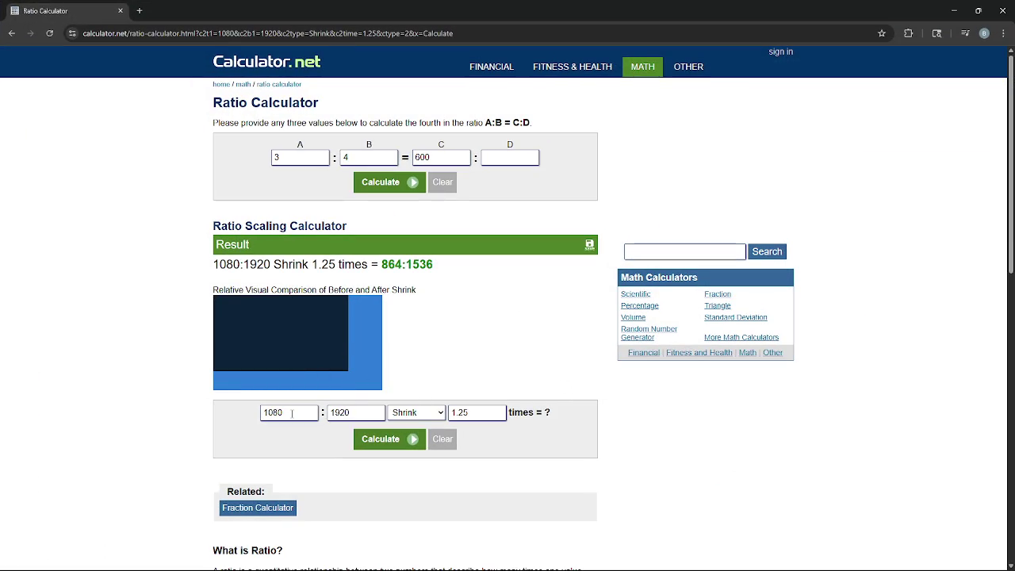
pyautogui.click(468, 412)
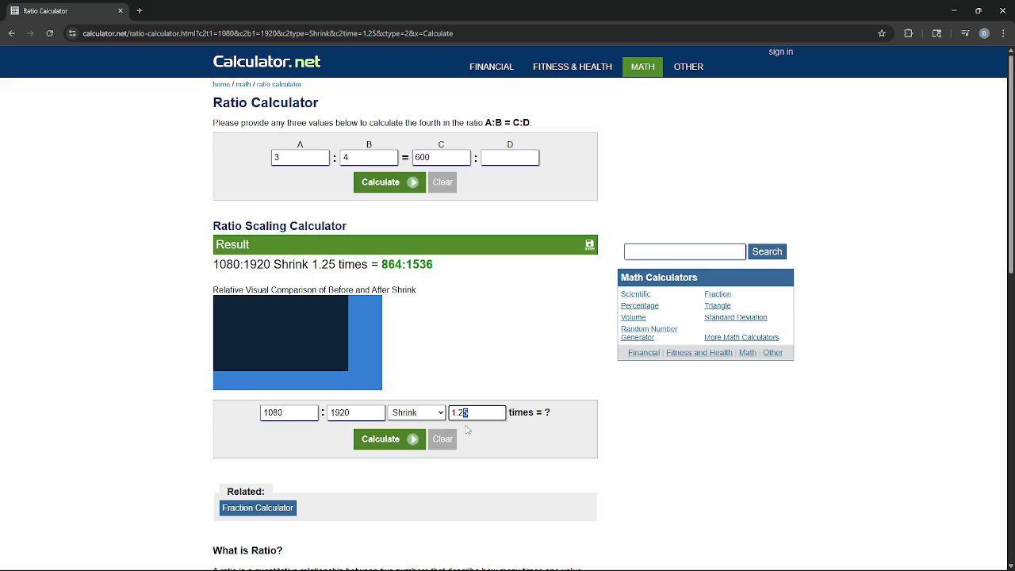
pyautogui.press('BackSpace')
pyautogui.click(386, 442)
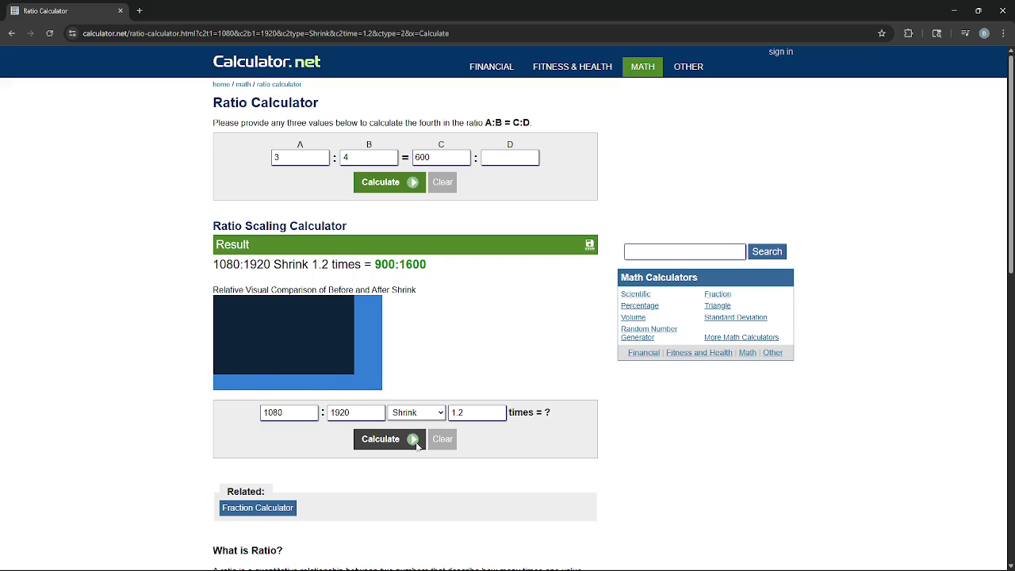
# Step: Recalculate the shrink with factors 1.15, 1.1, then 1.15 again
pyautogui.click(478, 412)
pyautogui.press('BackSpace')
pyautogui.write('15')
pyautogui.click(366, 438)
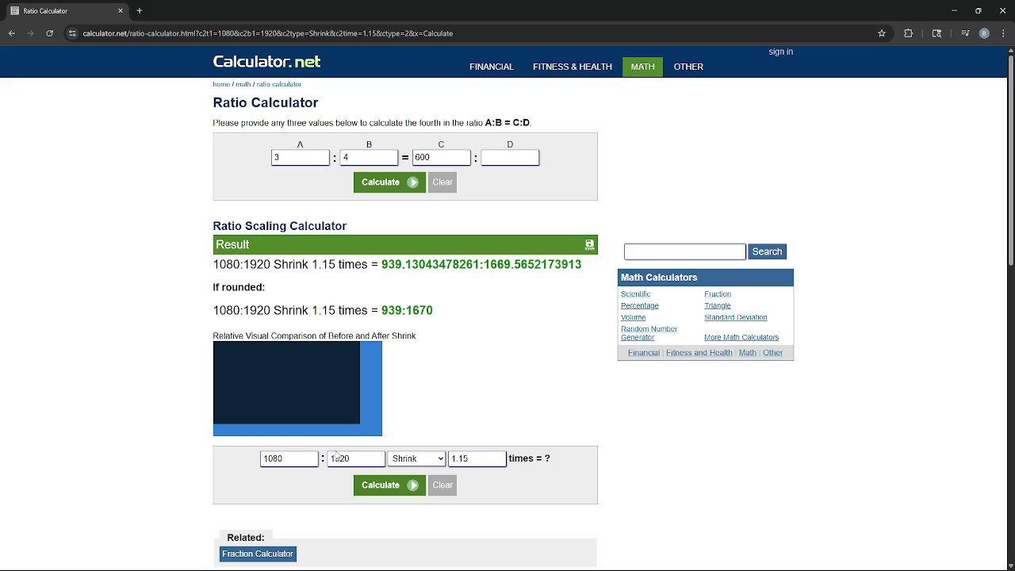
pyautogui.moveTo(474, 466); pyautogui.dragTo(464, 467)
pyautogui.press('BackSpace')
pyautogui.press('Return')
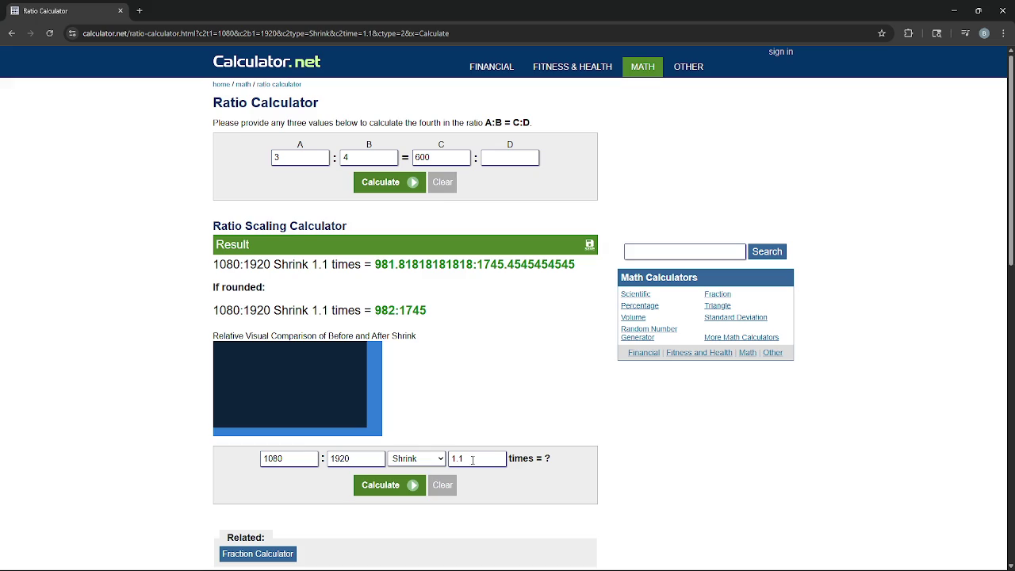
pyautogui.click(473, 459)
pyautogui.write('5')
pyautogui.click(394, 485)
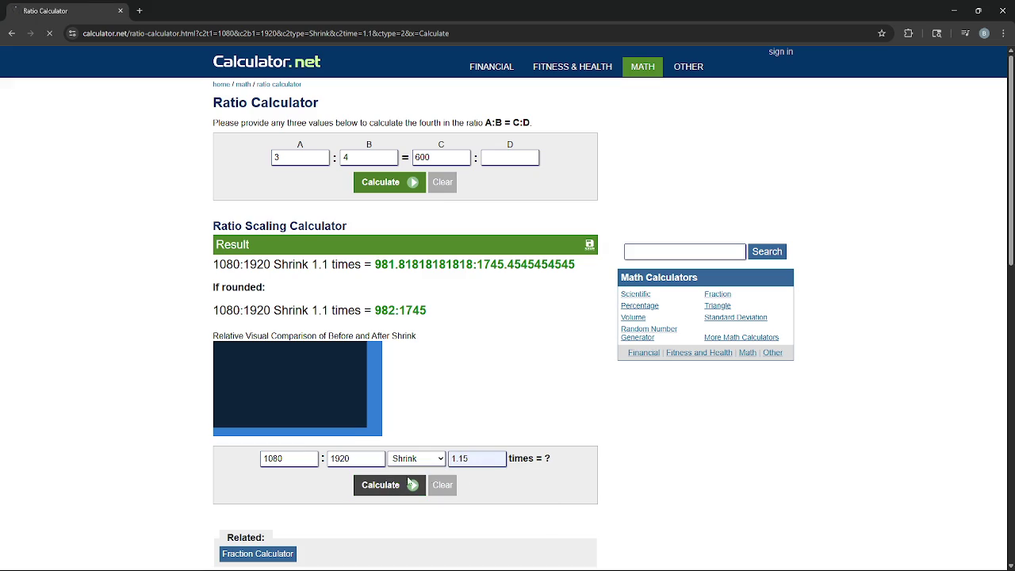
# Step: Check the 939:1670 result, then change the first ratio value to 540
pyautogui.scroll(-1, 476, 420)
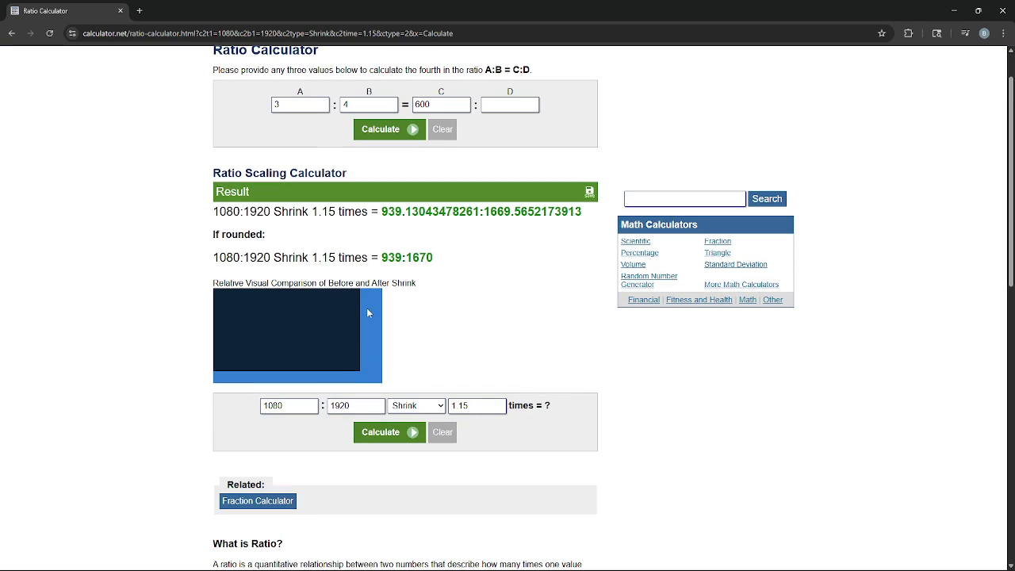
pyautogui.doubleClick(407, 257)
pyautogui.click(442, 259)
pyautogui.moveTo(380, 258); pyautogui.dragTo(456, 257)
pyautogui.click(456, 258)
pyautogui.doubleClick(270, 405)
pyautogui.write('540')
pyautogui.press('Tab')
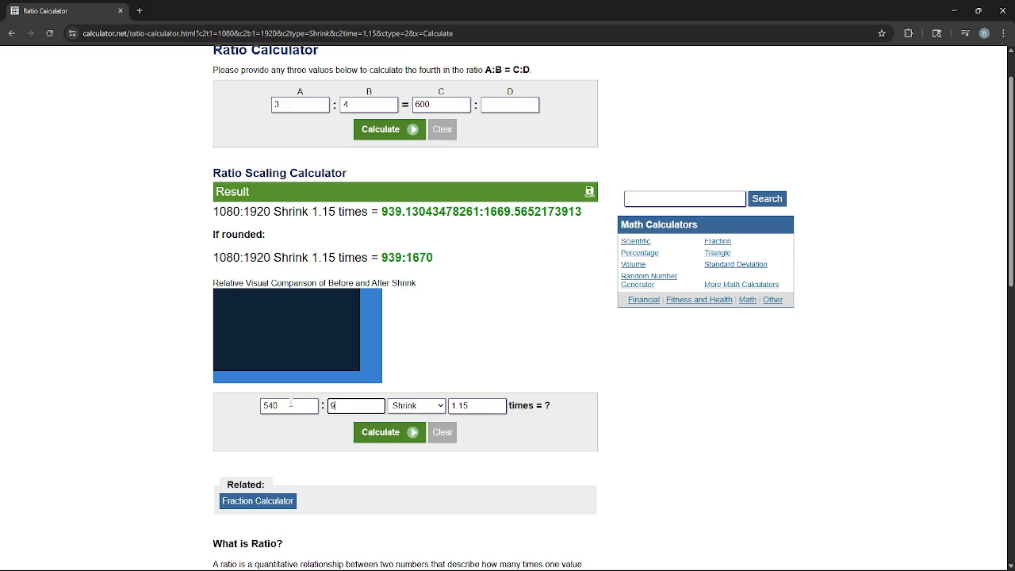
# Step: In Pixel Studio, stretch the selection over the full 960 x 540 canvas
pyautogui.hotkey('alt', 'Tab')
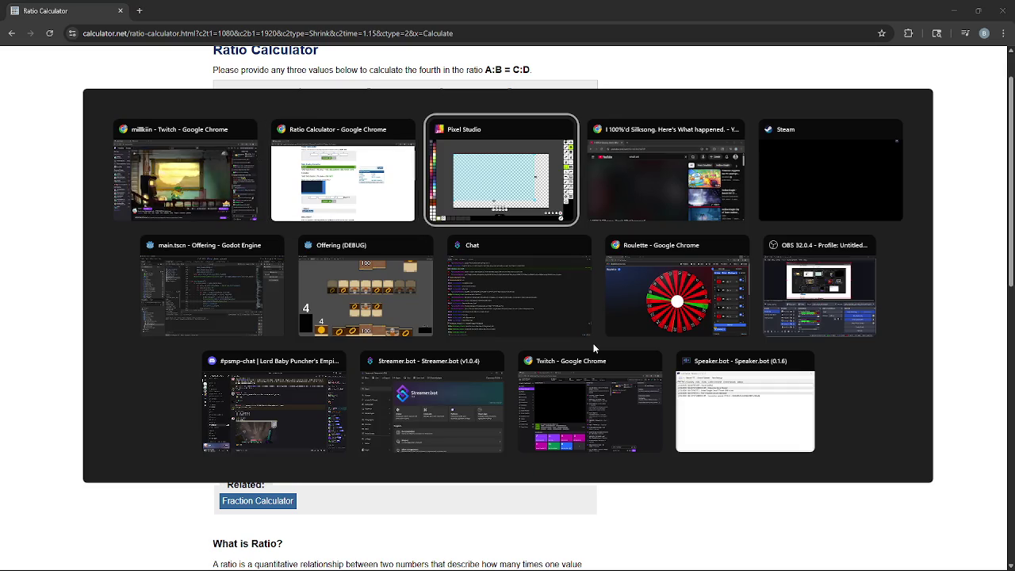
pyautogui.press('Escape')
pyautogui.hotkey('alt', 'Tab')
pyautogui.press('Tab')
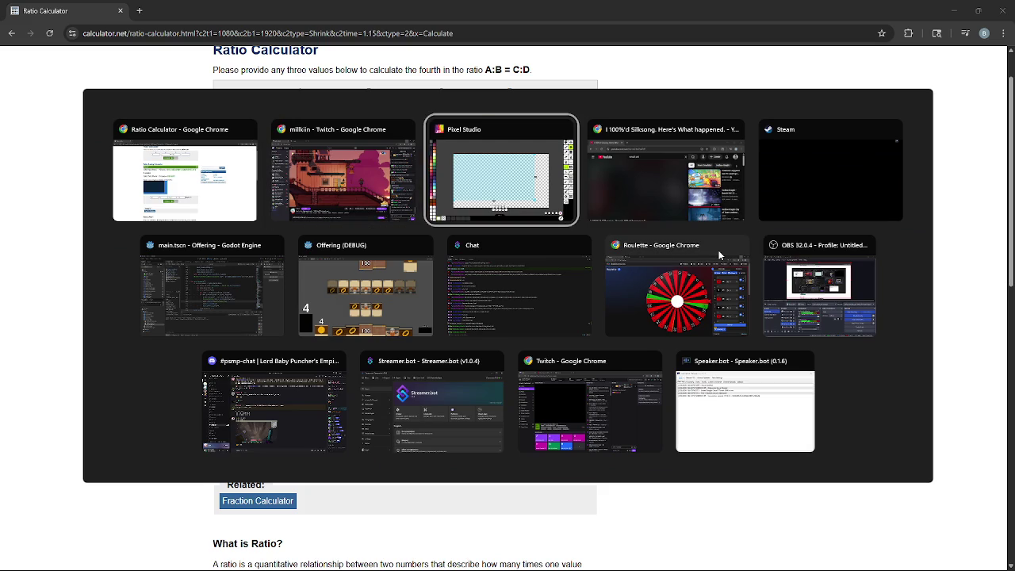
pyautogui.click(521, 204)
pyautogui.moveTo(745, 424)
pyautogui.mouseDown()
pyautogui.moveTo(729, 476)
pyautogui.moveTo(839, 475)
pyautogui.mouseUp()
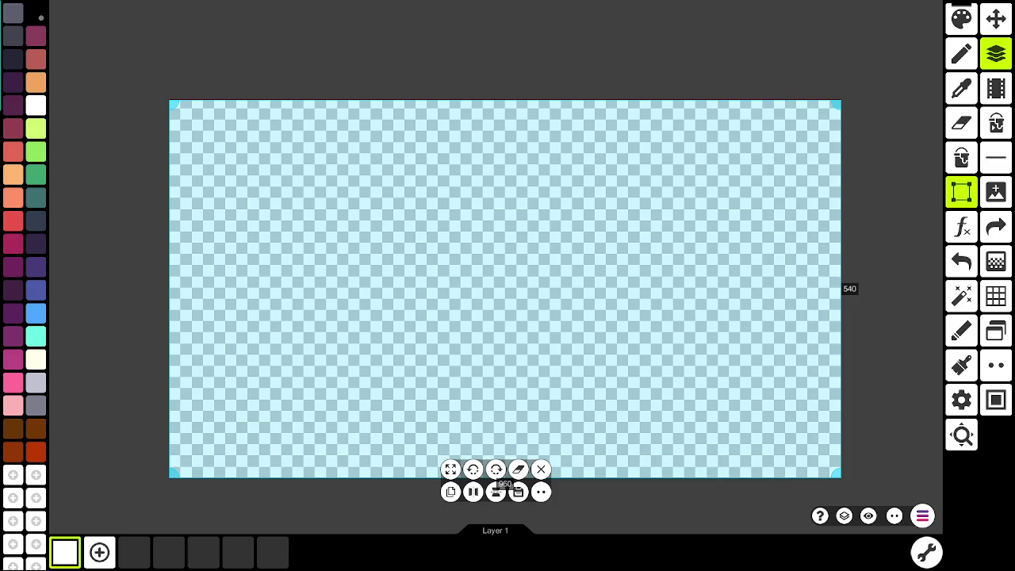
# Step: Enter 960 as the second ratio value, giving 540:960 shrunk 1.15 as 470:835
pyautogui.hotkey('alt', 'Tab')
pyautogui.write('960')
pyautogui.press('Return')
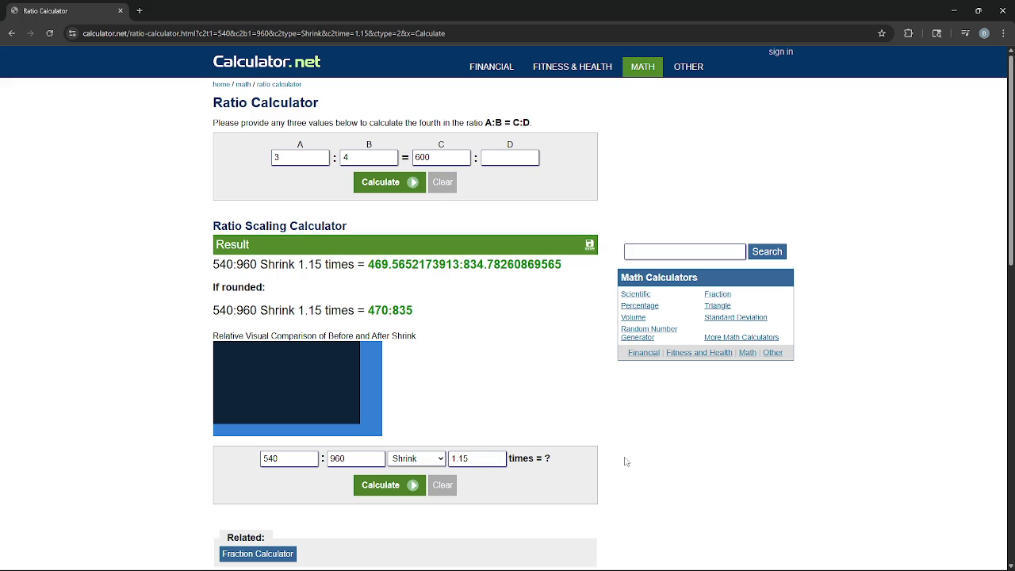
pyautogui.moveTo(368, 310); pyautogui.dragTo(441, 311)
pyautogui.click(375, 328)
pyautogui.moveTo(368, 310); pyautogui.dragTo(441, 310)
pyautogui.click(437, 312)
# Step: Resize the Pixel Studio selection to the 835 by 470 result
pyautogui.moveTo(371, 309); pyautogui.dragTo(448, 315)
pyautogui.click(447, 314)
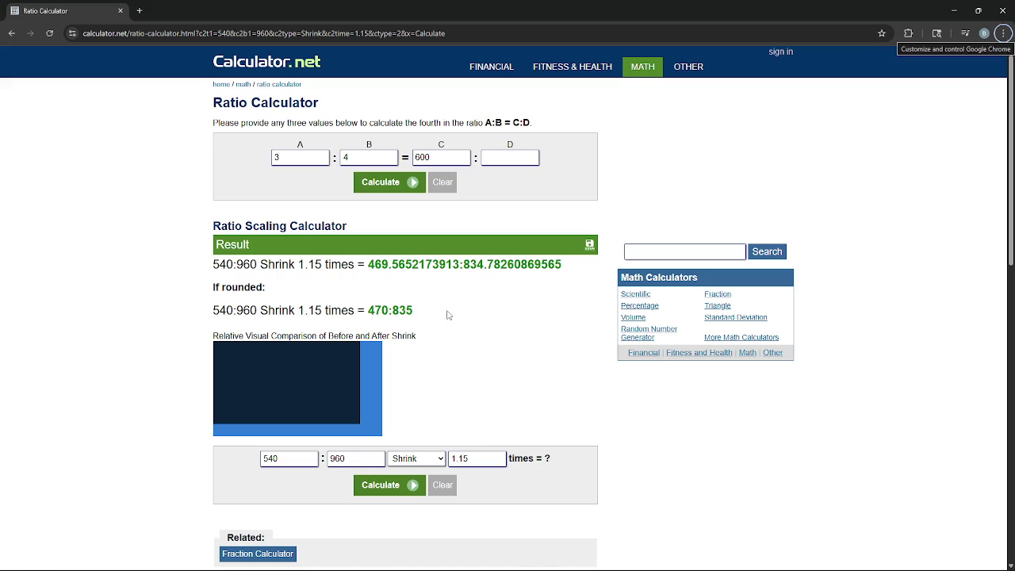
pyautogui.hotkey('alt', 'Tab')
pyautogui.moveTo(837, 476)
pyautogui.mouseDown()
pyautogui.moveTo(781, 450)
pyautogui.moveTo(774, 433)
pyautogui.moveTo(745, 428)
pyautogui.moveTo(754, 431)
pyautogui.mouseUp()
# Step: Mark the 835 x 470 selection corner with a small black L-shaped pencil stroke
pyautogui.scroll(5, 737, 420)
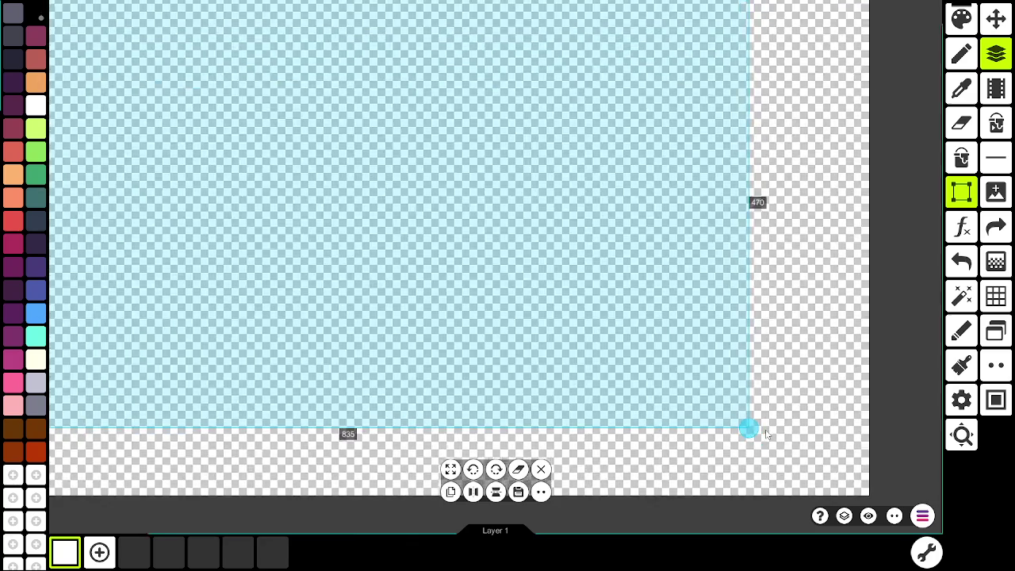
pyautogui.scroll(5, 726, 415)
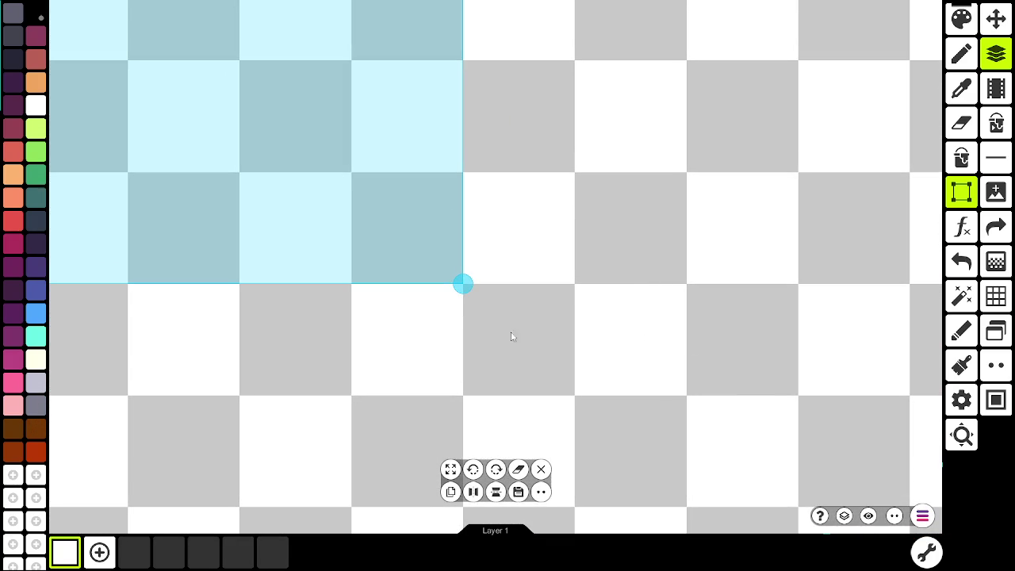
pyautogui.press('Escape')
pyautogui.click(490, 335)
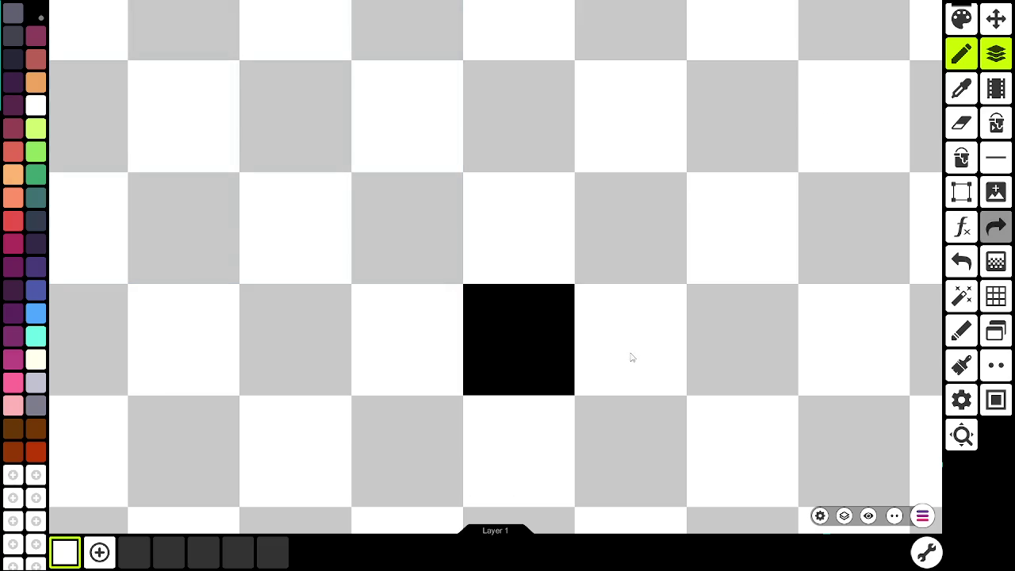
pyautogui.scroll(-5, 618, 363)
pyautogui.scroll(-3, 591, 362)
pyautogui.moveTo(588, 359); pyautogui.dragTo(540, 365)
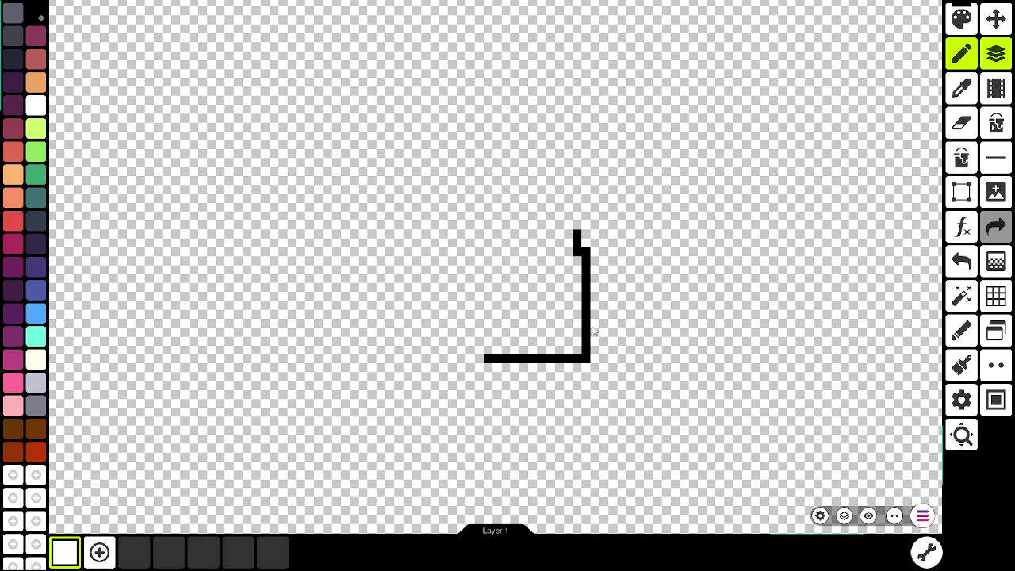
pyautogui.hotkey('ctrl', 'z')
pyautogui.click(587, 244)
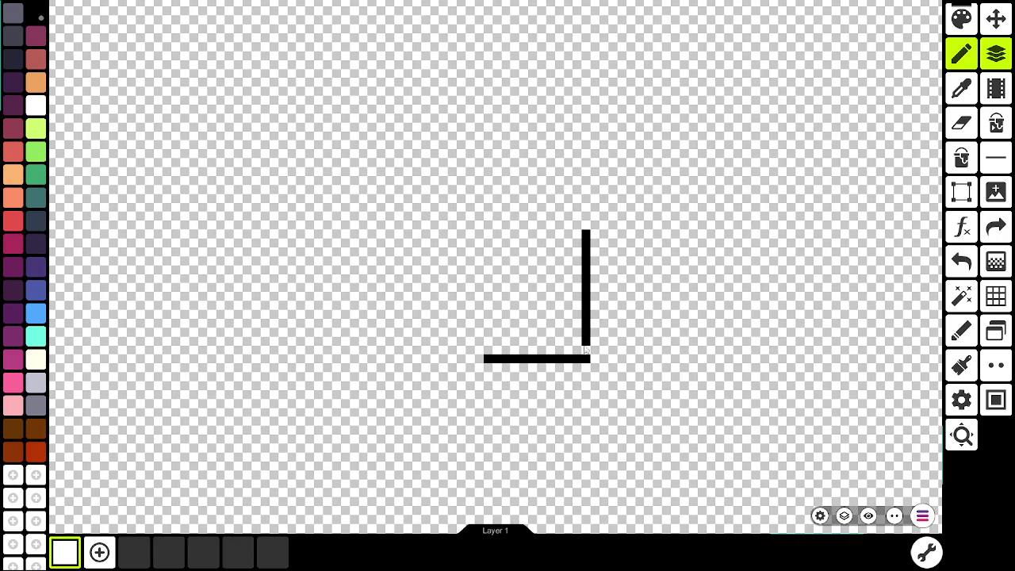
pyautogui.scroll(-8, 585, 359)
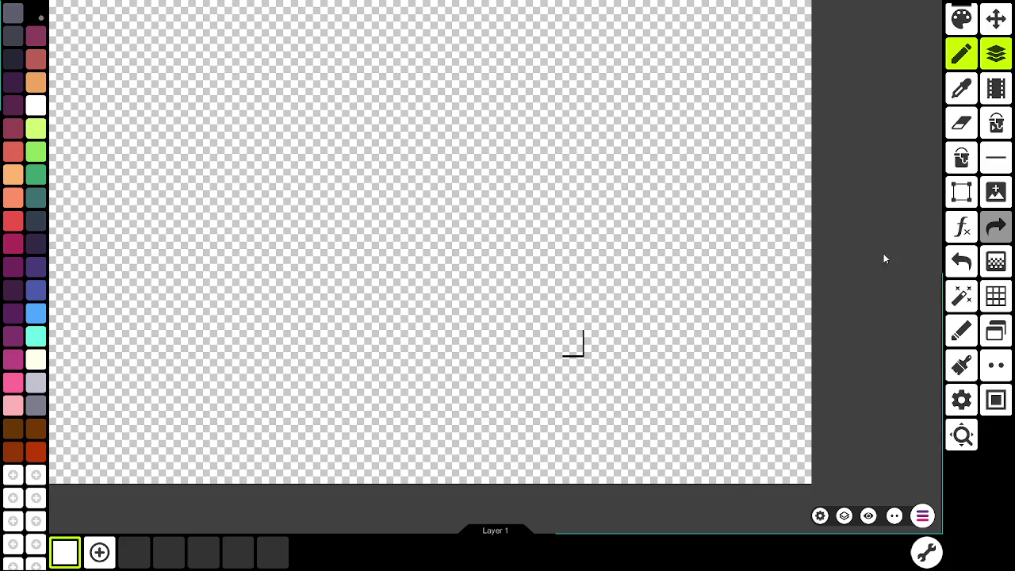
pyautogui.click(995, 157)
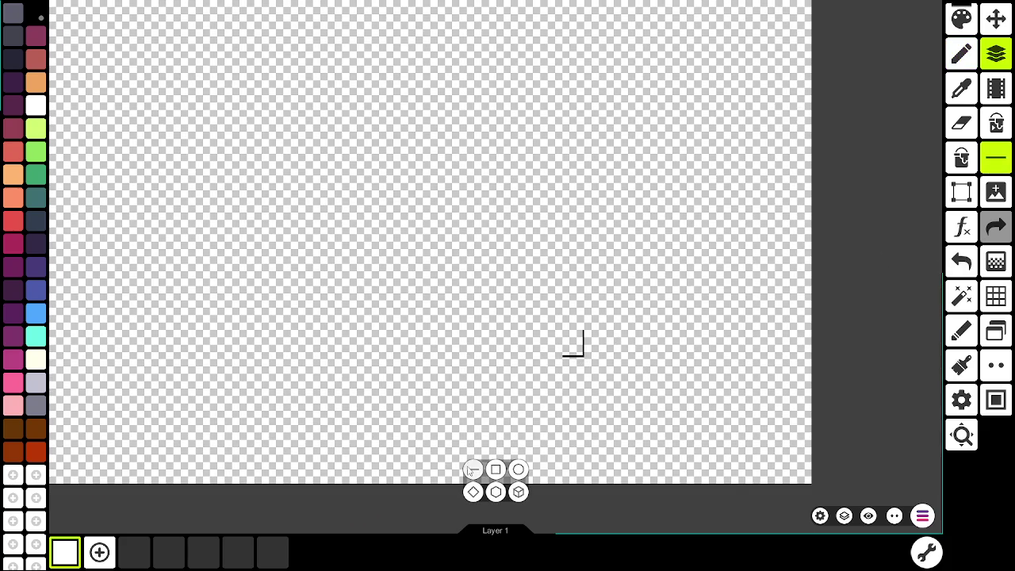
# Step: Draw a black vertical line at about x=835 from the canvas top to the corner mark
pyautogui.click(471, 469)
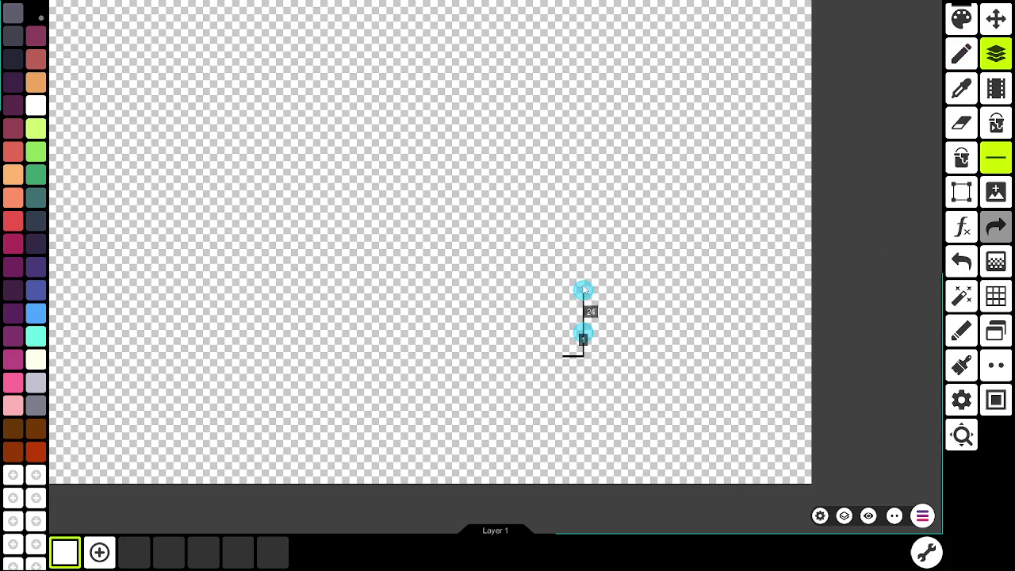
pyautogui.moveTo(579, 16); pyautogui.dragTo(583, 6)
pyautogui.scroll(-5, 586, 119)
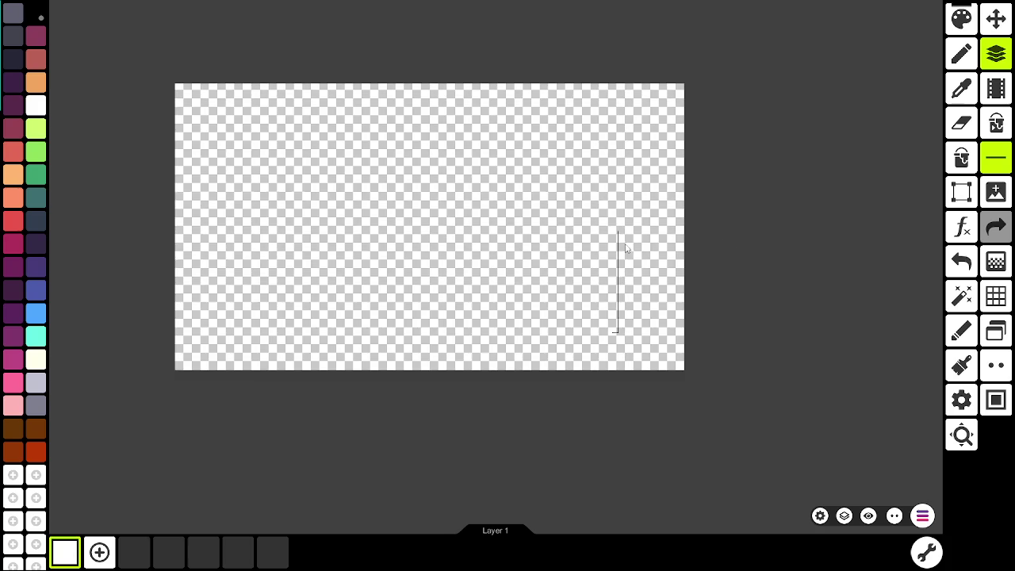
pyautogui.scroll(3, 630, 248)
pyautogui.scroll(-2, 657, 224)
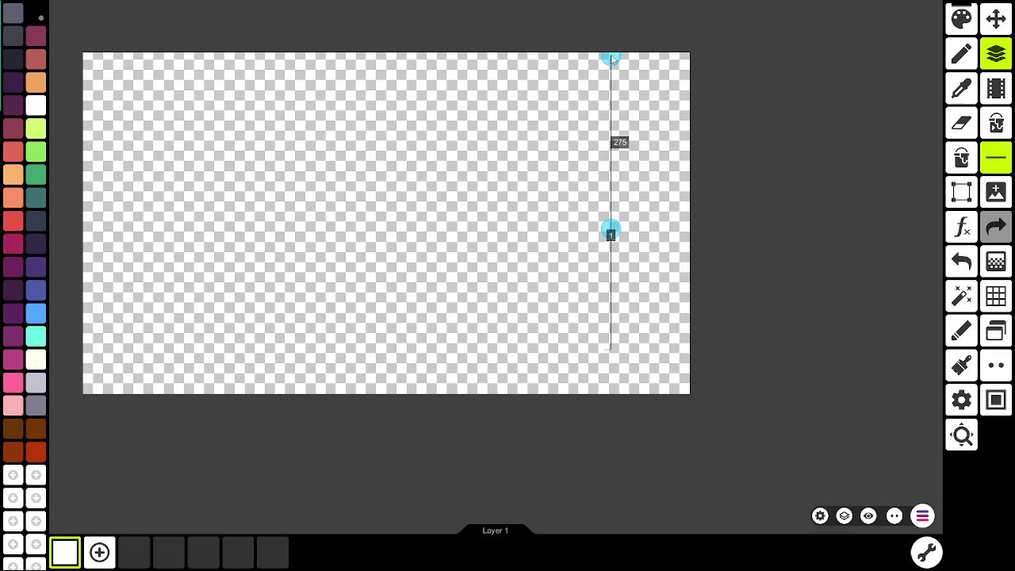
pyautogui.scroll(8, 611, 102)
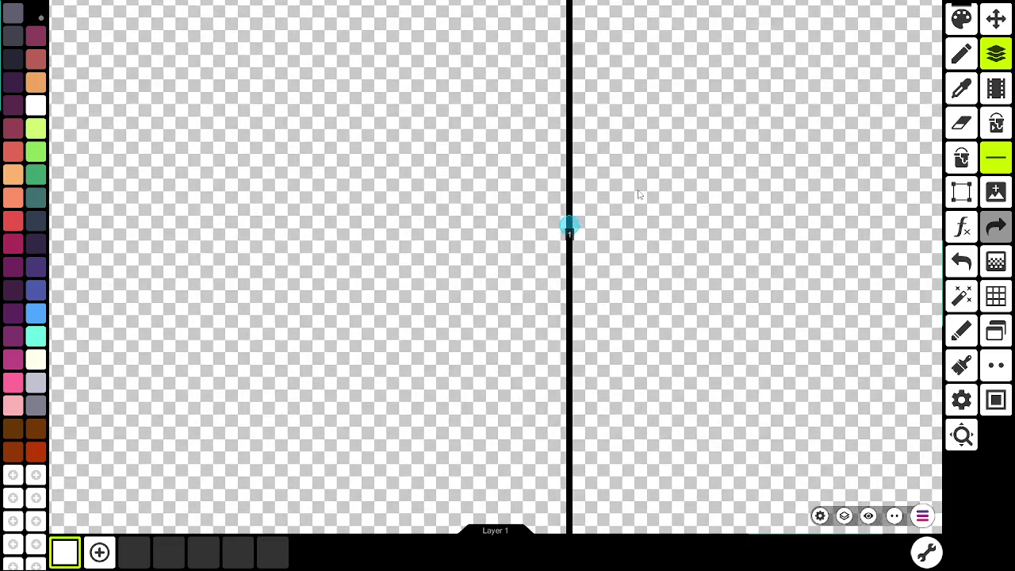
pyautogui.scroll(-10, 565, 207)
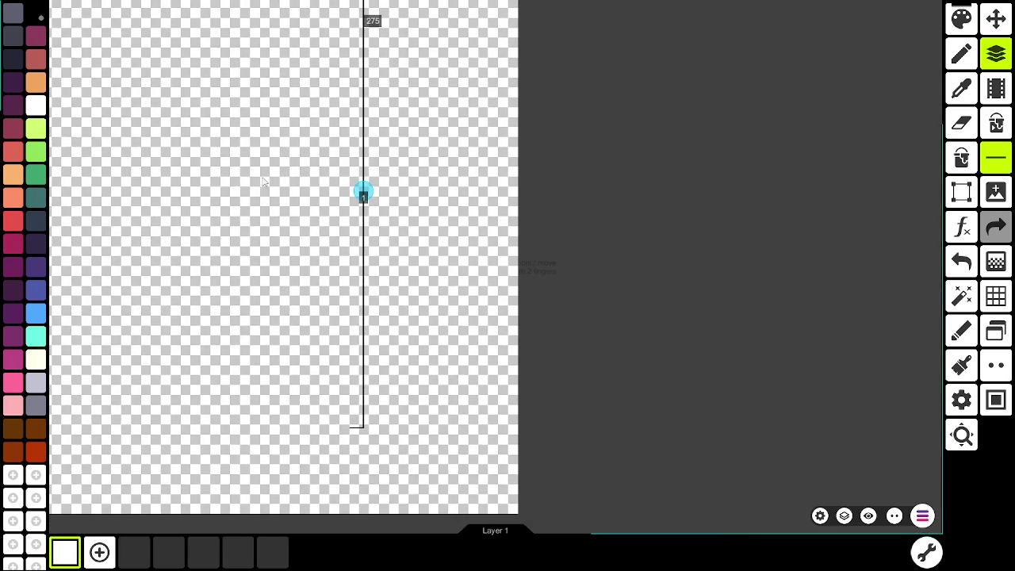
pyautogui.scroll(-5, 492, 163)
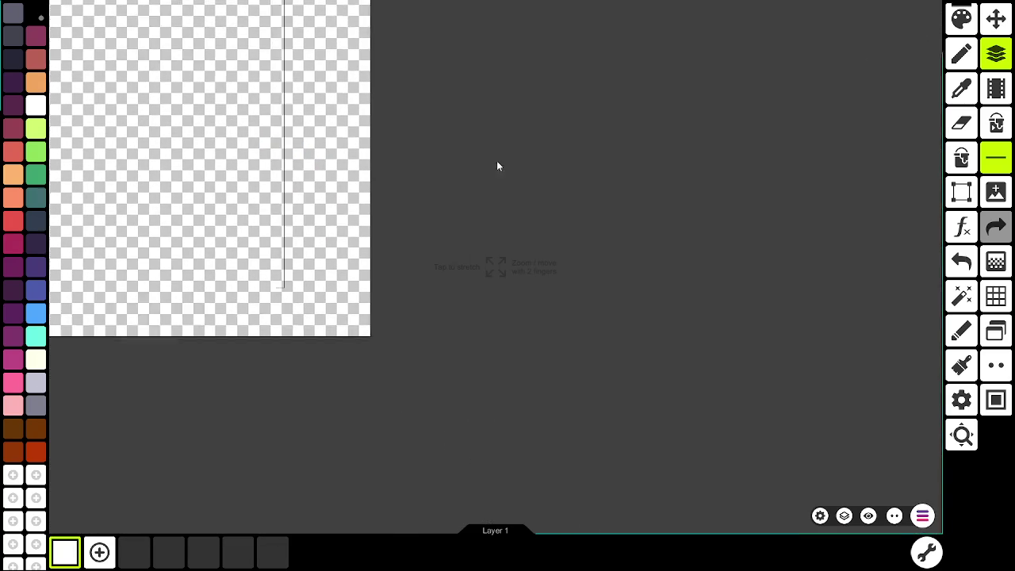
pyautogui.scroll(4, 777, 259)
pyautogui.scroll(6, 593, 23)
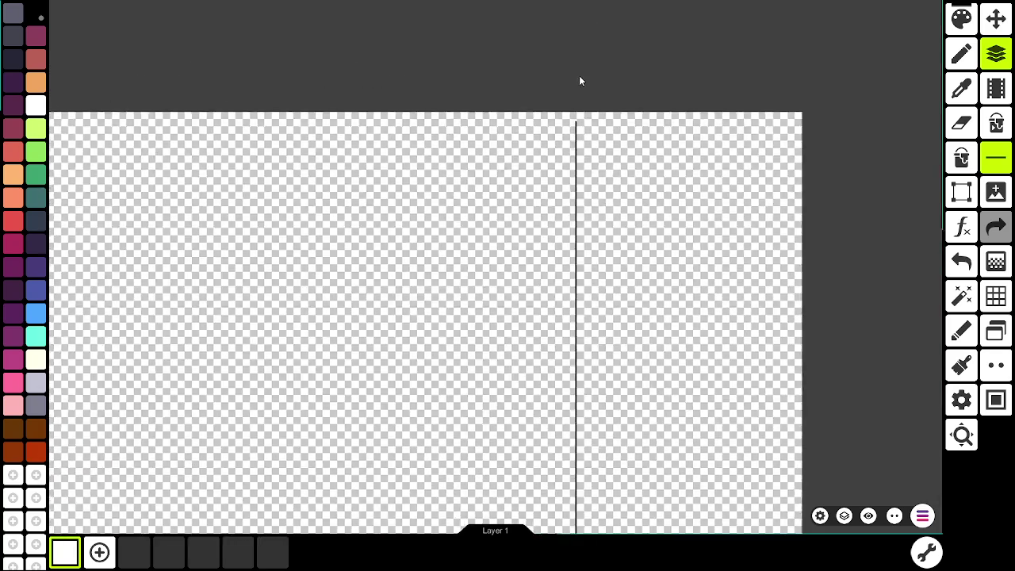
pyautogui.scroll(3, 570, 164)
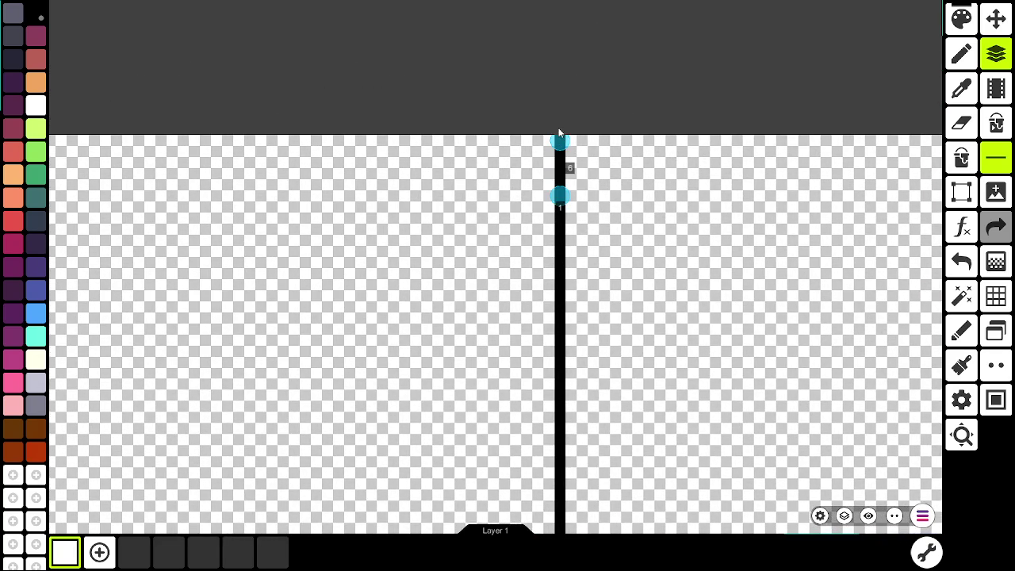
pyautogui.scroll(-3, 598, 237)
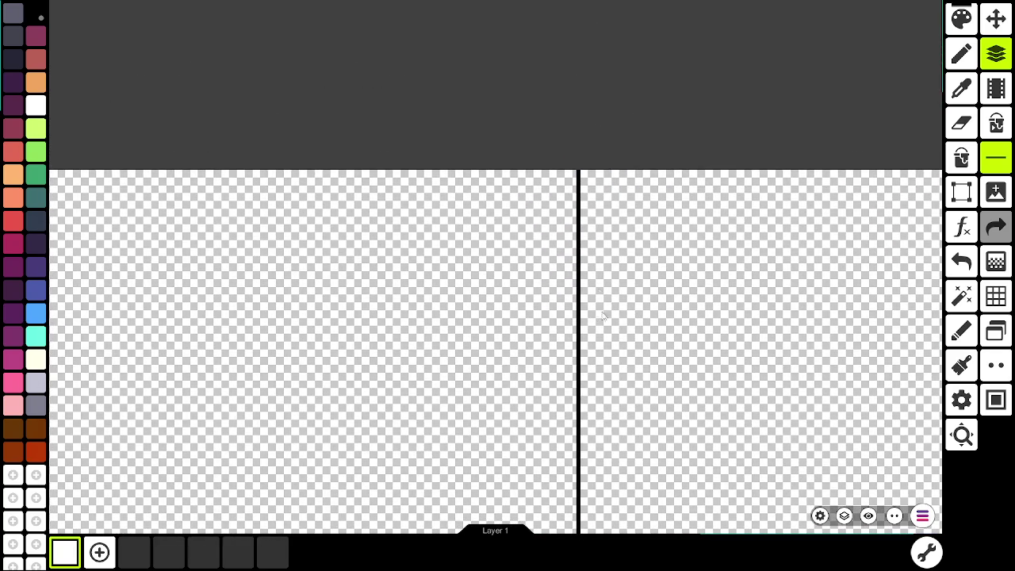
pyautogui.scroll(5, 588, 183)
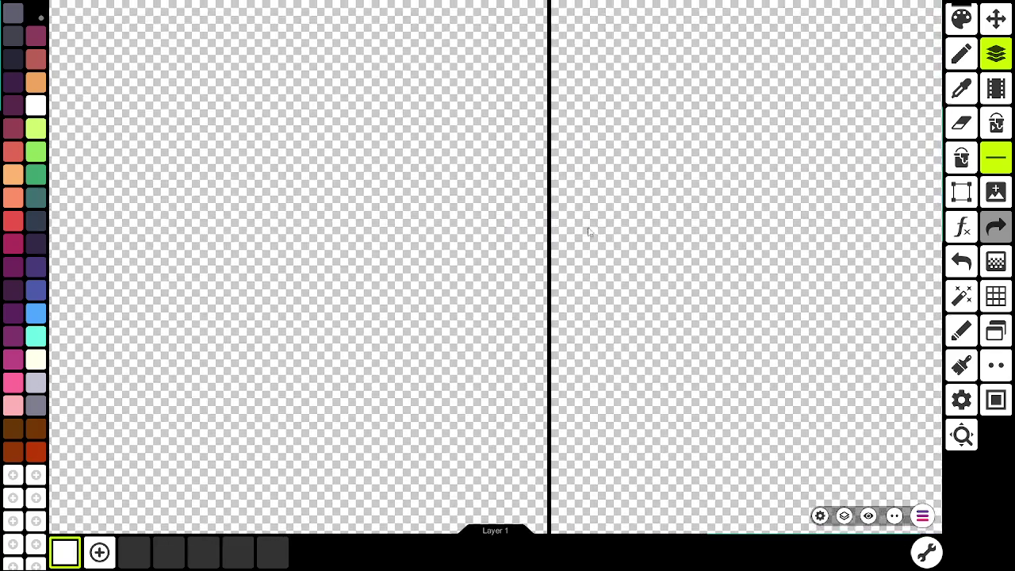
pyautogui.scroll(-5, 560, 94)
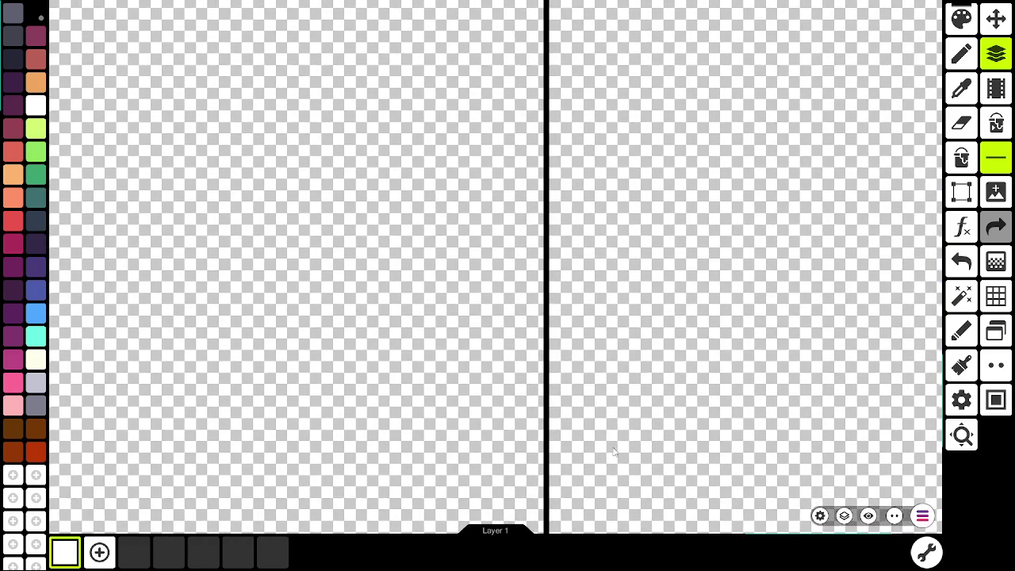
# Step: Drag a horizontal black line about 833 px long at y≈470 and zoom in to check it
pyautogui.scroll(-3, 619, 441)
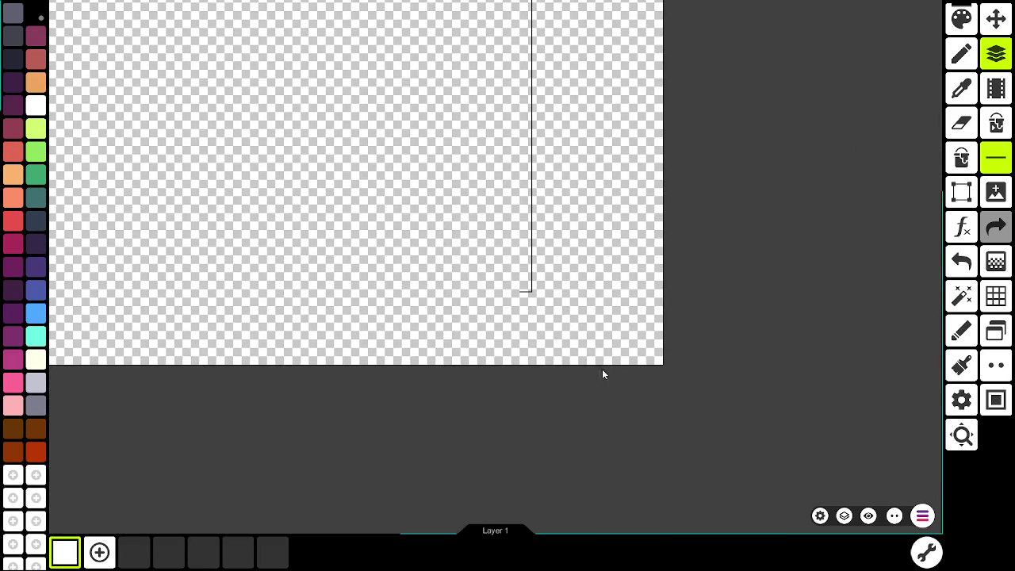
pyautogui.scroll(-3, 597, 420)
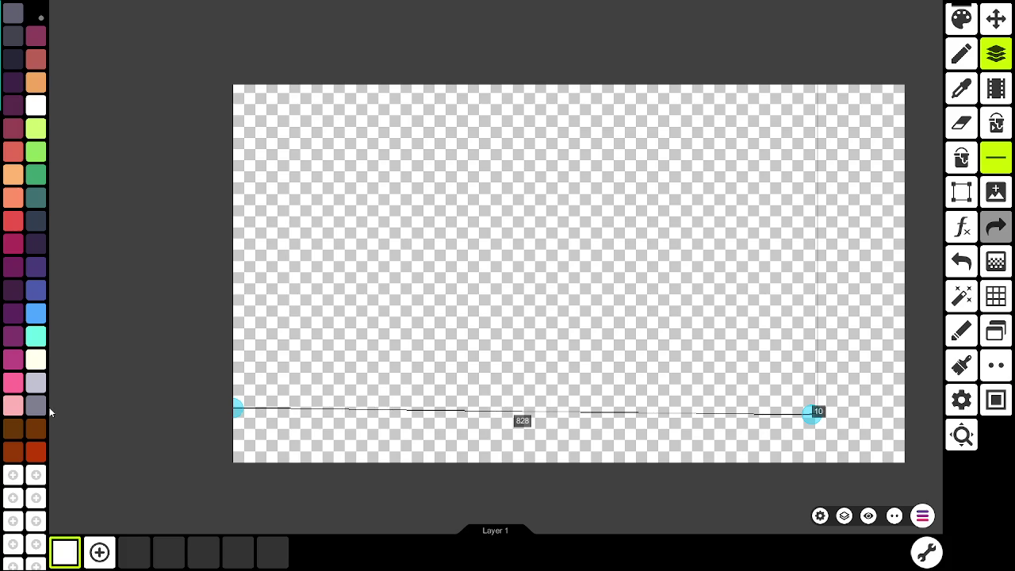
pyautogui.moveTo(238, 407); pyautogui.dragTo(246, 427)
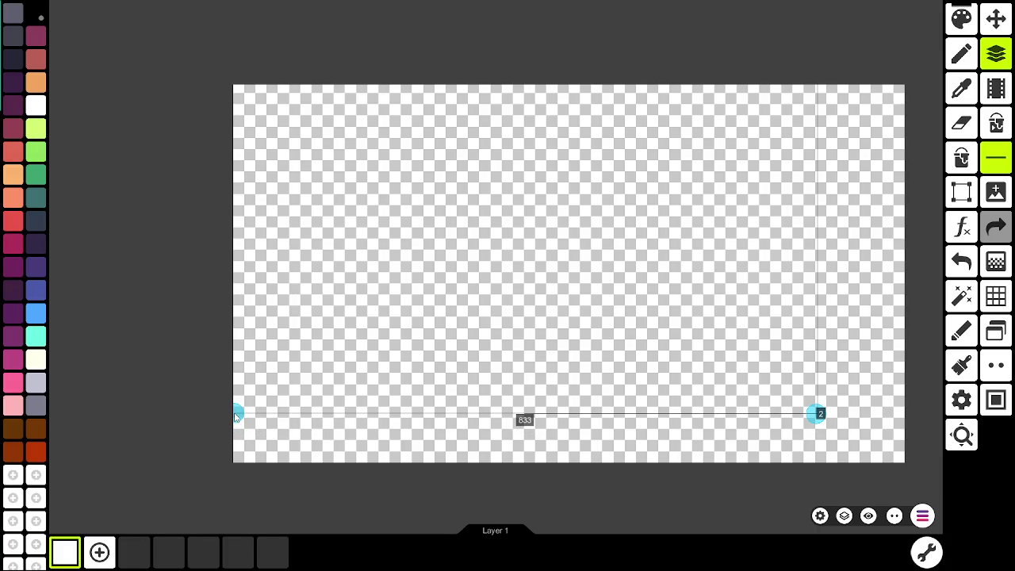
pyautogui.scroll(5, 844, 430)
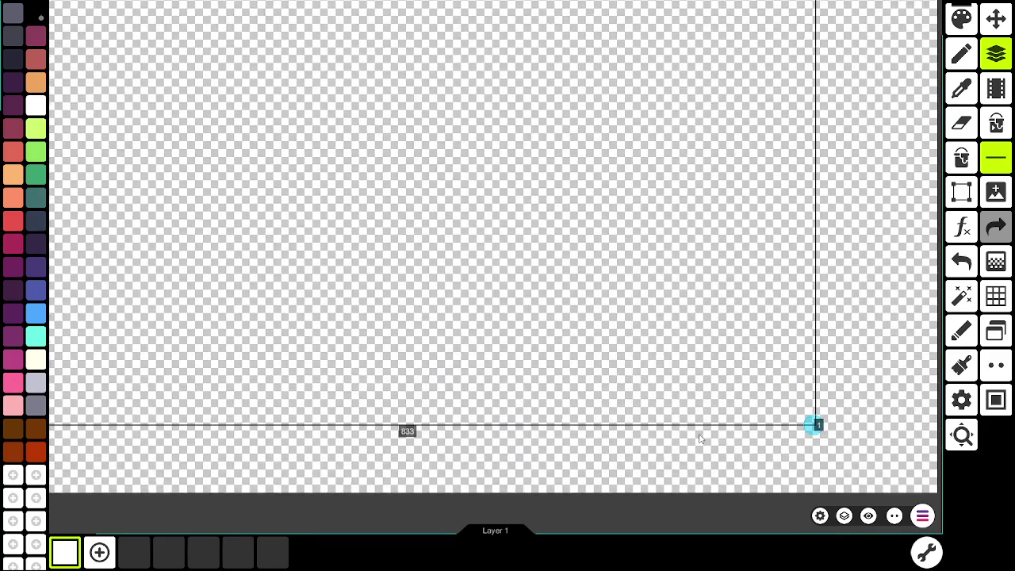
pyautogui.scroll(-3, 699, 438)
pyautogui.scroll(5, 320, 441)
pyautogui.scroll(5, 398, 421)
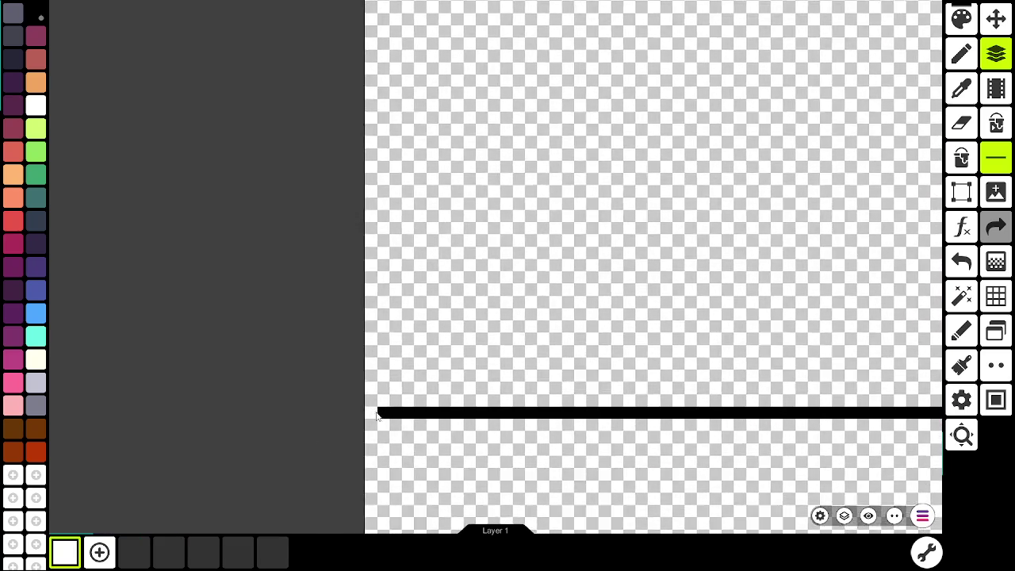
pyautogui.press('b')
pyautogui.scroll(-5, 370, 405)
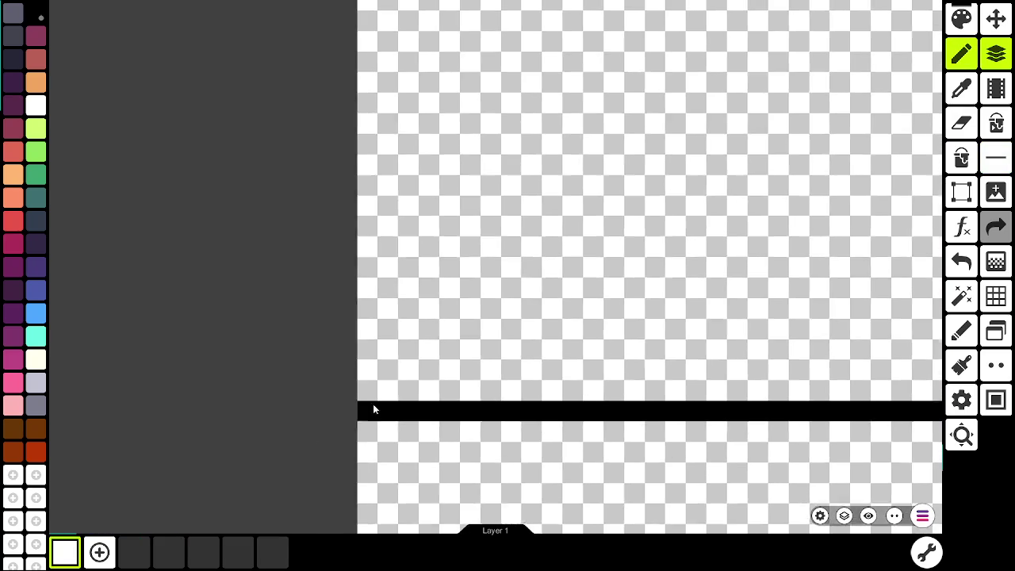
pyautogui.scroll(-8, 481, 388)
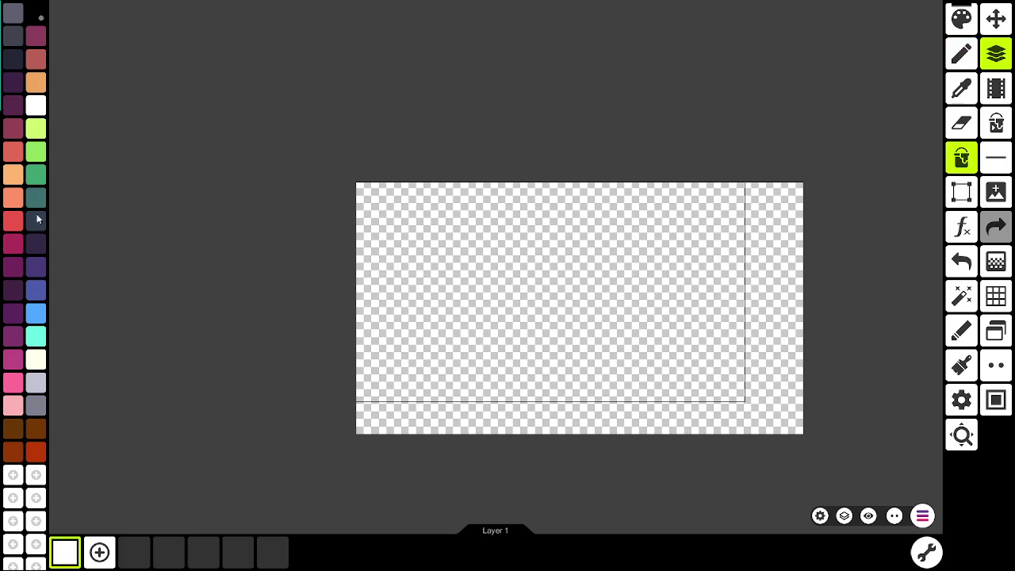
# Step: Save grey 858585 to the palette and bucket-fill the area outside the game-view rectangle
pyautogui.click(14, 475)
pyautogui.moveTo(406, 238)
pyautogui.mouseDown()
pyautogui.moveTo(405, 269)
pyautogui.moveTo(397, 227)
pyautogui.moveTo(380, 223)
pyautogui.mouseUp()
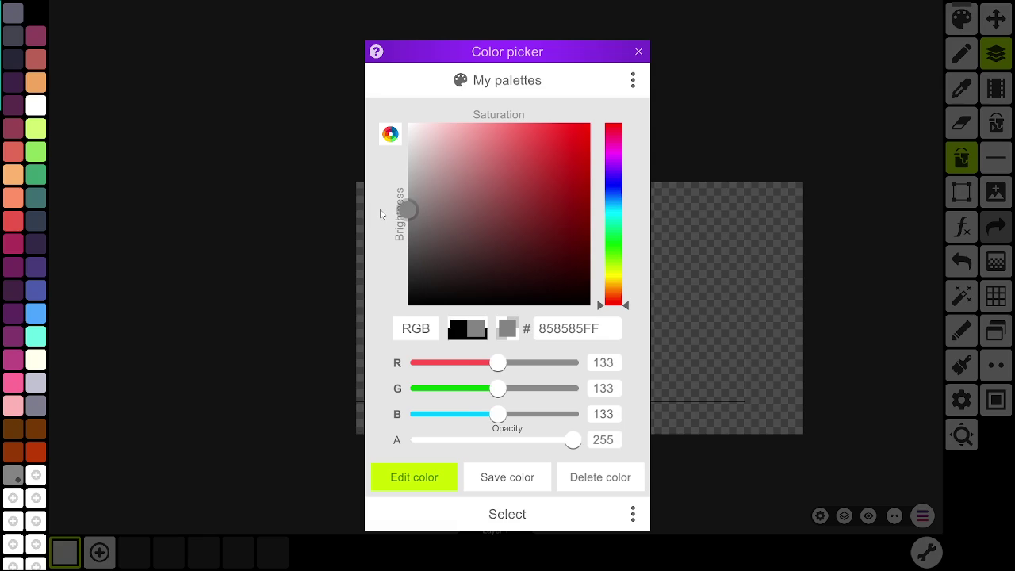
pyautogui.click(507, 480)
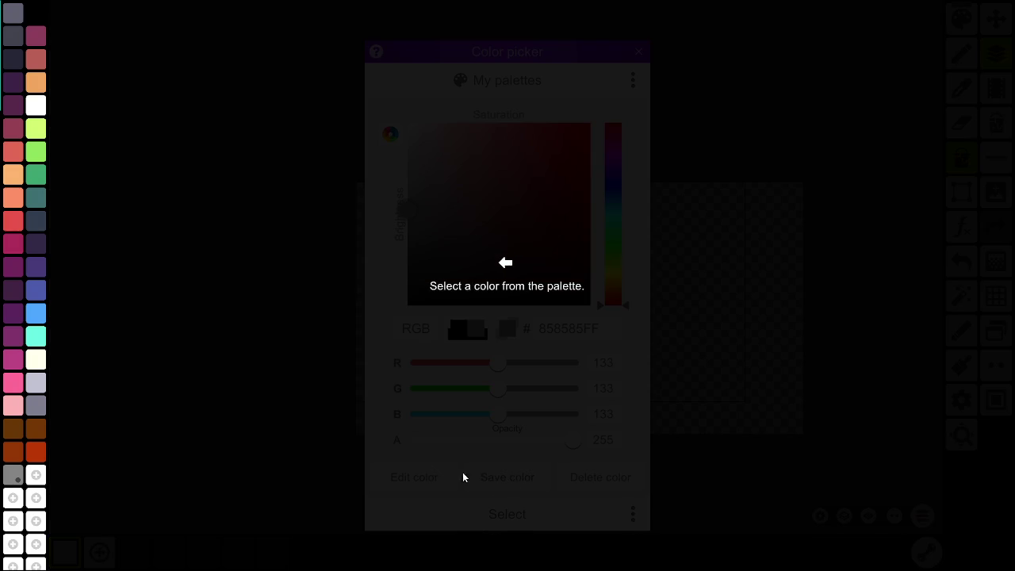
pyautogui.click(34, 477)
pyautogui.click(529, 520)
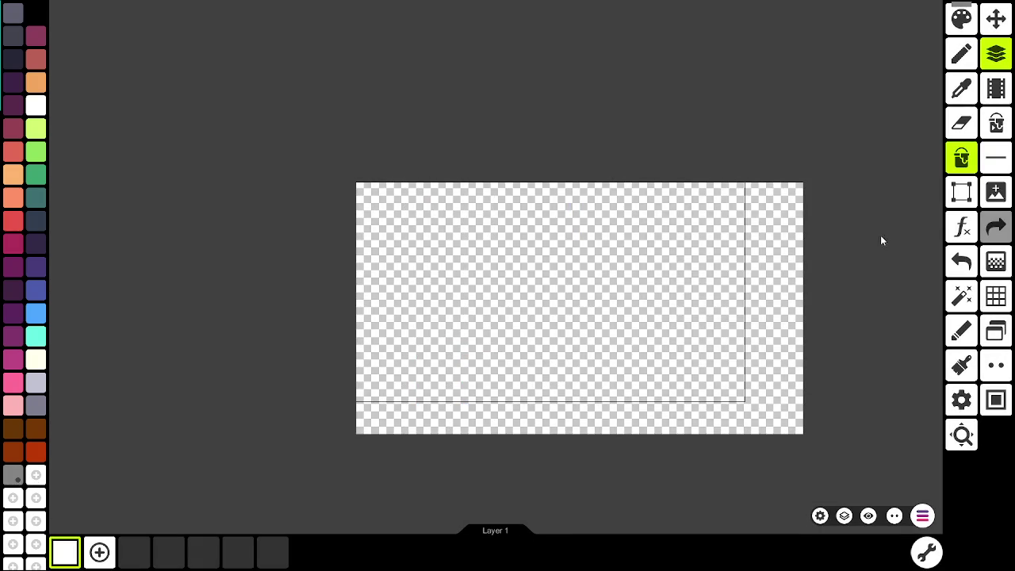
pyautogui.click(772, 313)
pyautogui.scroll(3, 729, 436)
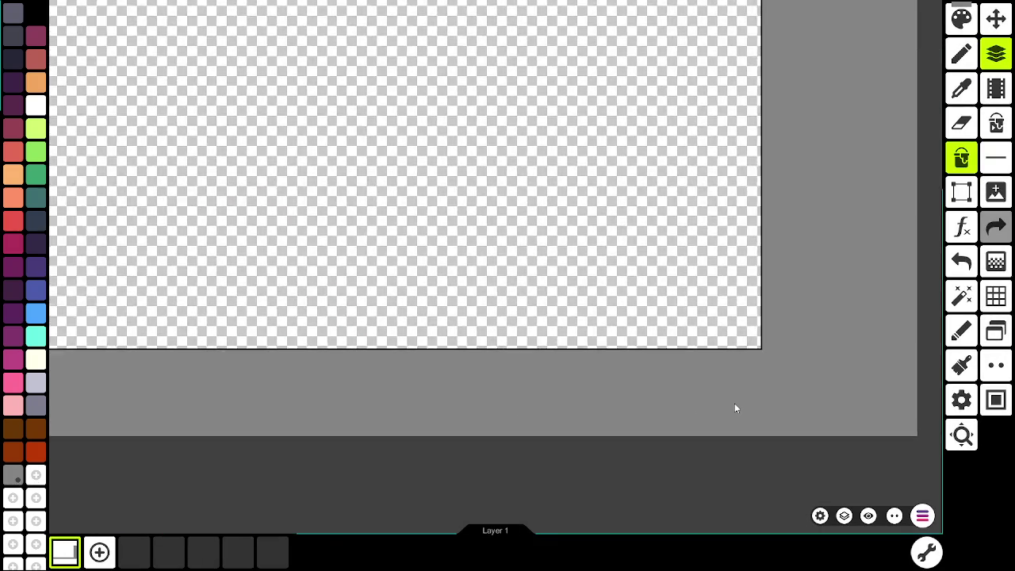
pyautogui.scroll(5, 748, 384)
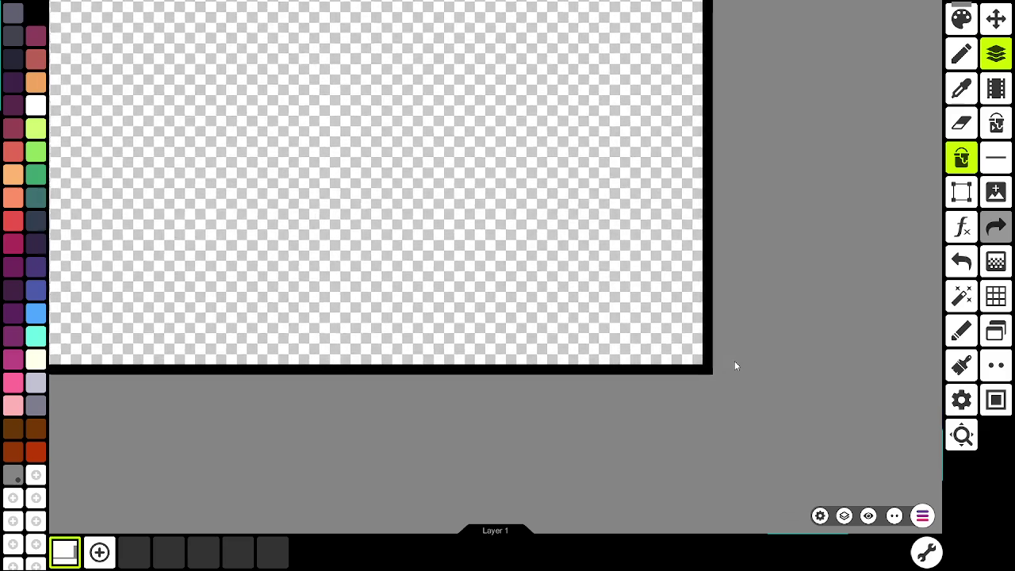
# Step: Add a darker grey 666666 to the palette and paint it along the border edges
pyautogui.click(36, 474)
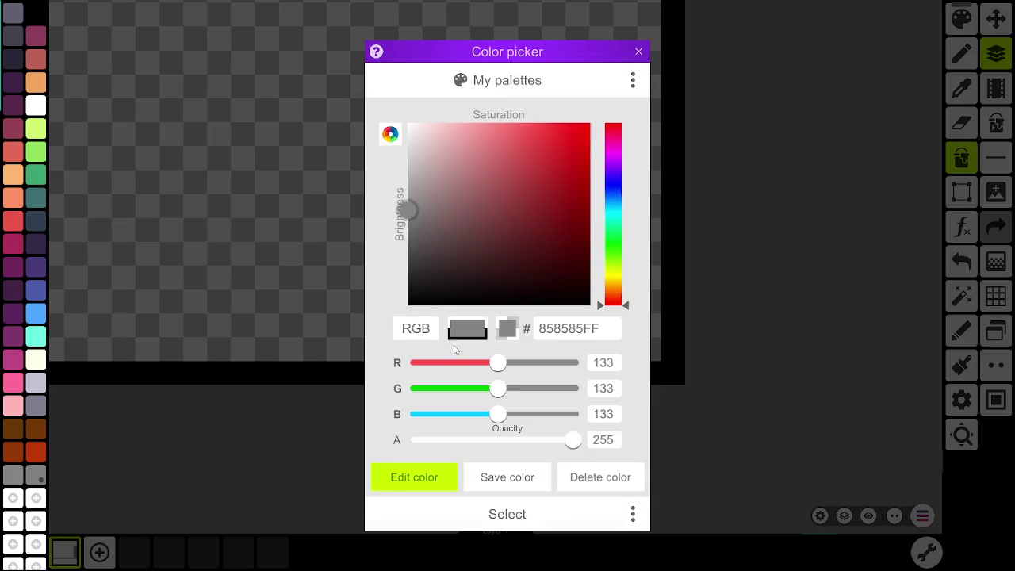
pyautogui.click(408, 225)
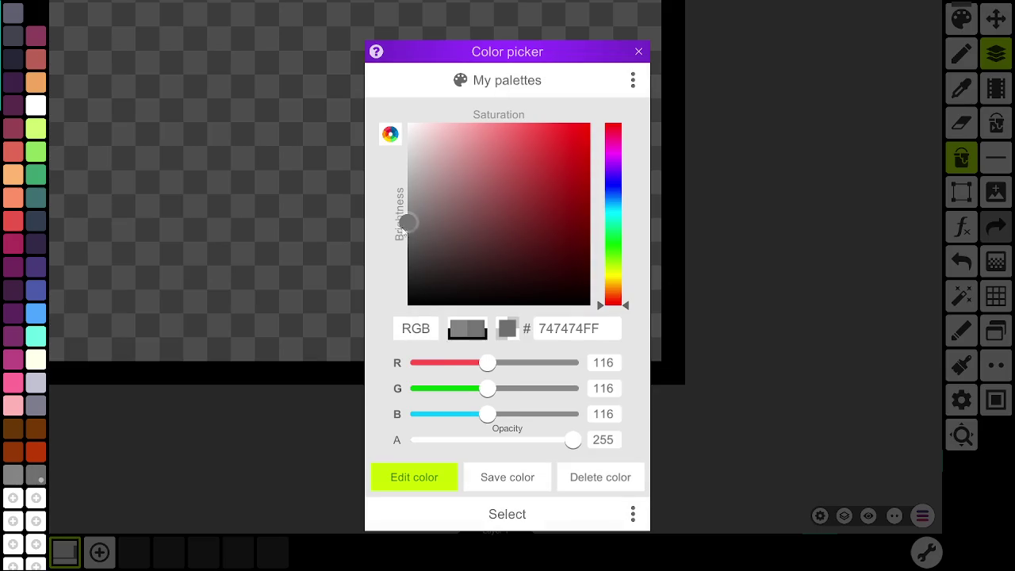
pyautogui.moveTo(402, 228); pyautogui.dragTo(401, 236)
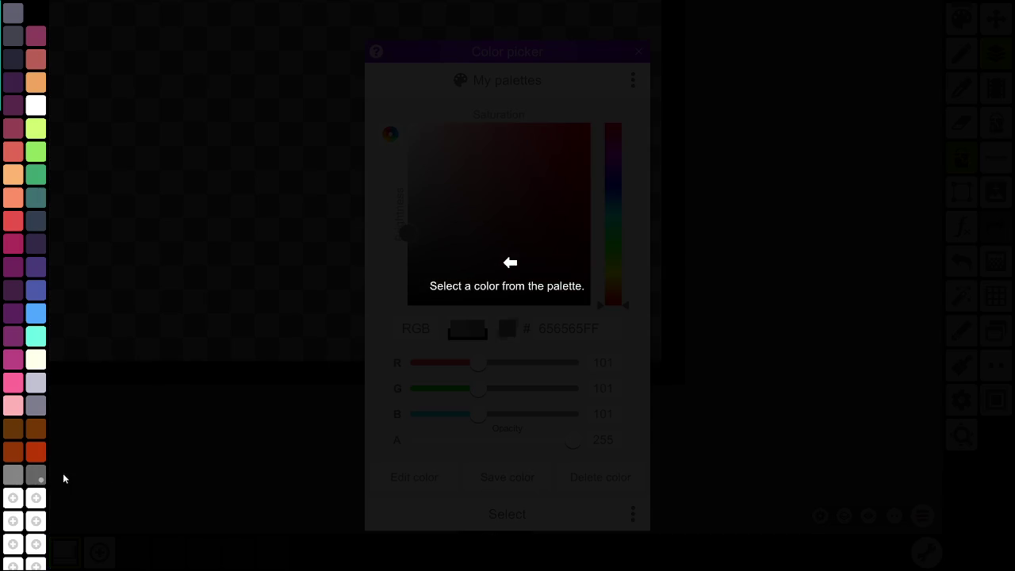
pyautogui.click(38, 476)
pyautogui.click(542, 517)
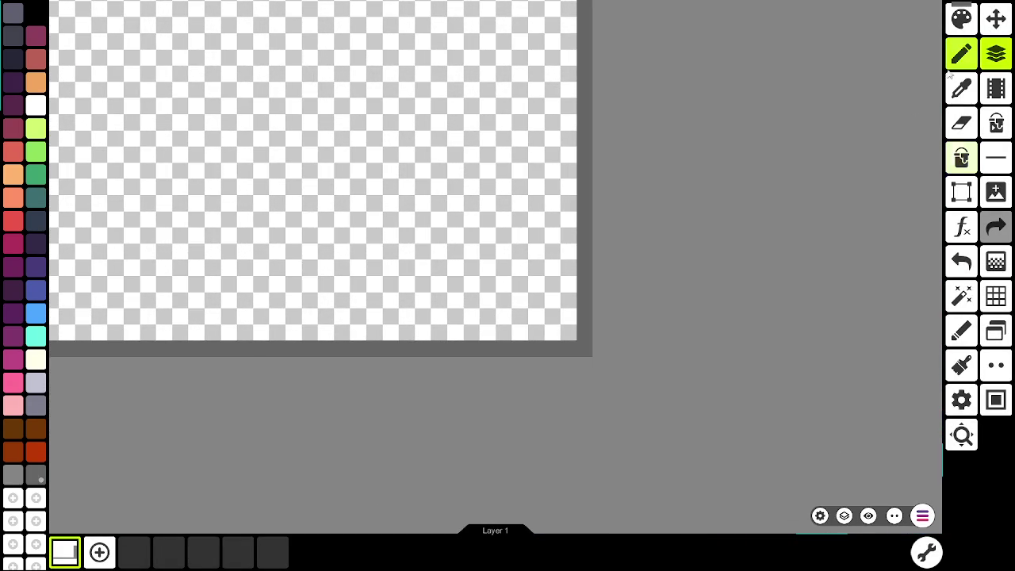
pyautogui.moveTo(616, 376); pyautogui.dragTo(490, 381)
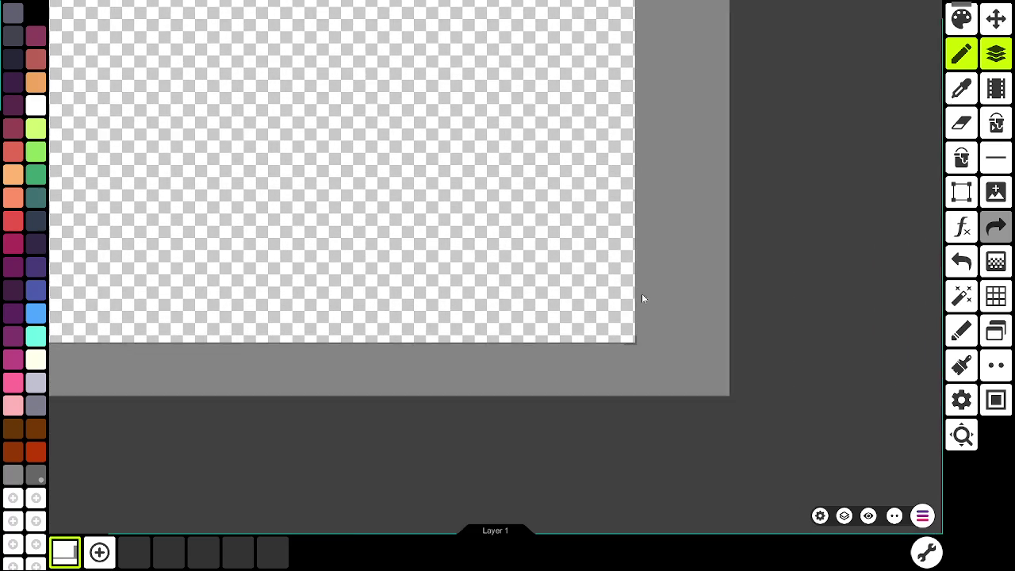
pyautogui.moveTo(643, 298); pyautogui.dragTo(650, 365)
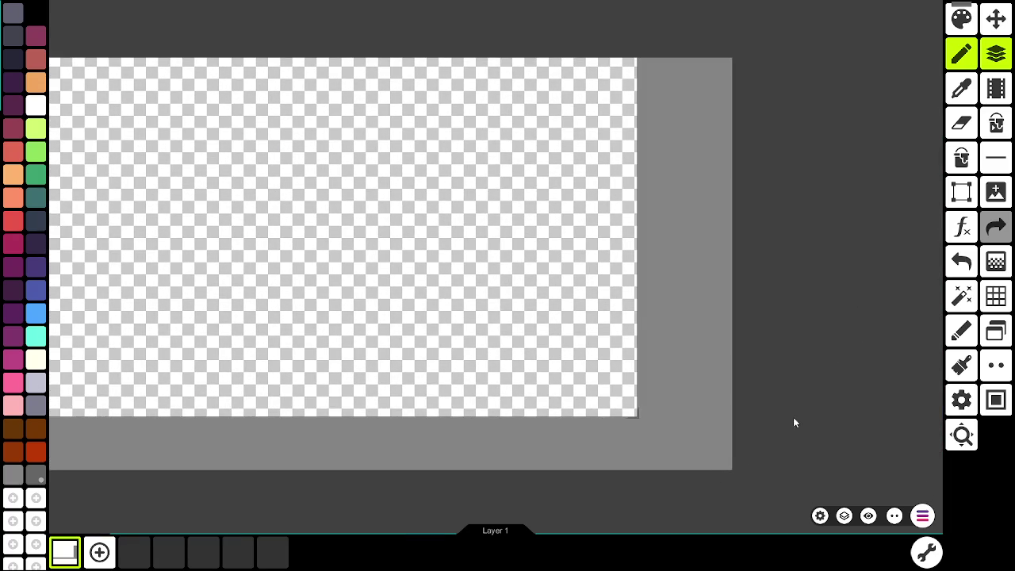
# Step: Draw a 127 px wide grey rectangle spanning the full 540 px height at the right edge
pyautogui.click(995, 158)
pyautogui.click(495, 471)
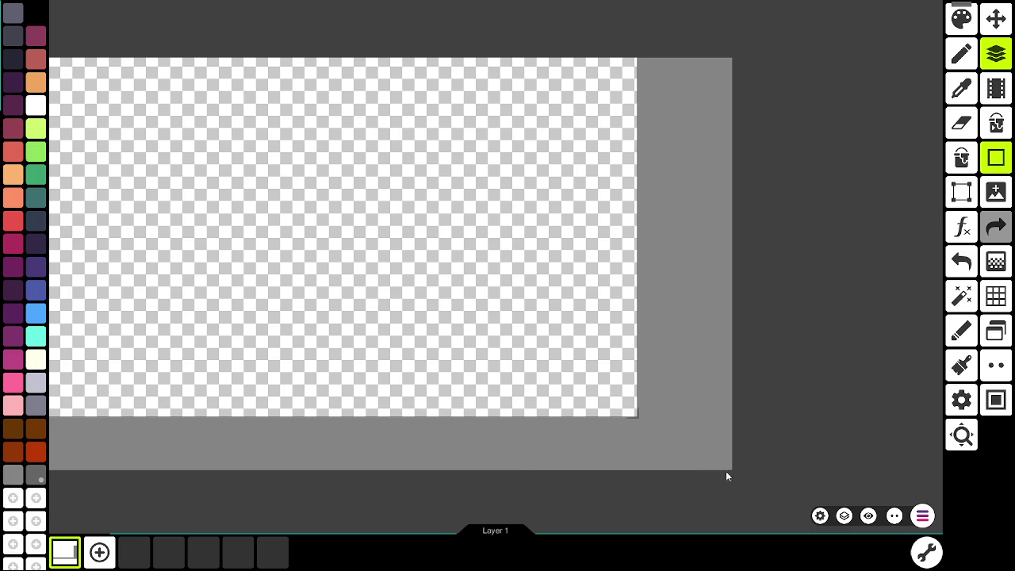
pyautogui.moveTo(731, 467)
pyautogui.mouseDown()
pyautogui.moveTo(635, 177)
pyautogui.moveTo(637, 62)
pyautogui.mouseUp()
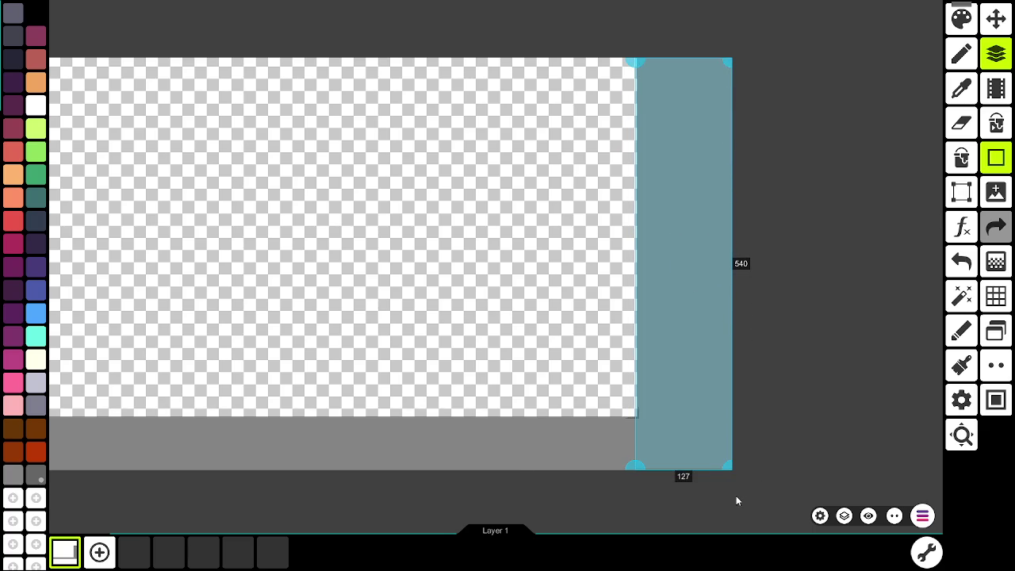
pyautogui.scroll(5, 709, 54)
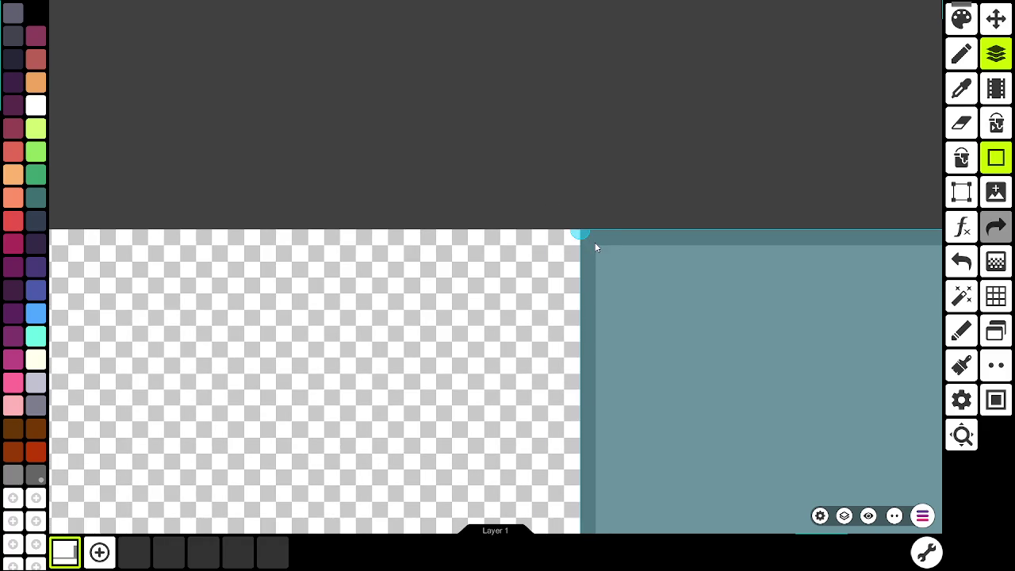
pyautogui.scroll(-3, 769, 194)
pyautogui.scroll(5, 769, 194)
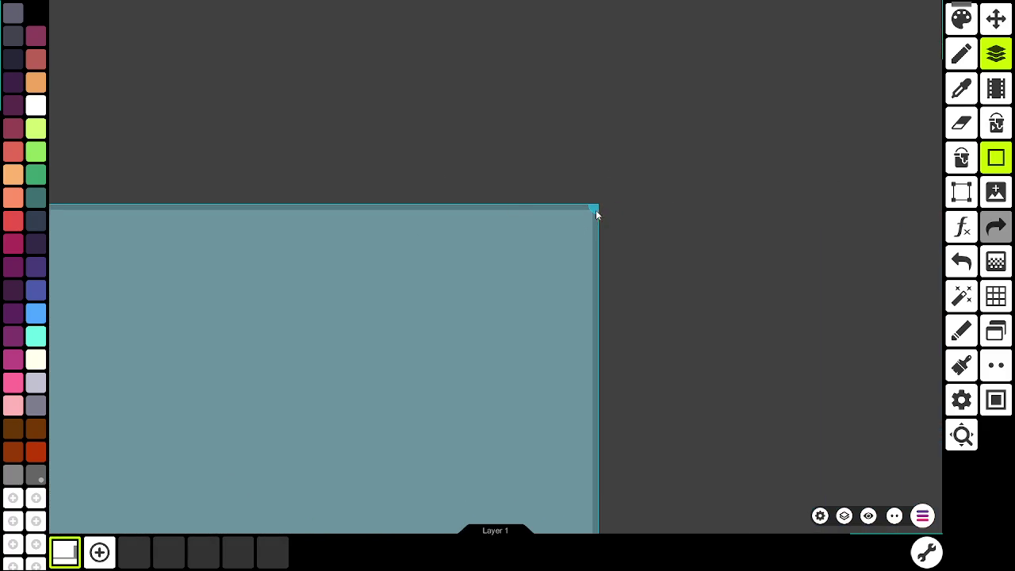
pyautogui.moveTo(595, 209)
pyautogui.mouseDown()
pyautogui.moveTo(113, 211)
pyautogui.moveTo(536, 199)
pyautogui.moveTo(607, 236)
pyautogui.moveTo(447, 243)
pyautogui.moveTo(425, 235)
pyautogui.mouseUp()
pyautogui.moveTo(443, 341)
pyautogui.mouseDown()
pyautogui.moveTo(431, 412)
pyautogui.moveTo(471, 5)
pyautogui.moveTo(534, 283)
pyautogui.moveTo(526, 435)
pyautogui.moveTo(545, 403)
pyautogui.moveTo(562, 300)
pyautogui.moveTo(520, 265)
pyautogui.moveTo(482, 359)
pyautogui.moveTo(477, 88)
pyautogui.moveTo(578, 354)
pyautogui.moveTo(496, 362)
pyautogui.moveTo(532, 385)
pyautogui.moveTo(565, 380)
pyautogui.mouseUp()
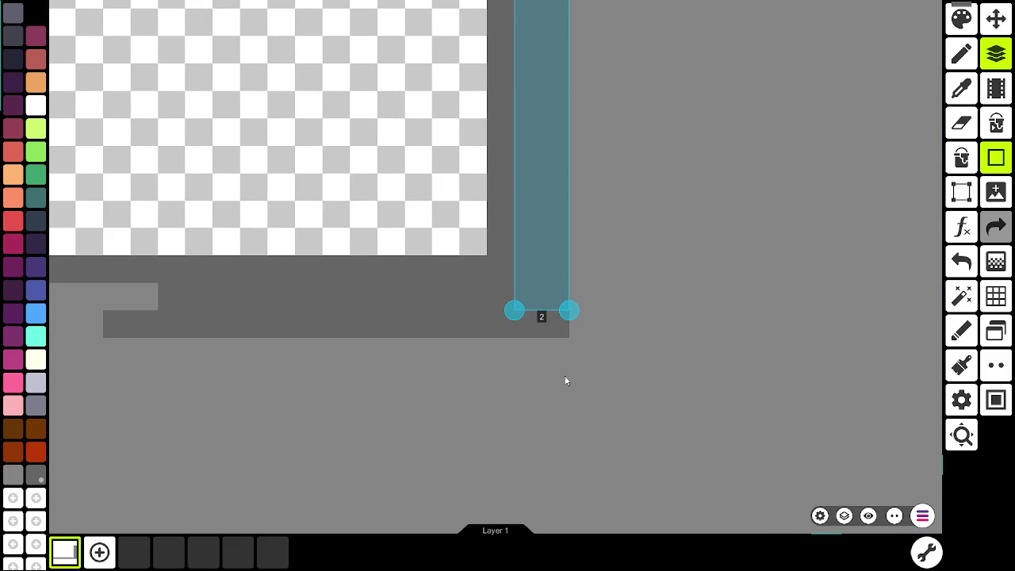
# Step: Draw a thin 828 px line along the transparent area's bottom edge
pyautogui.scroll(-5, 354, 372)
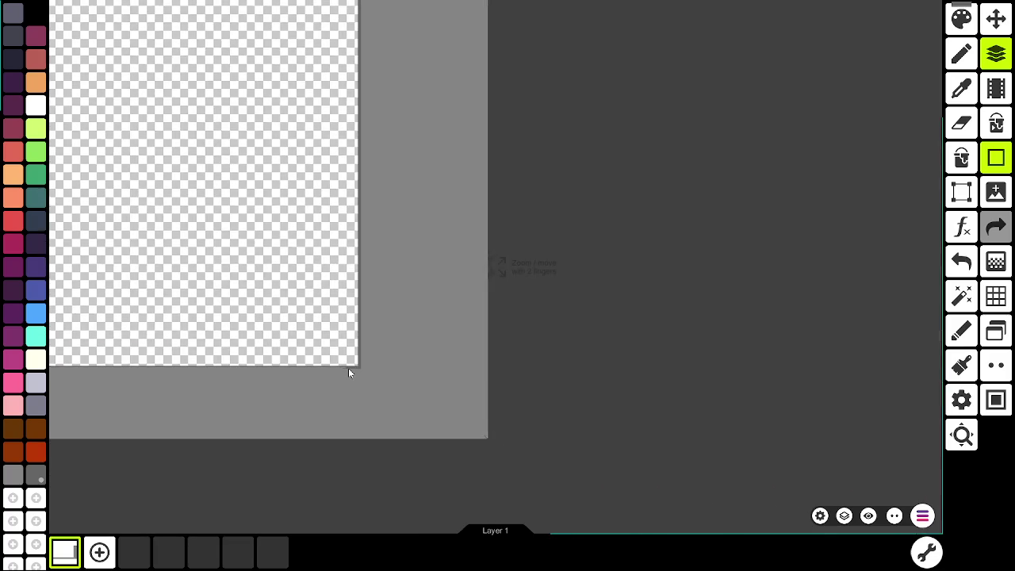
pyautogui.moveTo(348, 369); pyautogui.dragTo(496, 455)
pyautogui.scroll(5, 496, 455)
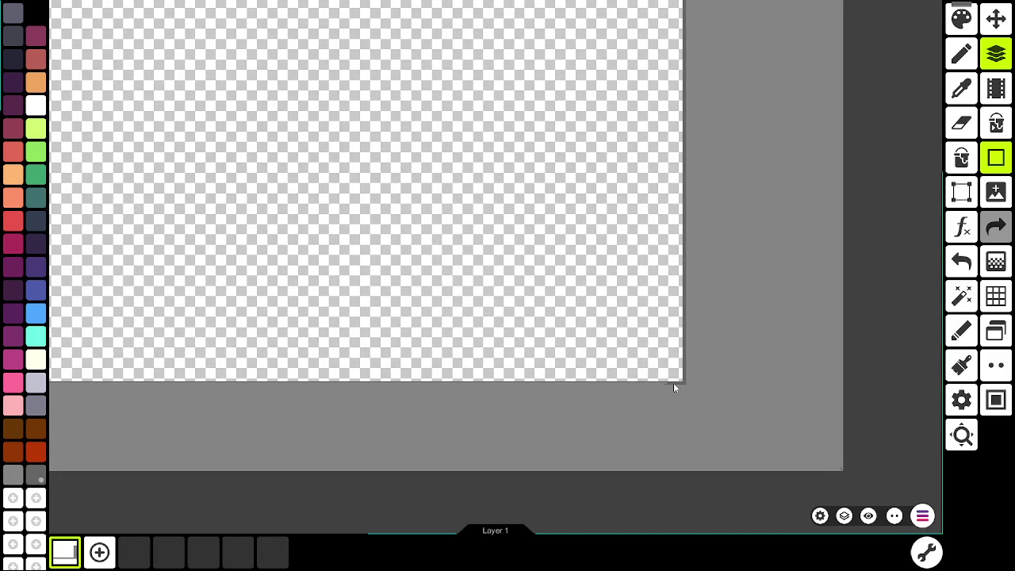
pyautogui.moveTo(673, 382)
pyautogui.mouseDown()
pyautogui.moveTo(364, 395)
pyautogui.moveTo(124, 375)
pyautogui.moveTo(89, 385)
pyautogui.mouseUp()
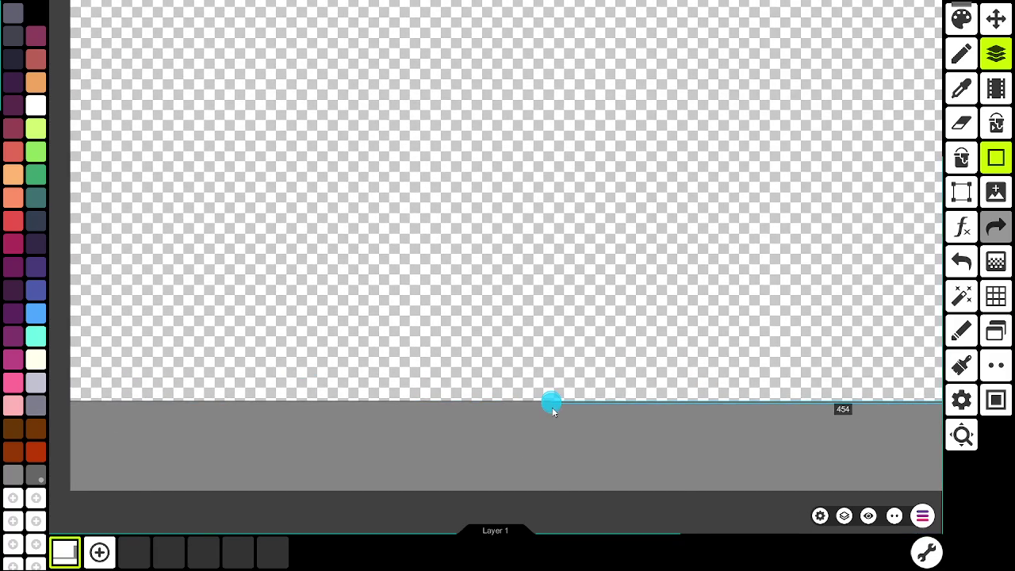
pyautogui.moveTo(551, 407)
pyautogui.mouseDown()
pyautogui.moveTo(242, 417)
pyautogui.moveTo(51, 402)
pyautogui.moveTo(70, 404)
pyautogui.mouseUp()
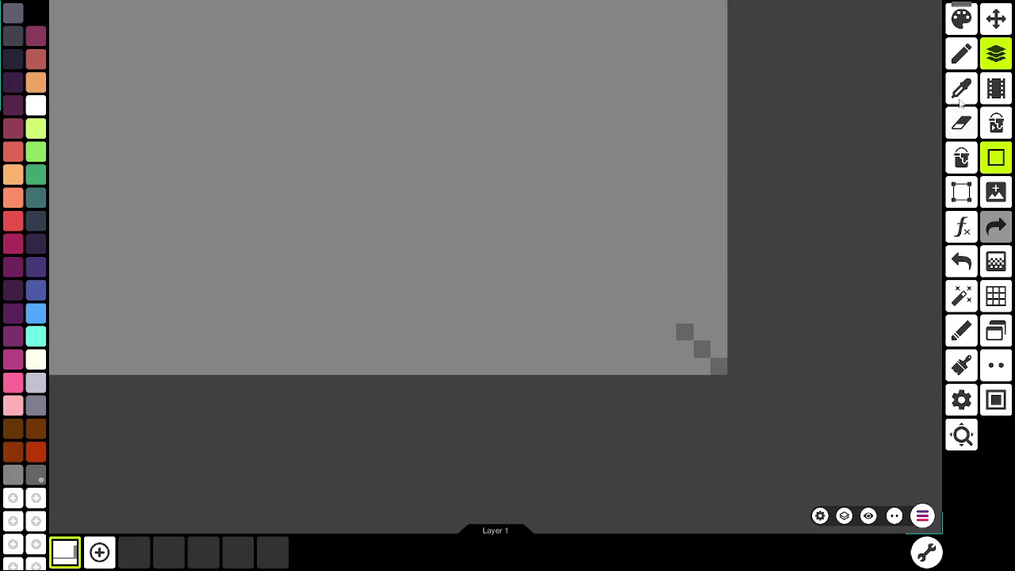
# Step: Paint over the dark corner pixels with the border grey, then switch to the YouTube browser window
pyautogui.click(966, 62)
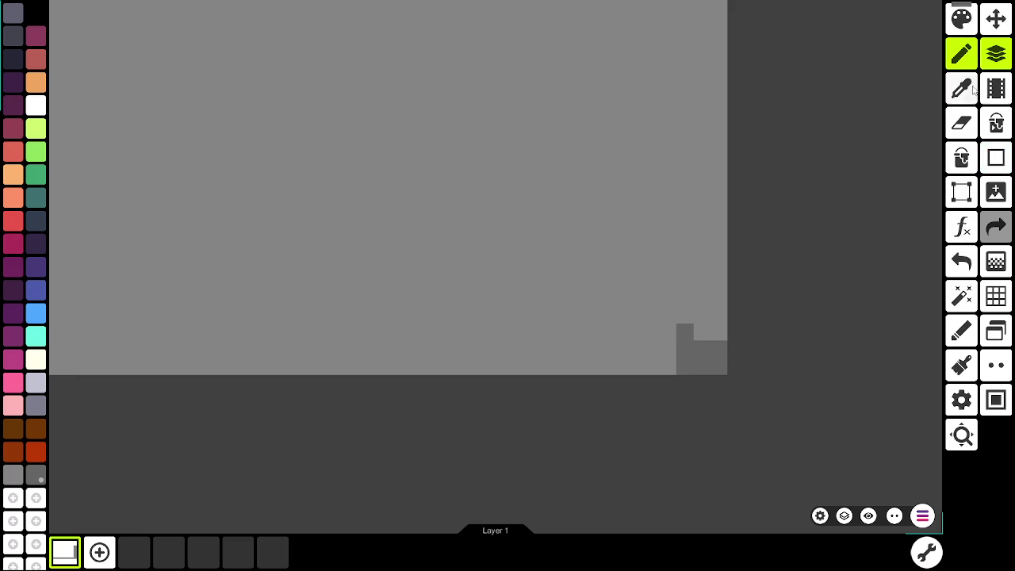
pyautogui.click(694, 366)
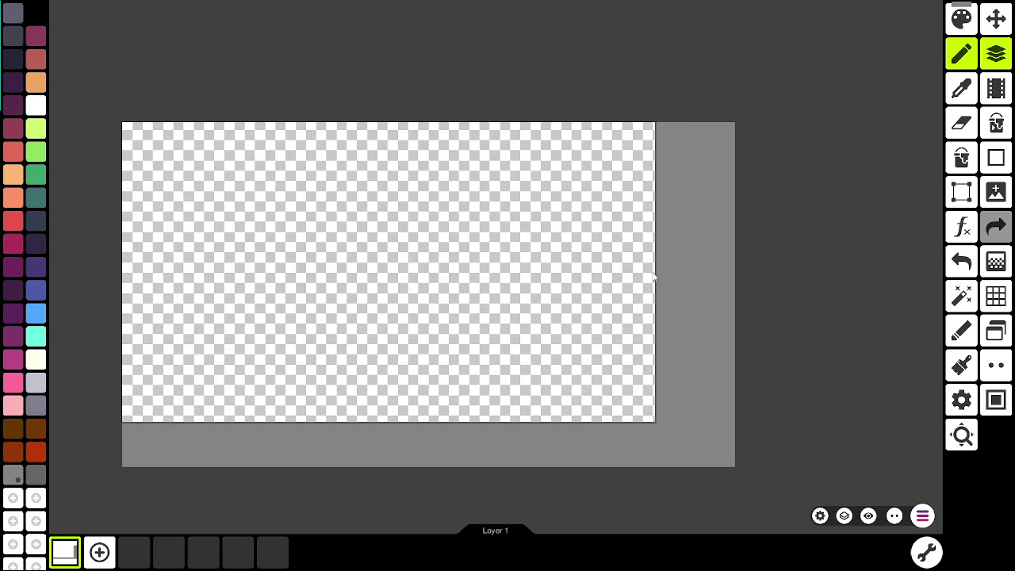
pyautogui.hotkey('alt', 'Tab')
pyautogui.hotkey('alt', 'Tab')
pyautogui.hotkey('alt', 'Tab')
pyautogui.click(633, 198)
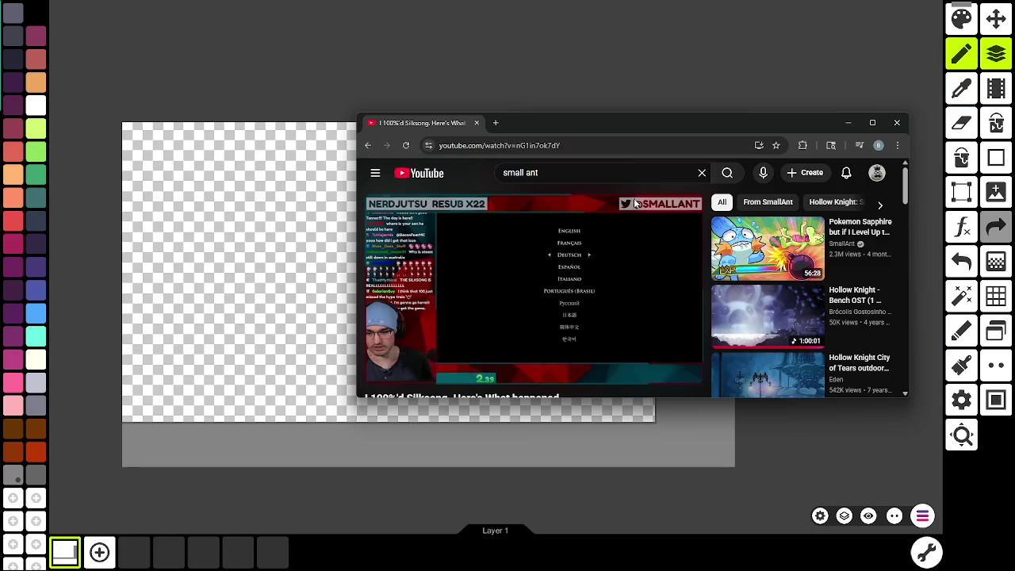
pyautogui.click(681, 370)
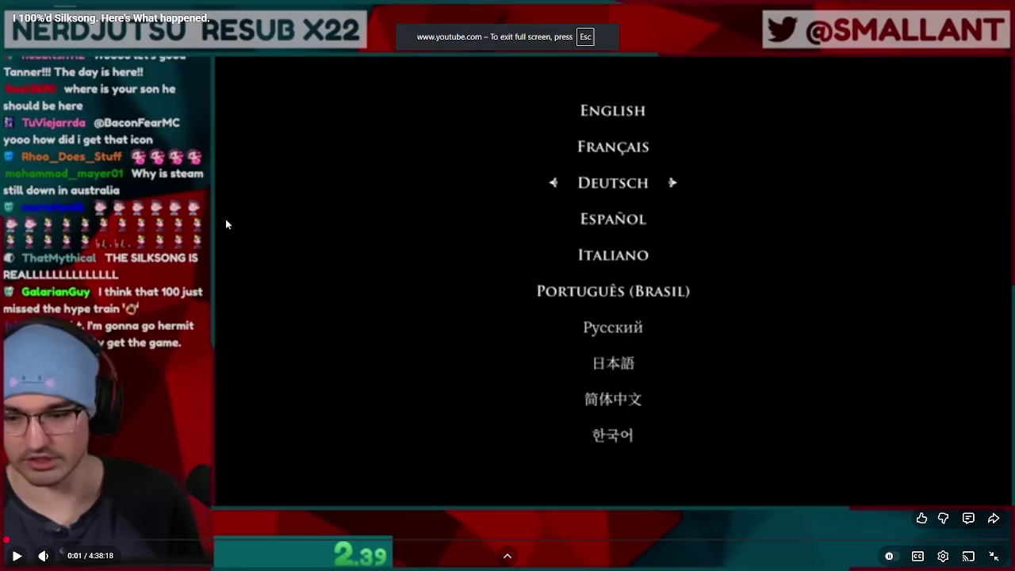
pyautogui.click(204, 355)
pyautogui.click(208, 361)
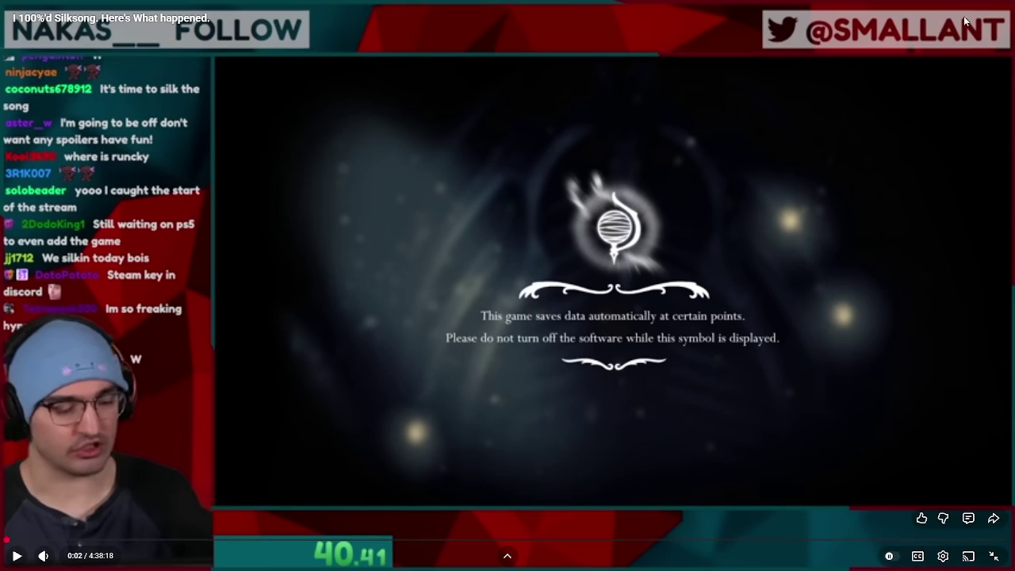
pyautogui.click(993, 555)
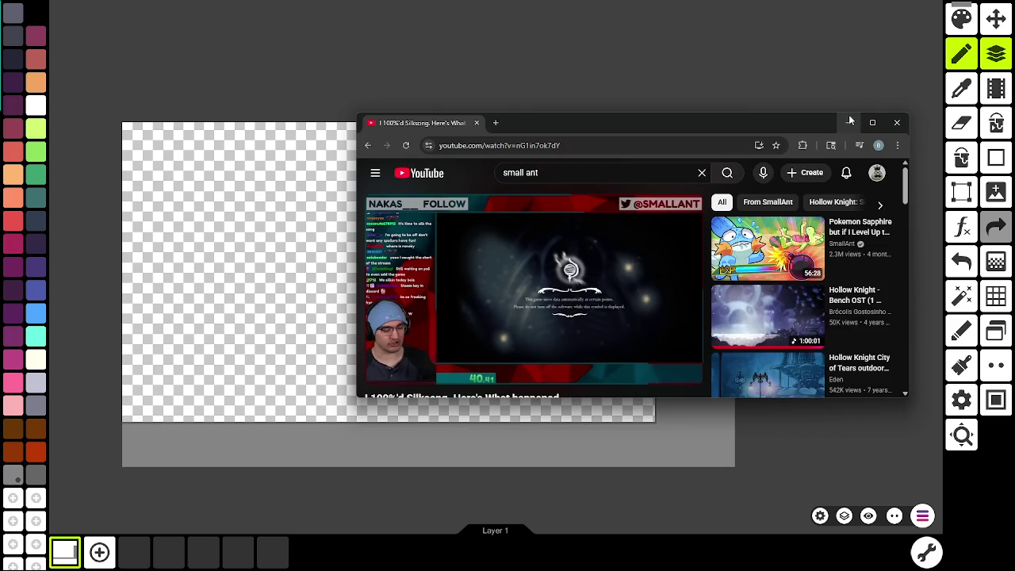
pyautogui.hotkey('ctrl', 'w')
pyautogui.moveTo(803, 292)
pyautogui.mouseDown()
pyautogui.moveTo(875, 296)
pyautogui.moveTo(861, 276)
pyautogui.moveTo(865, 309)
pyautogui.mouseUp()
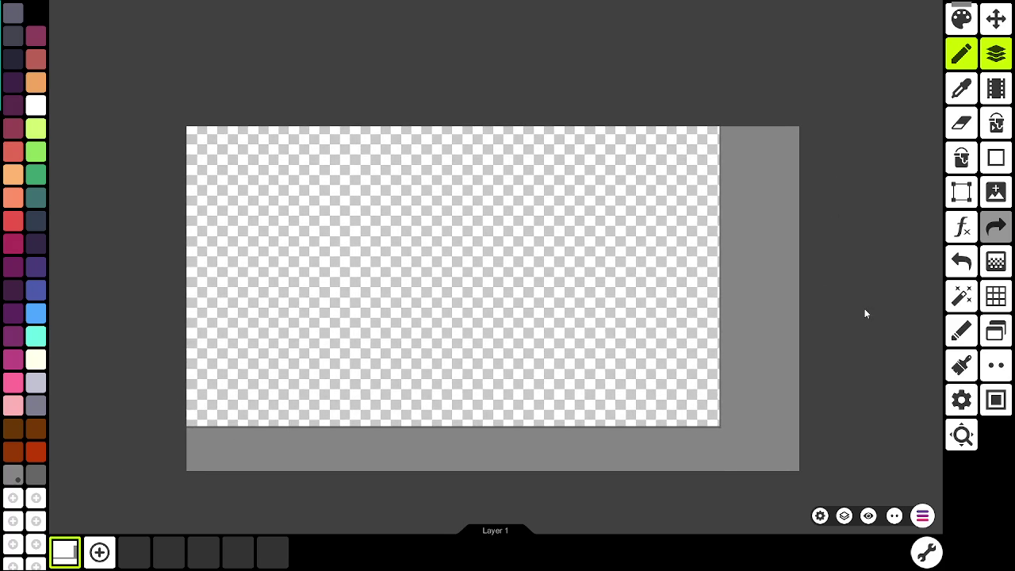
# Step: Zoom around to inspect the finished canvas, then bring the Godot Engine editor with main.gd forward
pyautogui.scroll(3, 807, 437)
pyautogui.scroll(-5, 698, 436)
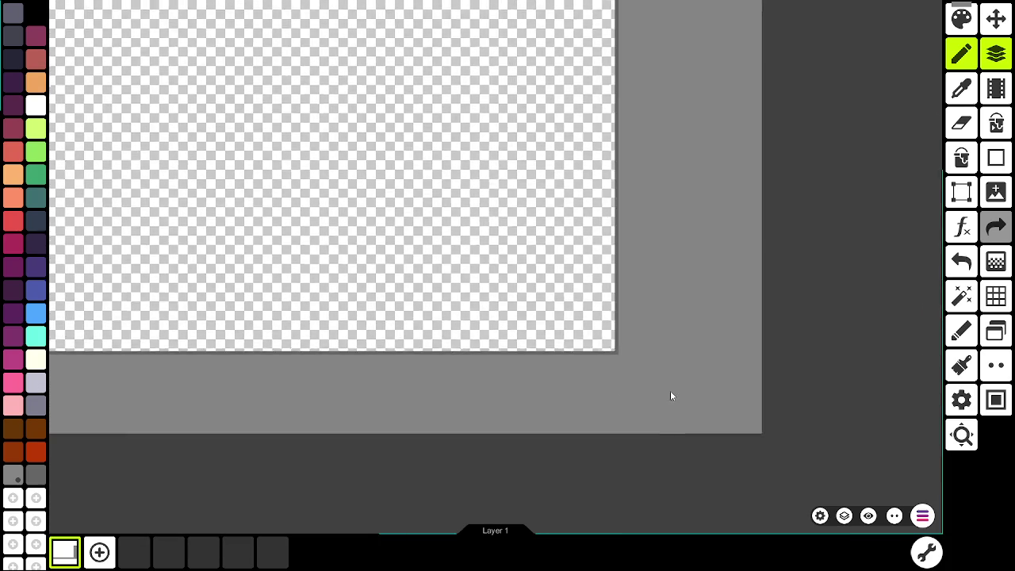
pyautogui.scroll(3, 686, 384)
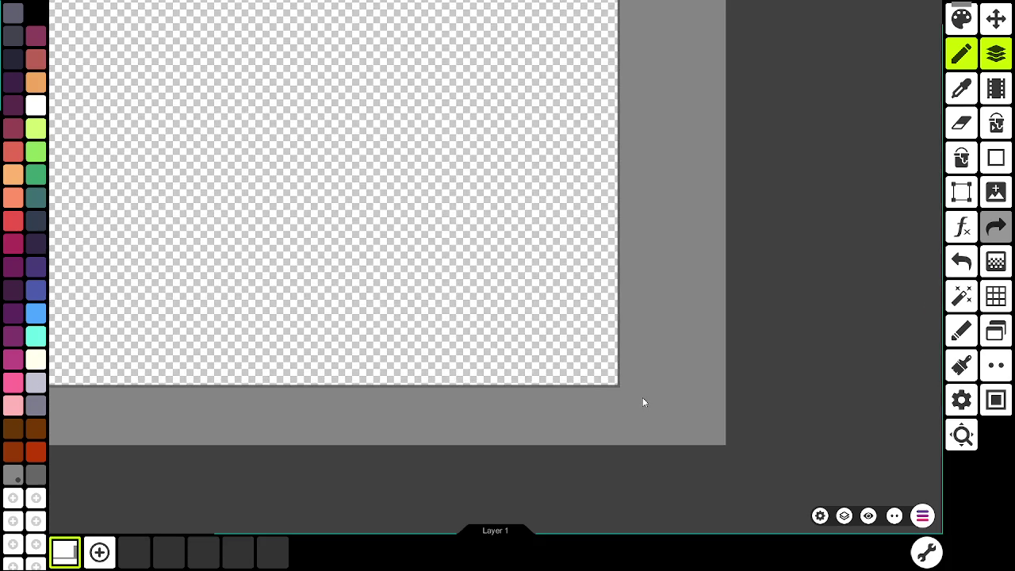
pyautogui.scroll(-1, 725, 435)
pyautogui.scroll(1, 734, 453)
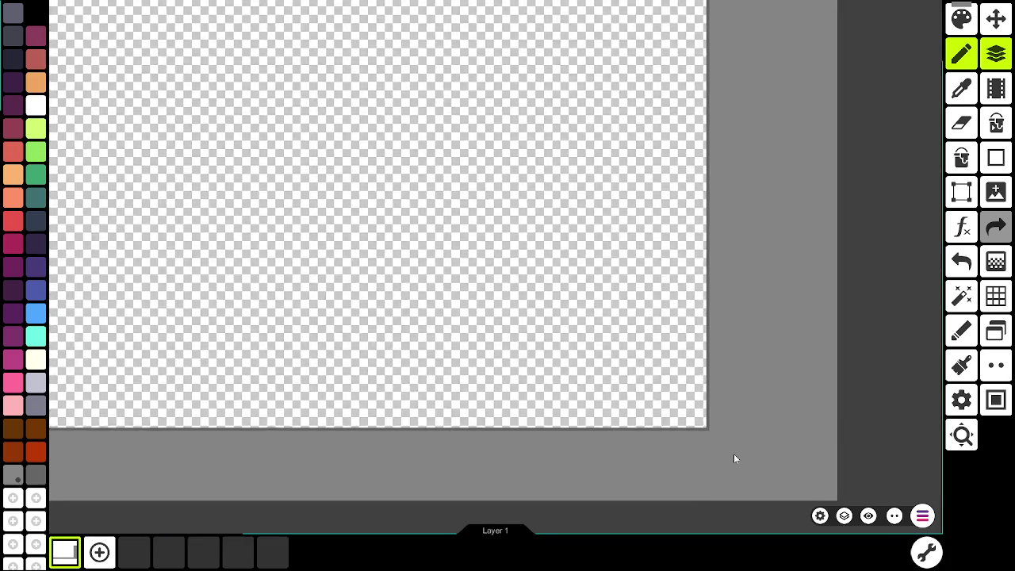
pyautogui.scroll(-1, 734, 456)
pyautogui.scroll(2, 809, 424)
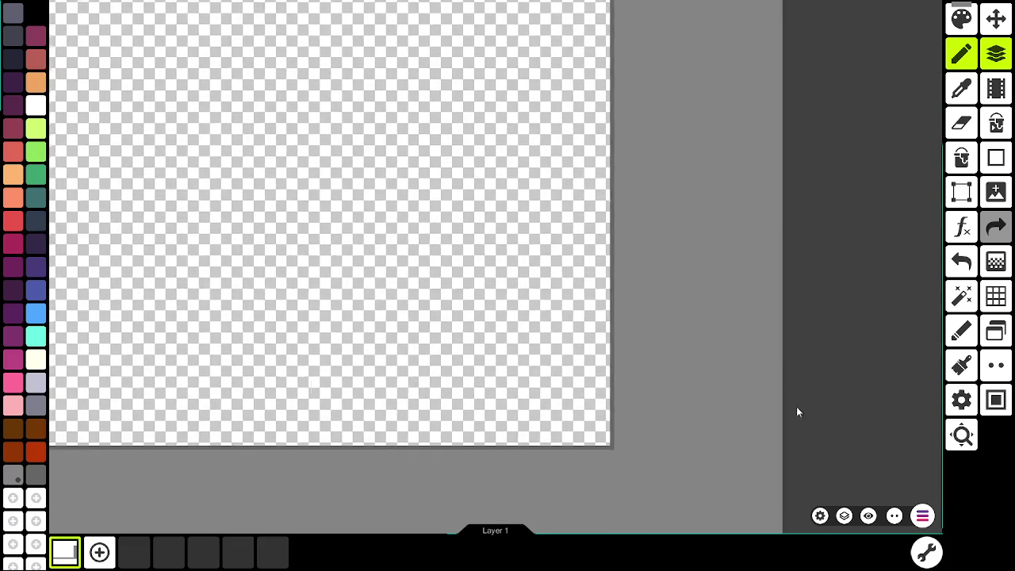
pyautogui.scroll(-2, 826, 468)
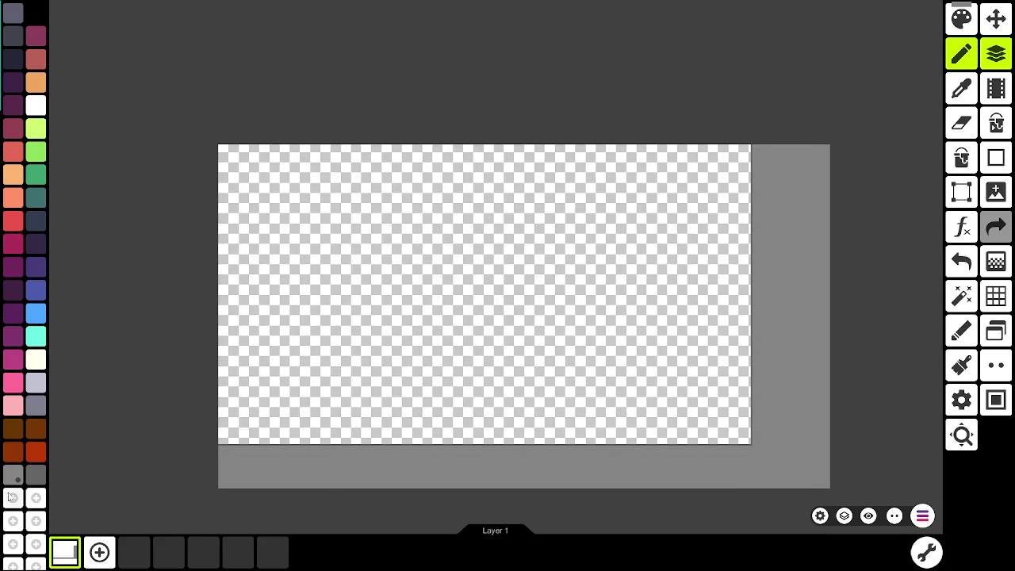
pyautogui.scroll(2, 831, 477)
pyautogui.scroll(-1, 718, 467)
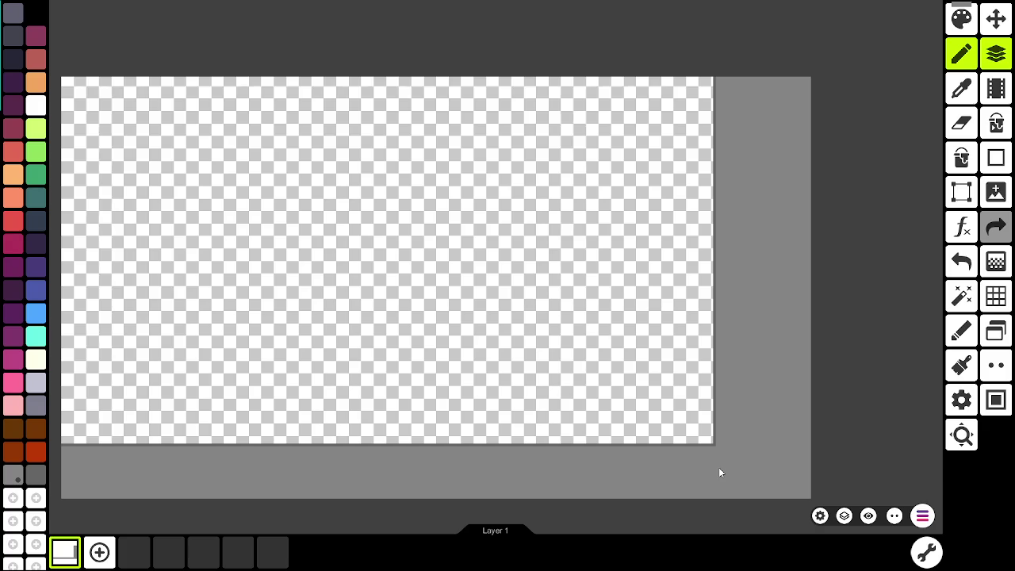
pyautogui.scroll(-1, 718, 467)
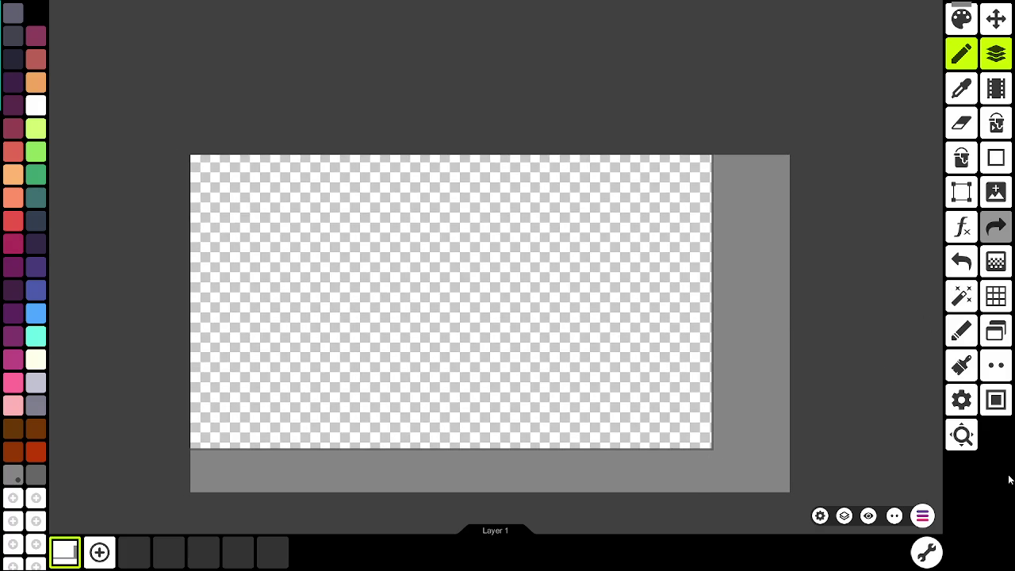
pyautogui.hotkey('alt', 'Tab')
pyautogui.hotkey('alt', 'Tab')
pyautogui.hotkey('alt', 'Tab')
pyautogui.hotkey('alt', 'Tab')
pyautogui.hotkey('alt', 'Tab')
pyautogui.press('Escape')
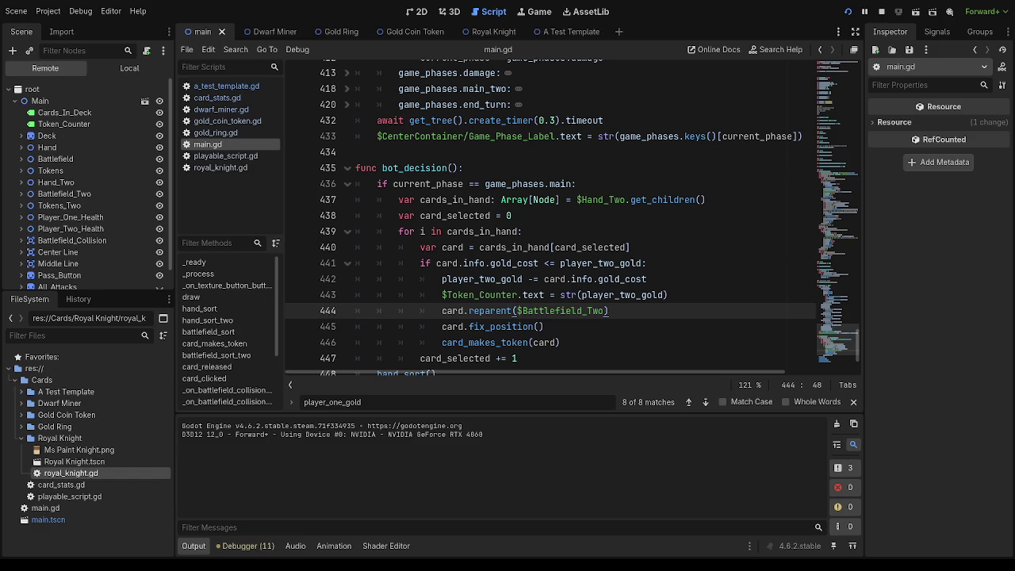
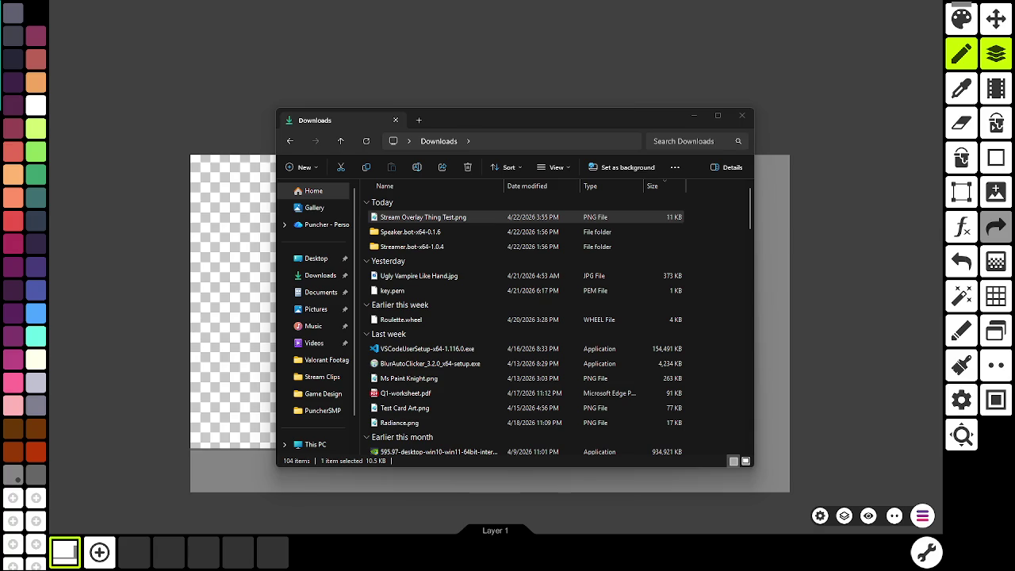
# Step: Bring the Godot editor showing main.gd's bot_decision function to the front
pyautogui.hotkey('alt', 'Tab')
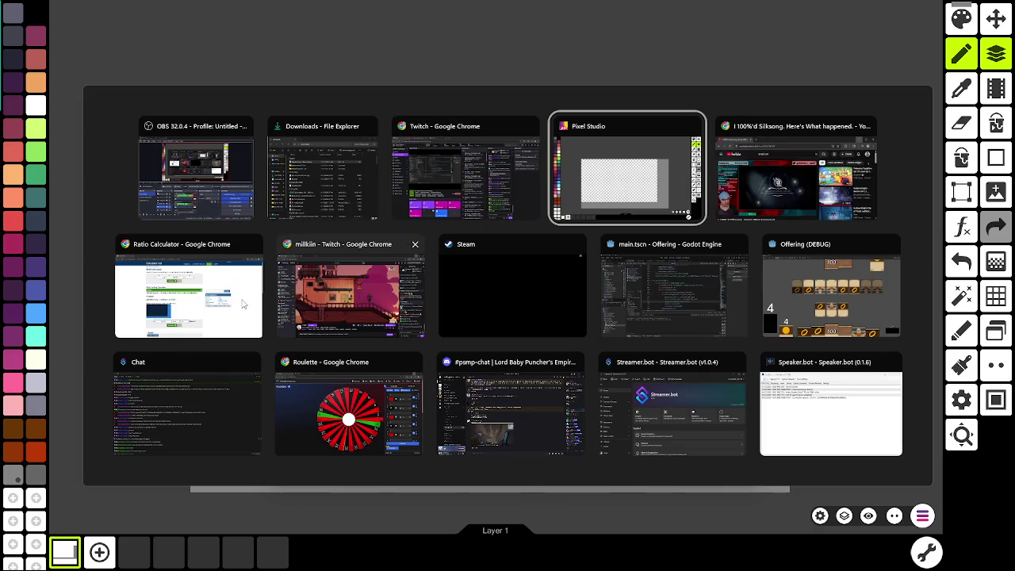
pyautogui.click(674, 286)
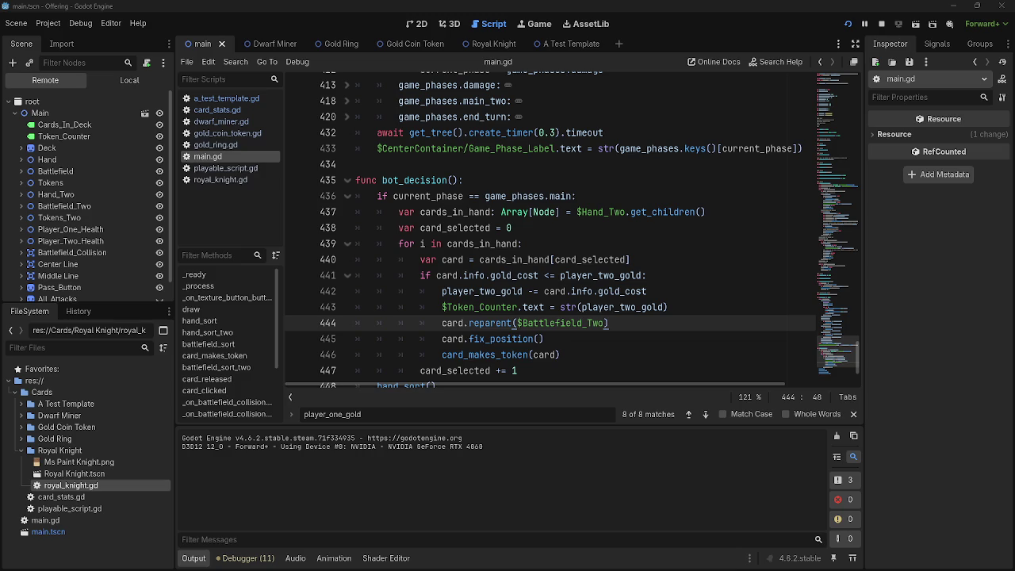
pyautogui.hotkey('alt', 'Tab')
# Step: Move the Twitch window out of view onto another screen
pyautogui.hotkey('alt', 'Tab')
pyautogui.hotkey('alt', 'Tab')
pyautogui.hotkey('alt', 'Tab')
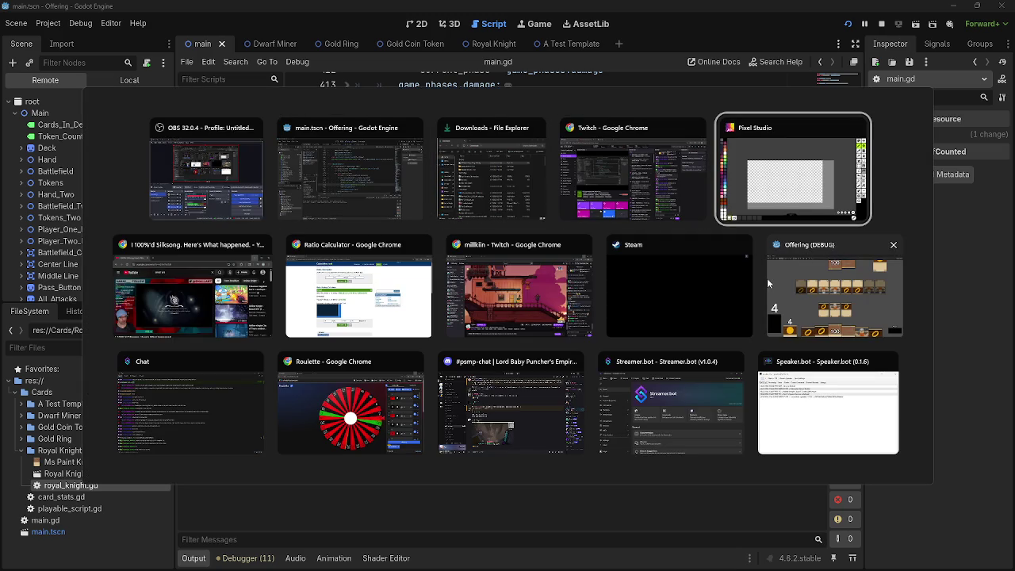
pyautogui.press('Escape')
pyautogui.hotkey('alt', 'Tab')
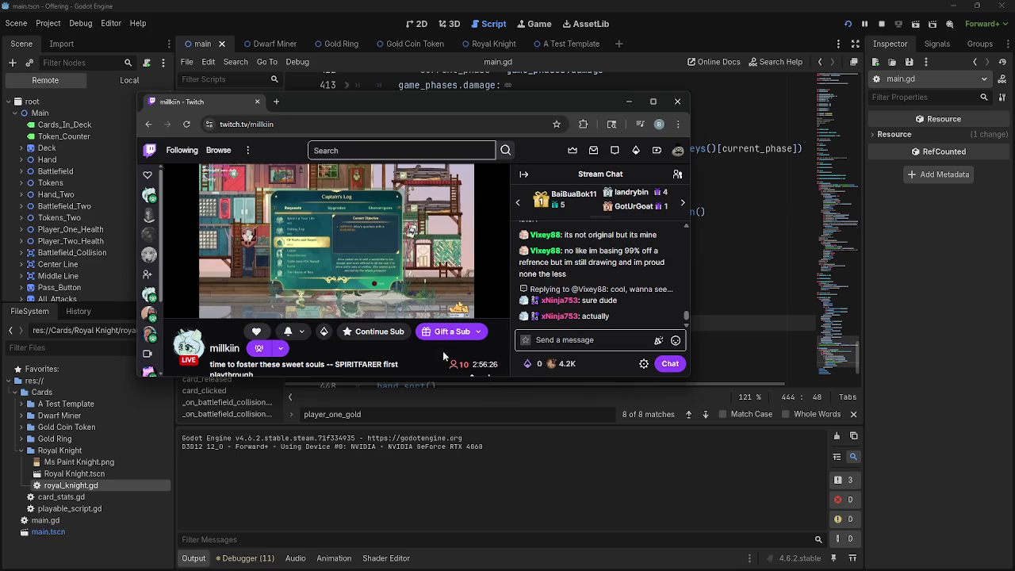
pyautogui.scroll(-2, 493, 352)
pyautogui.scroll(2, 493, 356)
pyautogui.press('super+shift+Right')
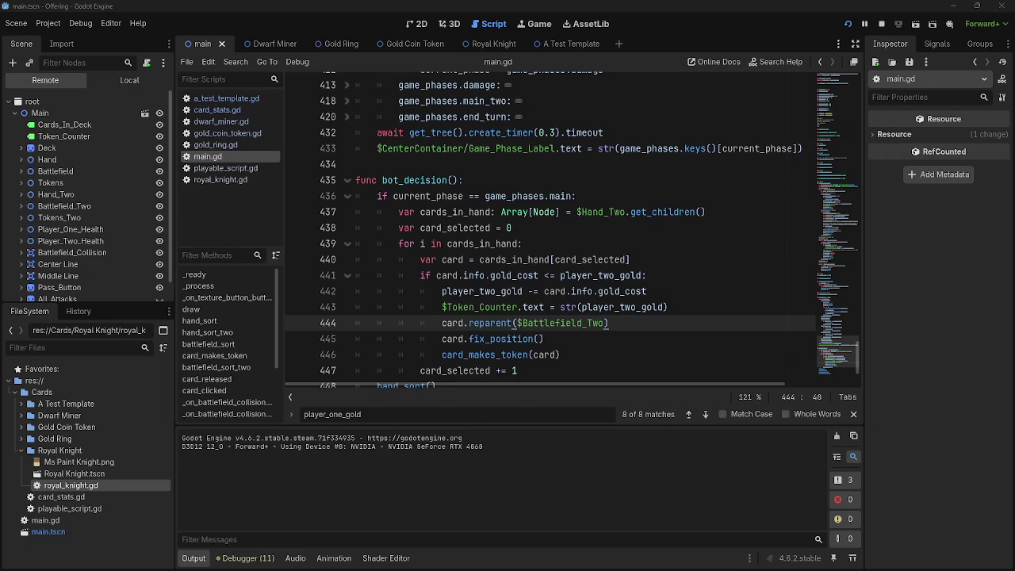
# Step: Close the File Explorer window and the running Offering debug game
pyautogui.hotkey('alt', 'Tab')
pyautogui.click(698, 129)
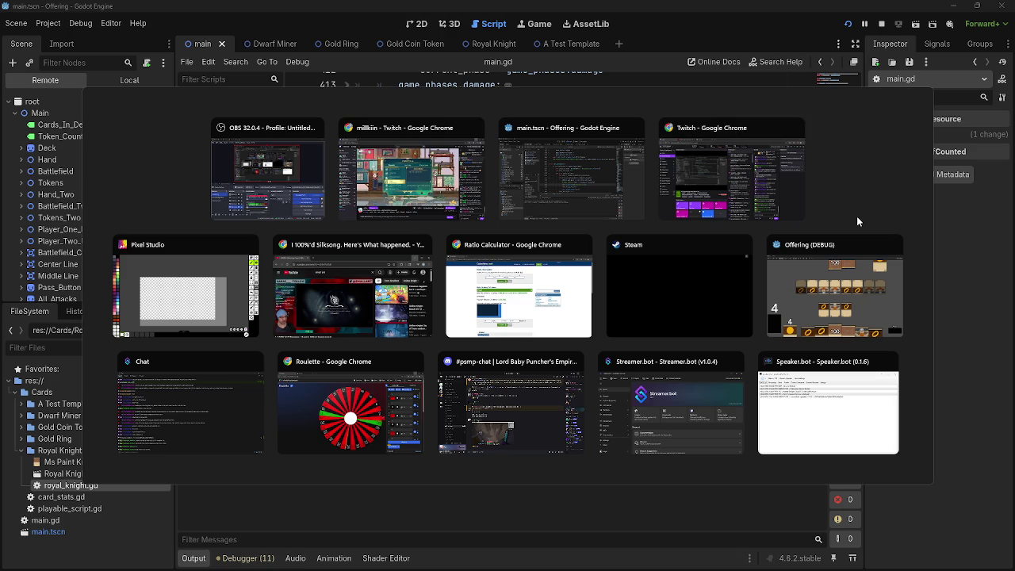
pyautogui.click(893, 244)
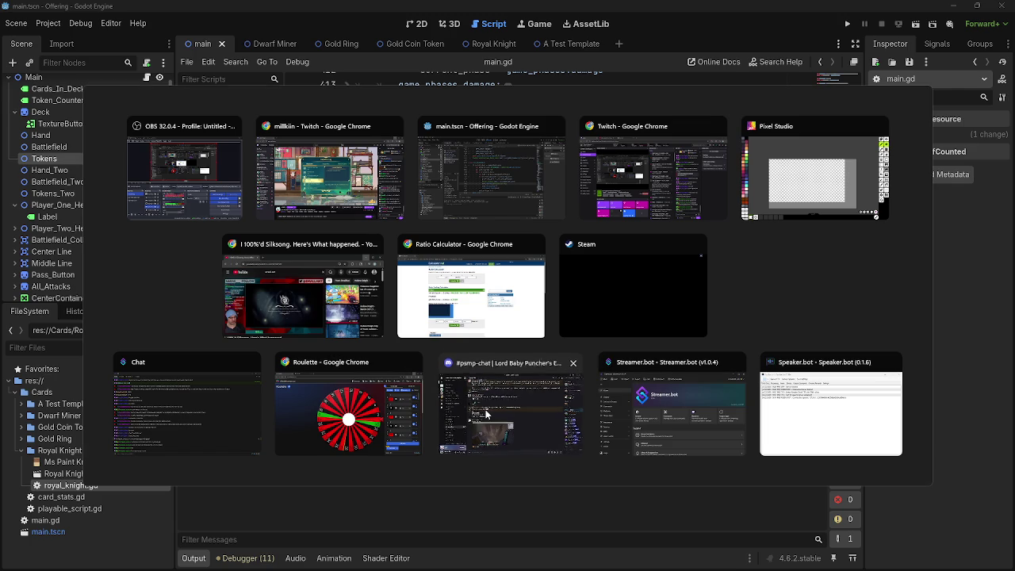
pyautogui.press('Escape')
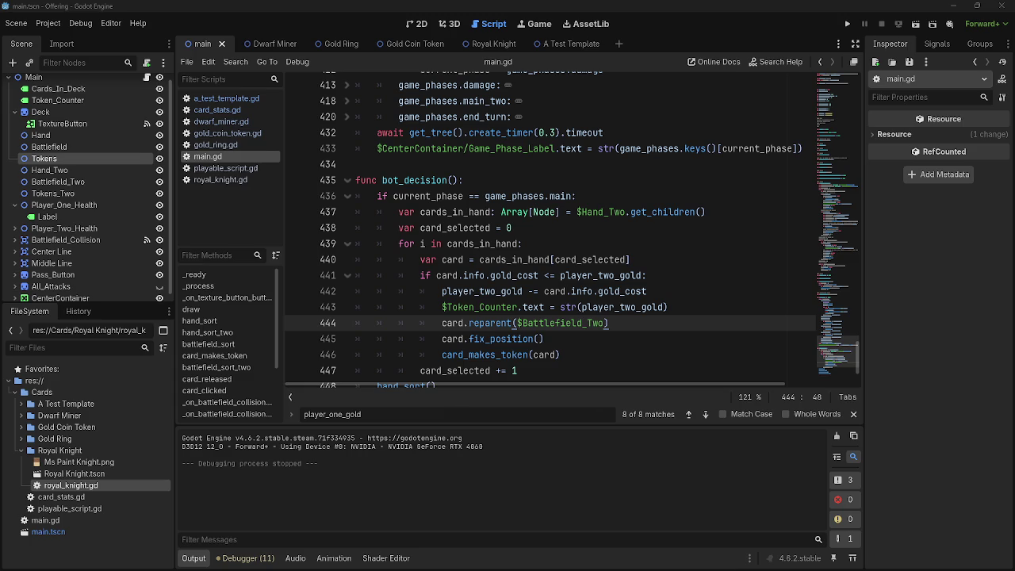
pyautogui.hotkey('alt', 'Tab')
pyautogui.hotkey('alt', 'Tab')
# Step: Close the Ratio Calculator, Silksong YouTube and Roulette browser windows
pyautogui.click(569, 288)
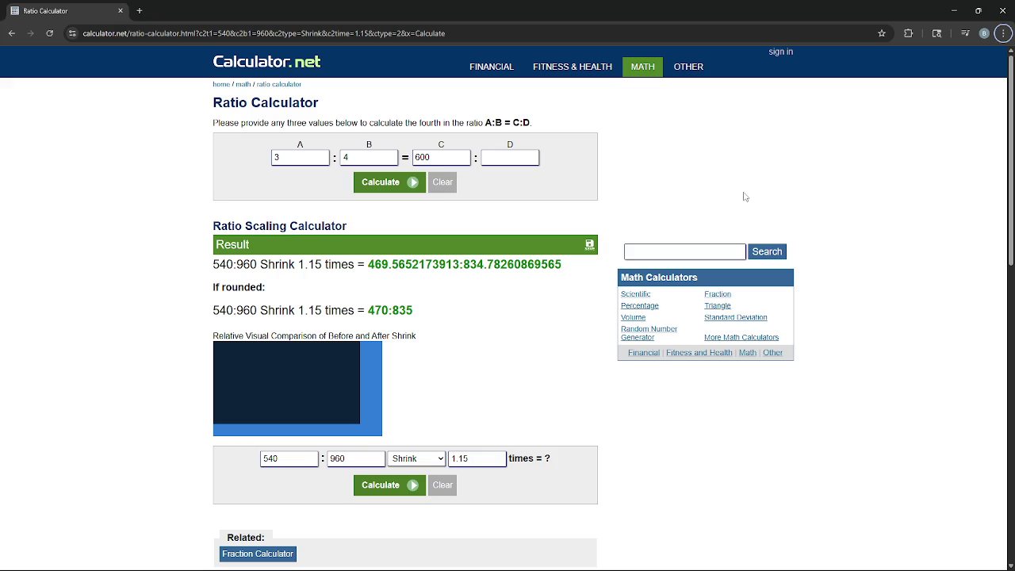
pyautogui.click(1007, 11)
pyautogui.hotkey('alt', 'Tab')
pyautogui.press('Tab')
pyautogui.press('Tab')
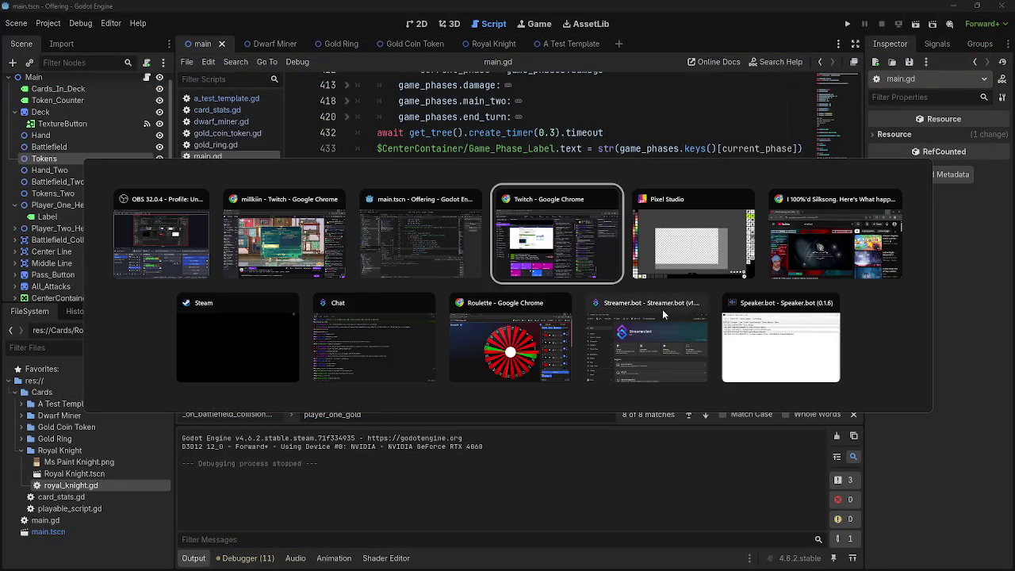
pyautogui.click(892, 199)
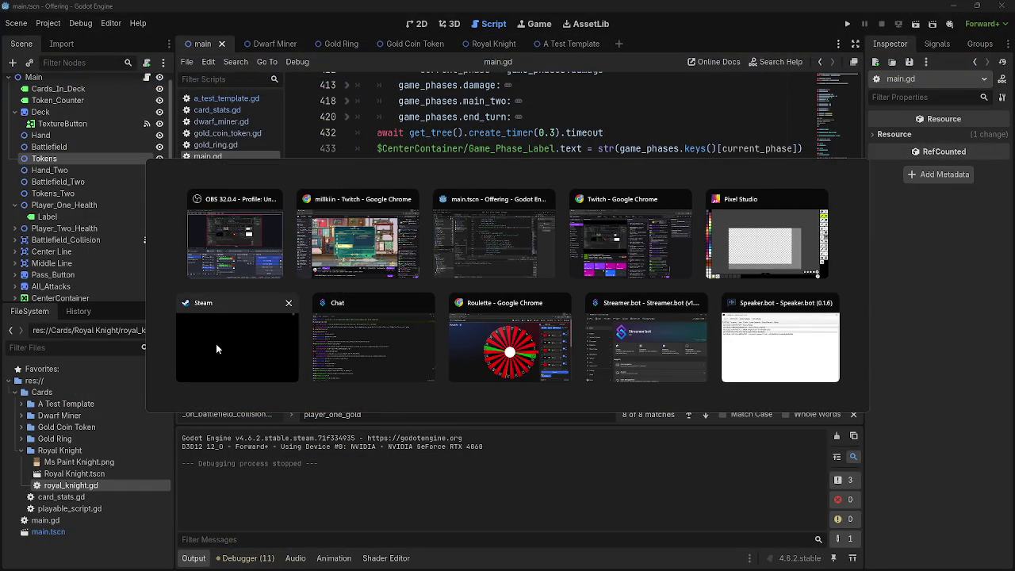
pyautogui.click(562, 303)
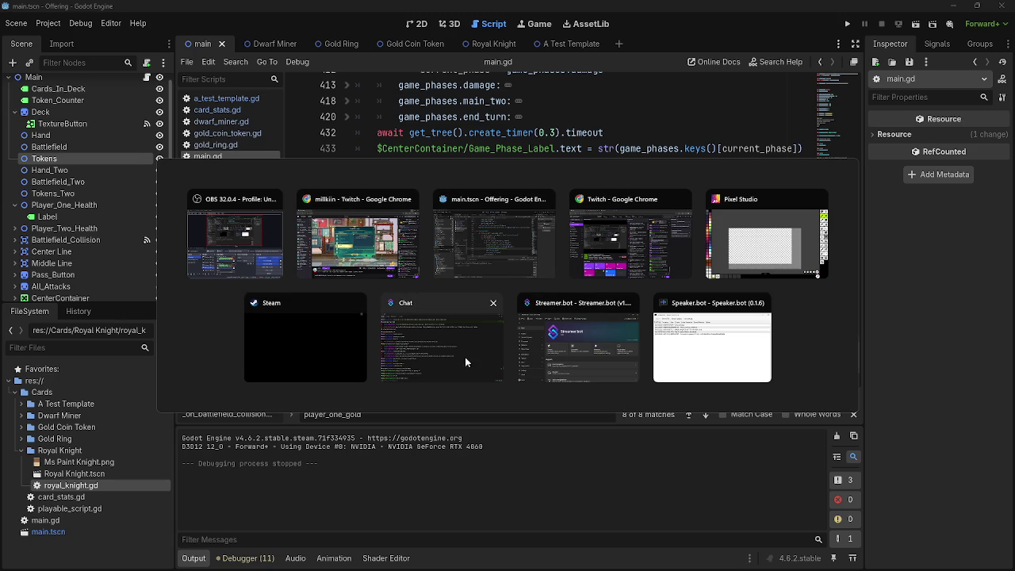
# Step: Review the remaining open windows and stay in the Godot script editor
pyautogui.press('Escape')
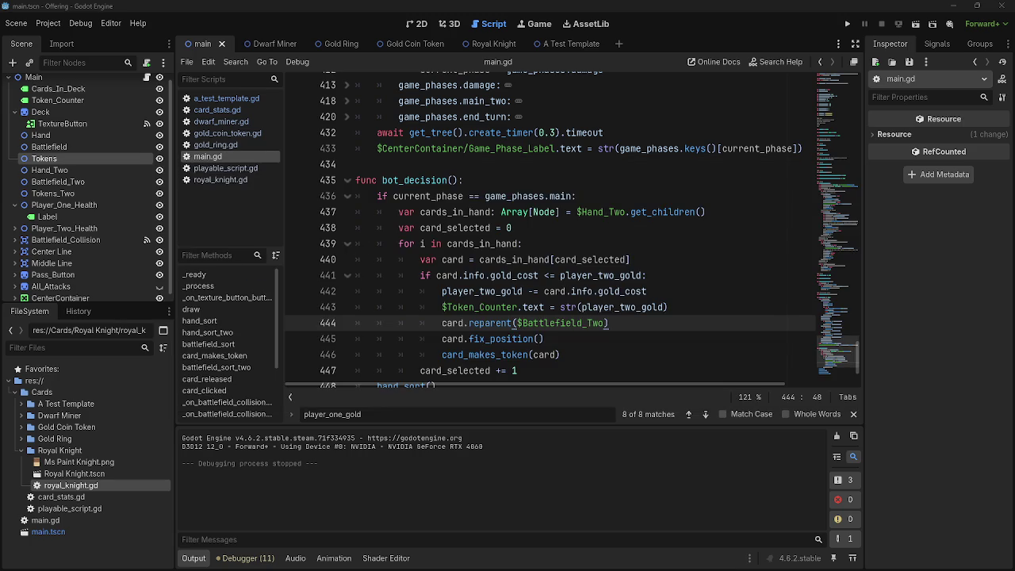
pyautogui.hotkey('alt', 'Tab')
pyautogui.press('Escape')
pyautogui.hotkey('alt', 'Tab')
pyautogui.hotkey('alt', 'Tab')
pyautogui.hotkey('alt', 'Tab')
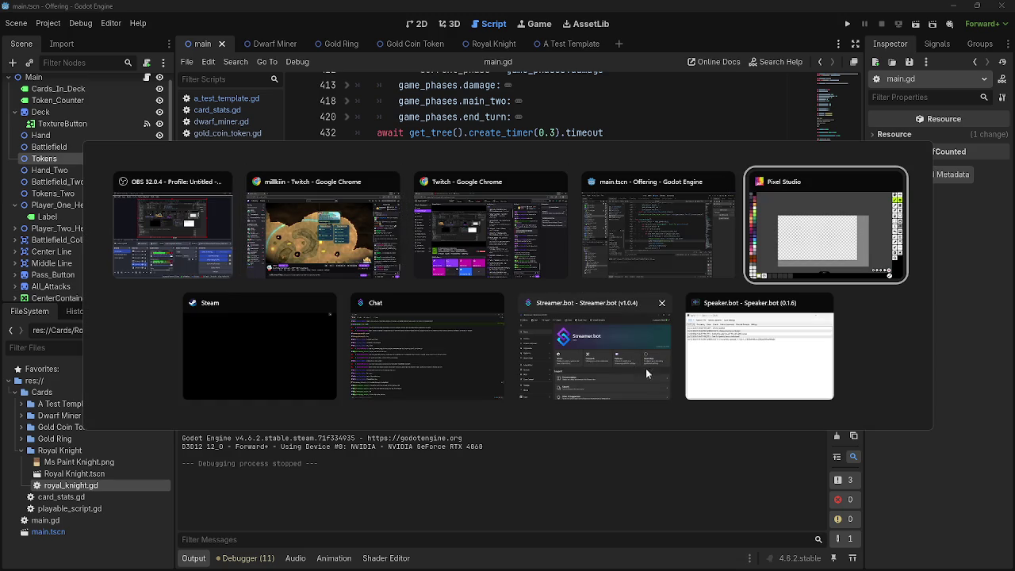
pyautogui.press('Escape')
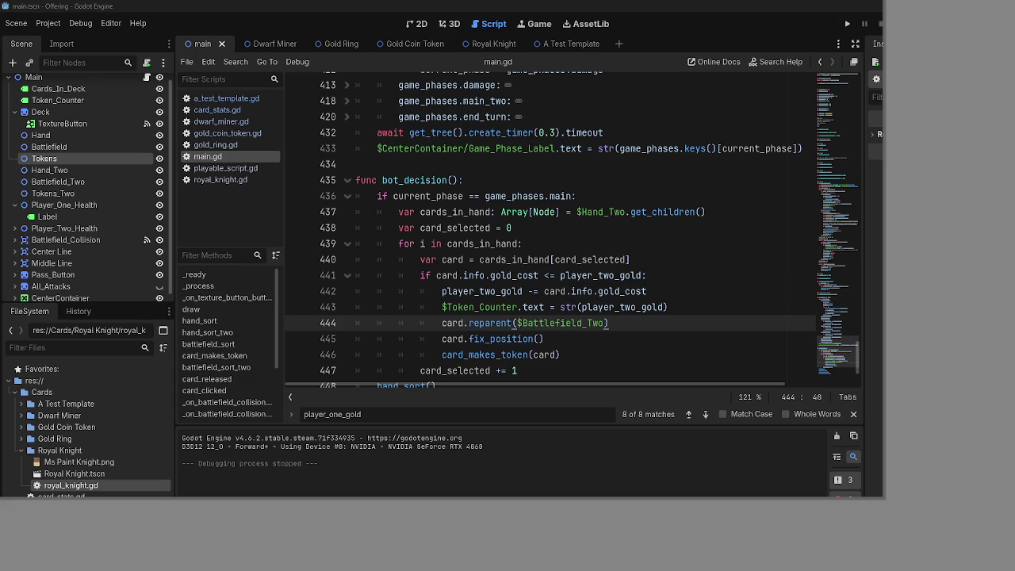
pyautogui.press('super')
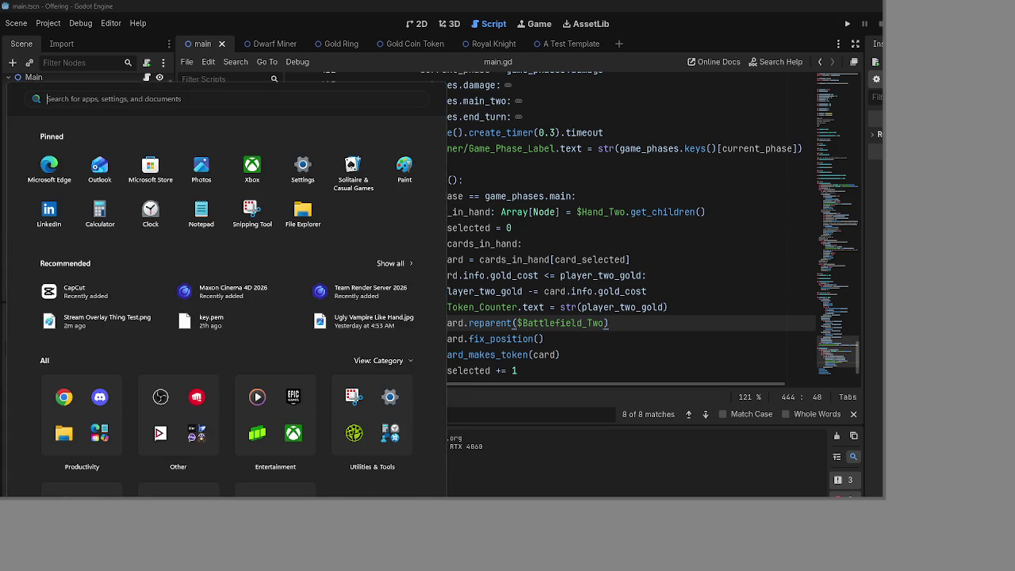
pyautogui.press('Escape')
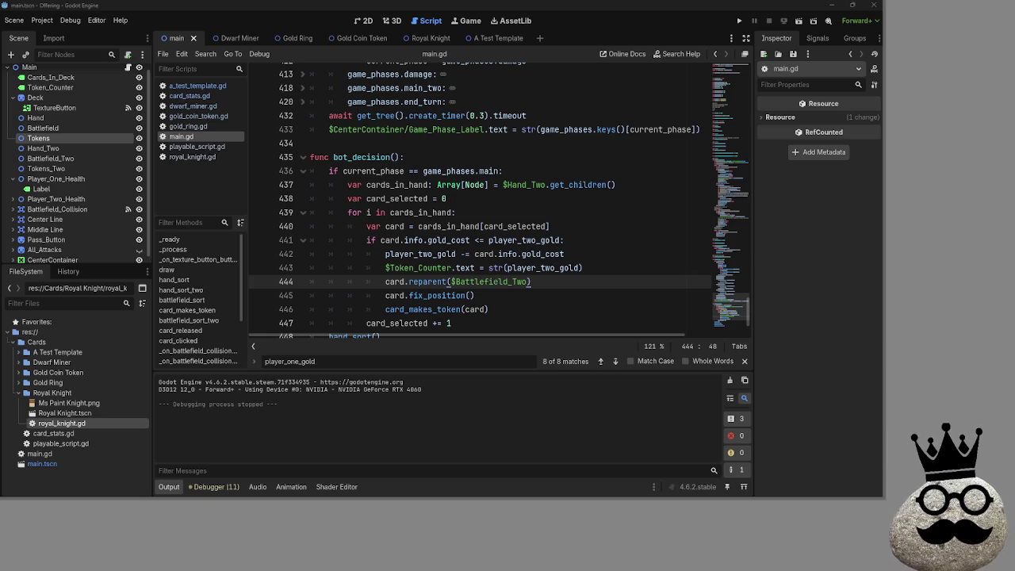
pyautogui.hotkey('alt', 'Tab')
pyautogui.hotkey('alt', 'Tab')
pyautogui.hotkey('alt', 'Tab')
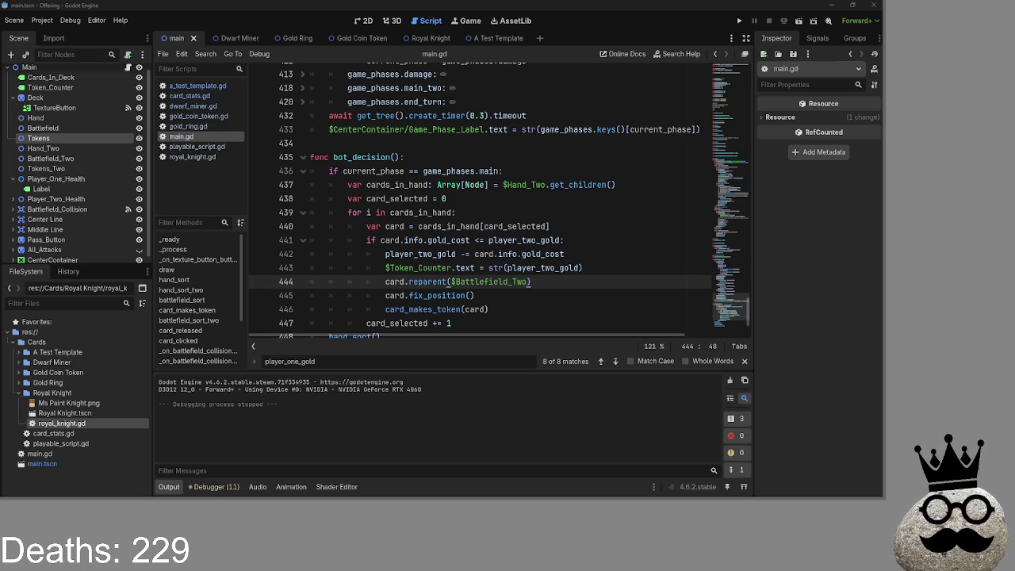
pyautogui.hotkey('alt', 'Tab')
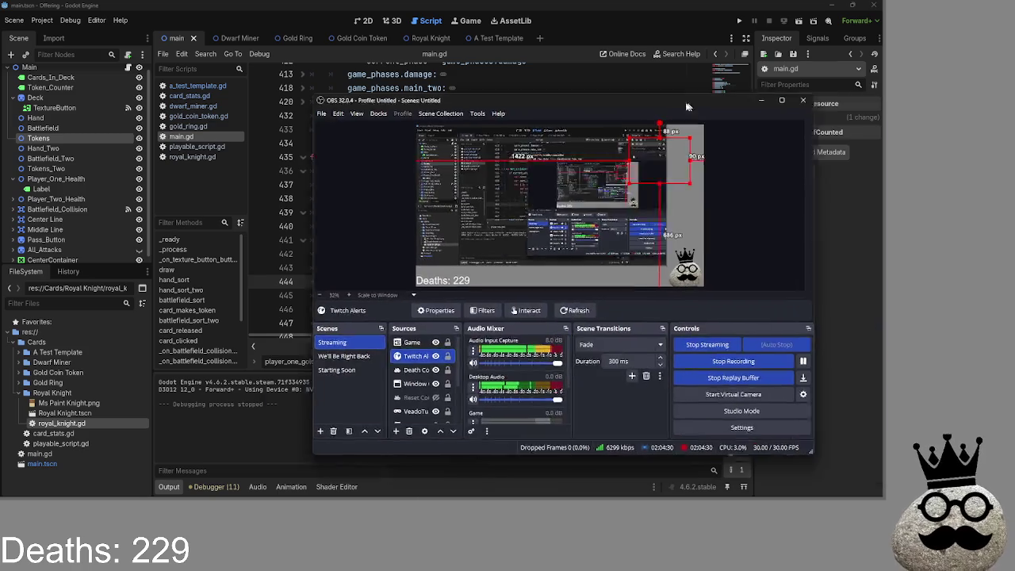
# Step: Move the Twitch Alerts box to the top-right of the OBS preview
pyautogui.moveTo(555, 127)
pyautogui.mouseDown()
pyautogui.moveTo(603, 119)
pyautogui.moveTo(531, 117)
pyautogui.moveTo(528, 135)
pyautogui.moveTo(494, 157)
pyautogui.moveTo(575, 149)
pyautogui.moveTo(602, 155)
pyautogui.moveTo(602, 166)
pyautogui.moveTo(581, 111)
pyautogui.moveTo(596, 127)
pyautogui.mouseUp()
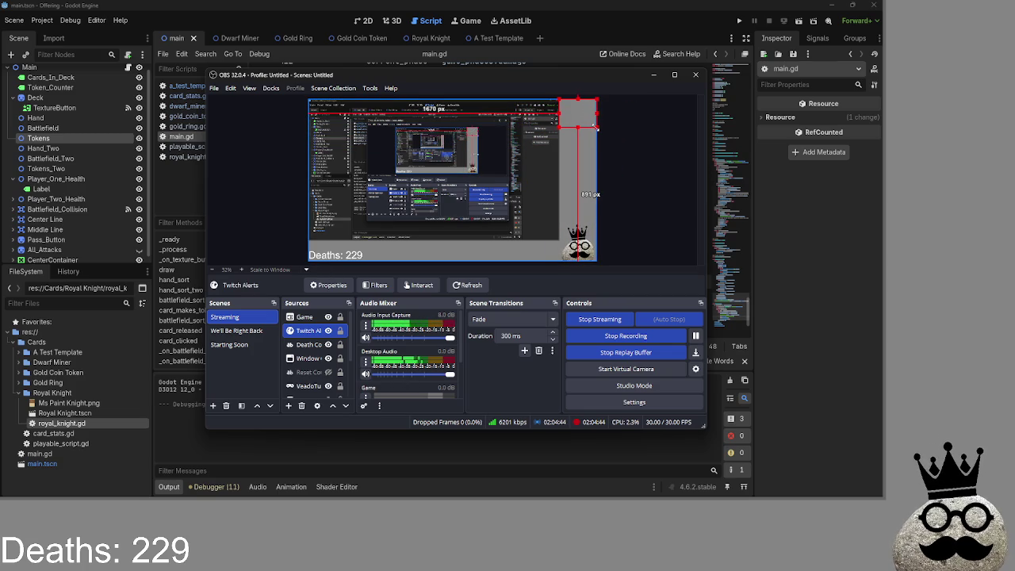
pyautogui.click(610, 130)
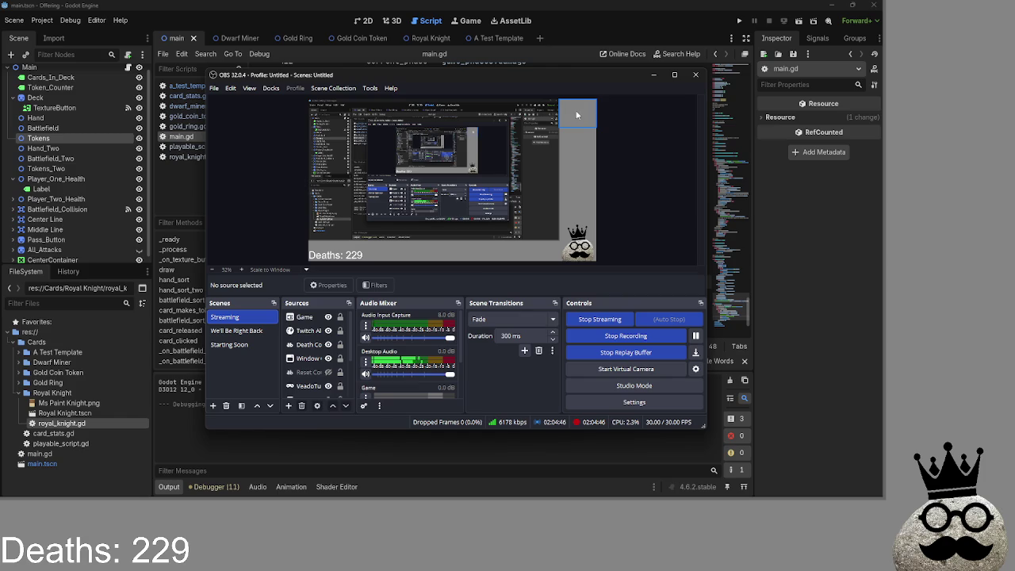
pyautogui.click(579, 115)
pyautogui.click(629, 124)
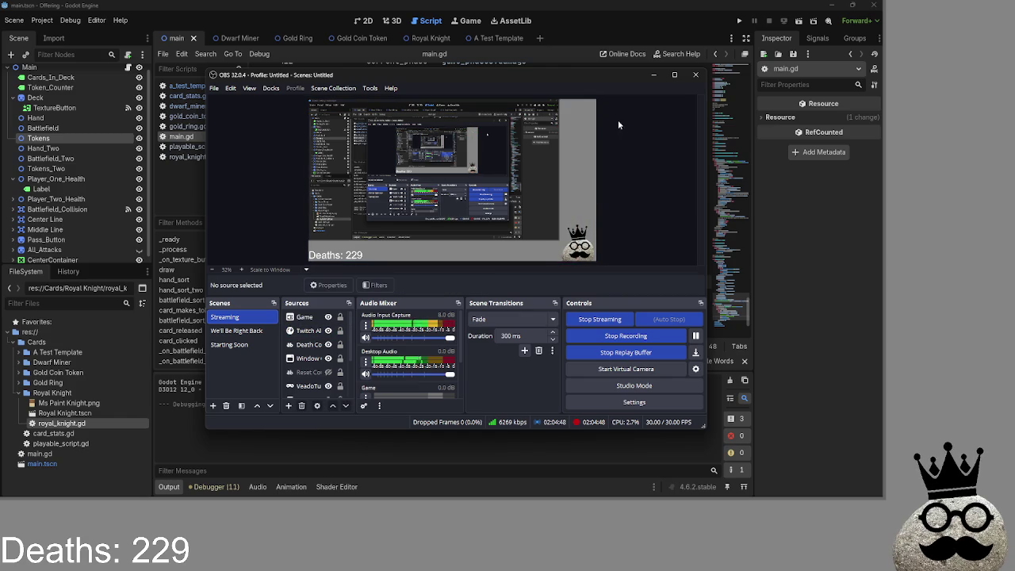
pyautogui.click(576, 123)
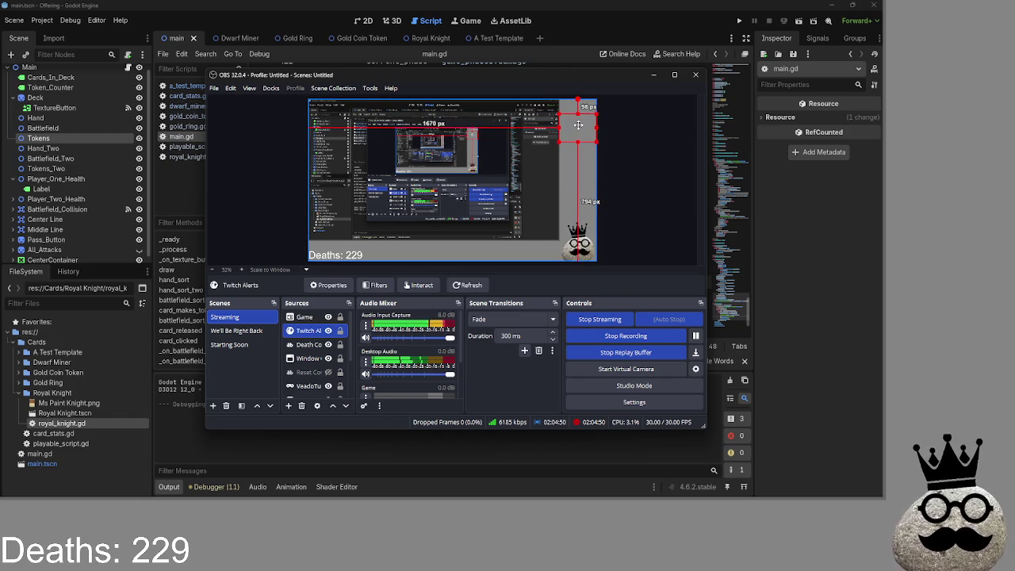
pyautogui.click(617, 132)
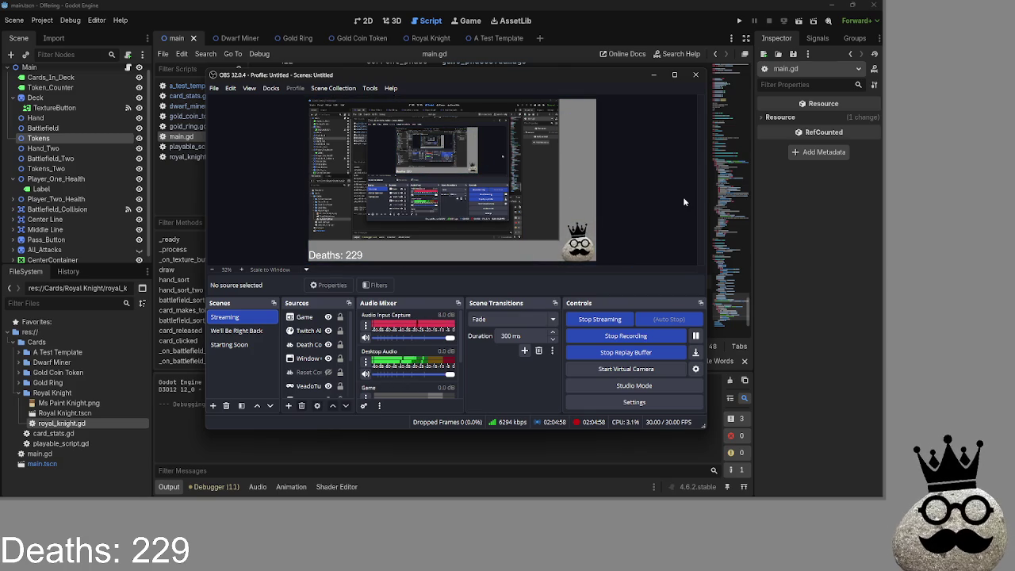
pyautogui.moveTo(570, 78)
pyautogui.mouseDown()
pyautogui.moveTo(621, 72)
pyautogui.moveTo(576, 83)
pyautogui.moveTo(595, 91)
pyautogui.moveTo(1014, 95)
pyautogui.moveTo(493, 106)
pyautogui.moveTo(542, 103)
pyautogui.mouseUp()
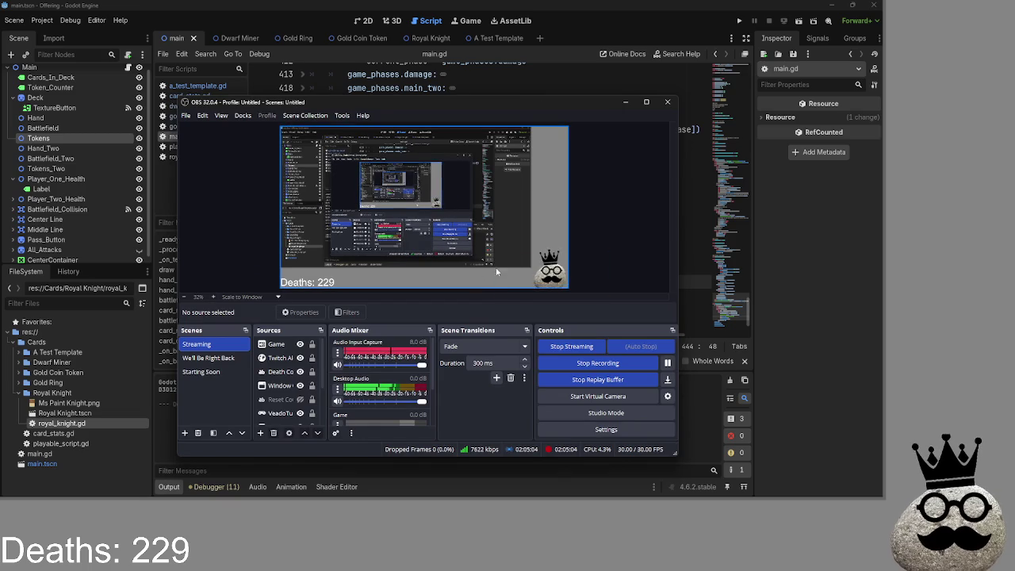
# Step: Hide the Death Counter source and minimize OBS
pyautogui.click(465, 220)
pyautogui.click(624, 219)
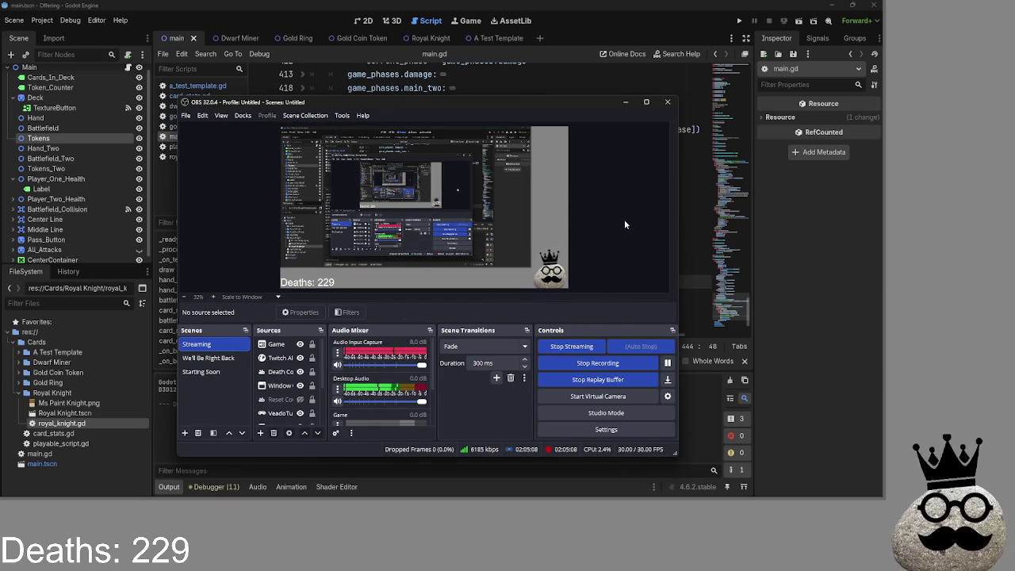
pyautogui.click(299, 371)
pyautogui.scroll(-3, 292, 380)
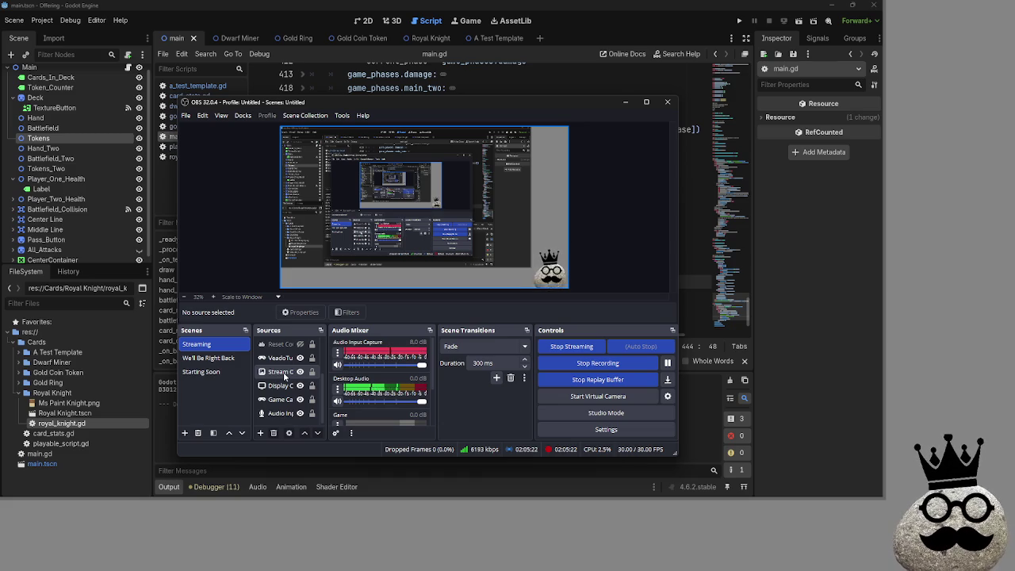
pyautogui.scroll(1, 284, 376)
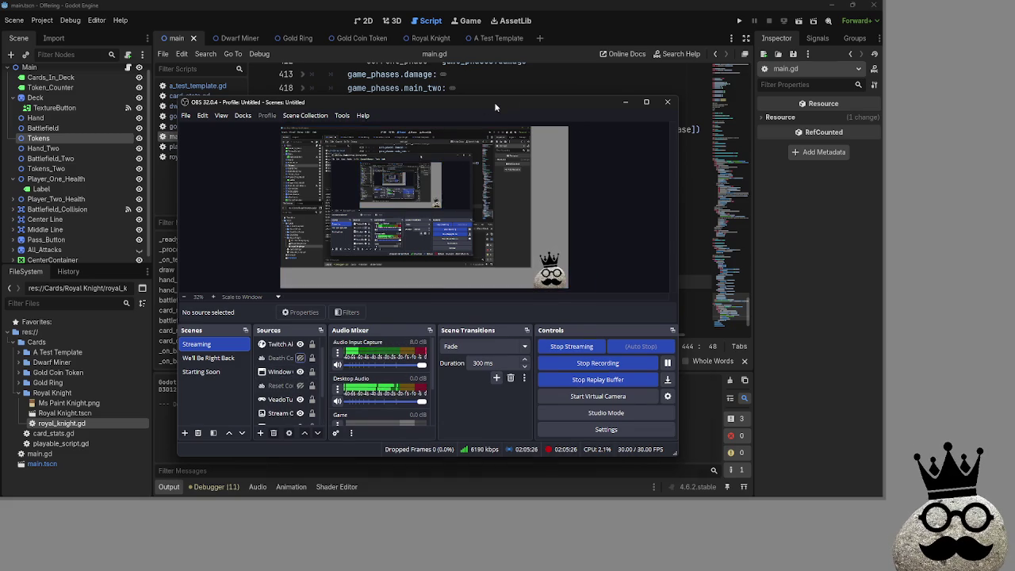
pyautogui.click(625, 102)
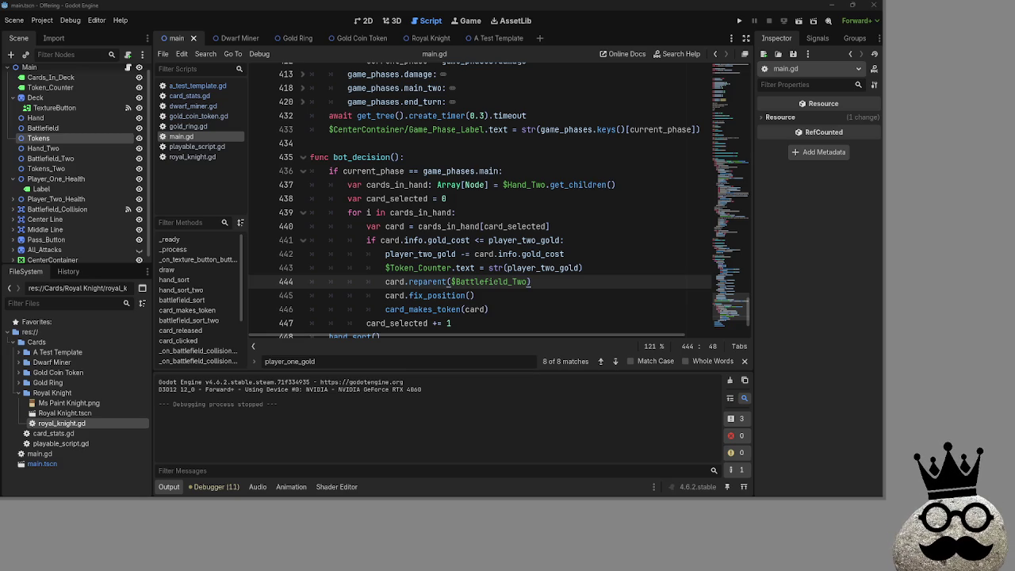
pyautogui.click(503, 294)
pyautogui.doubleClick(491, 281)
pyautogui.click(502, 295)
pyautogui.click(502, 281)
pyautogui.click(503, 295)
pyautogui.tripleClick(502, 281)
pyautogui.click(502, 282)
pyautogui.click(501, 296)
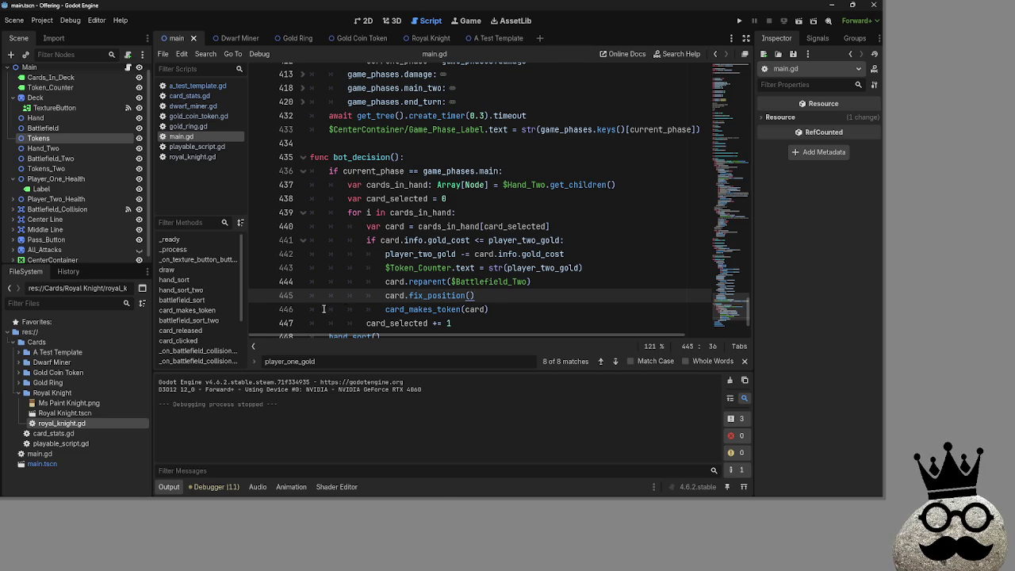
pyautogui.press('super')
# Step: Search 'ch' to launch the TransparentTwitchChat overlay over the Godot editor
pyautogui.write('ch')
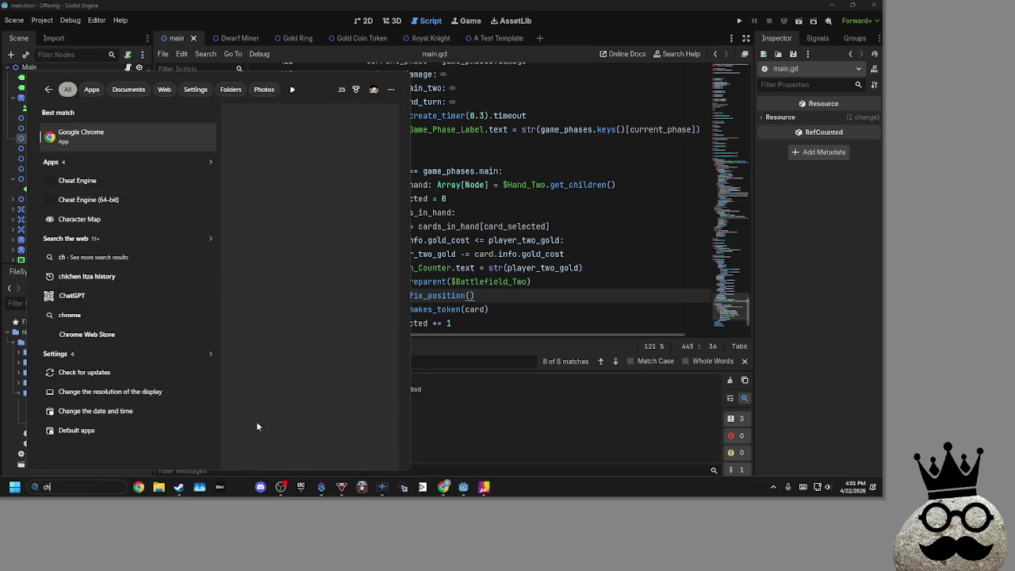
pyautogui.press('Escape')
pyautogui.hotkey('alt', 'Tab')
pyautogui.press('Tab')
pyautogui.press('Escape')
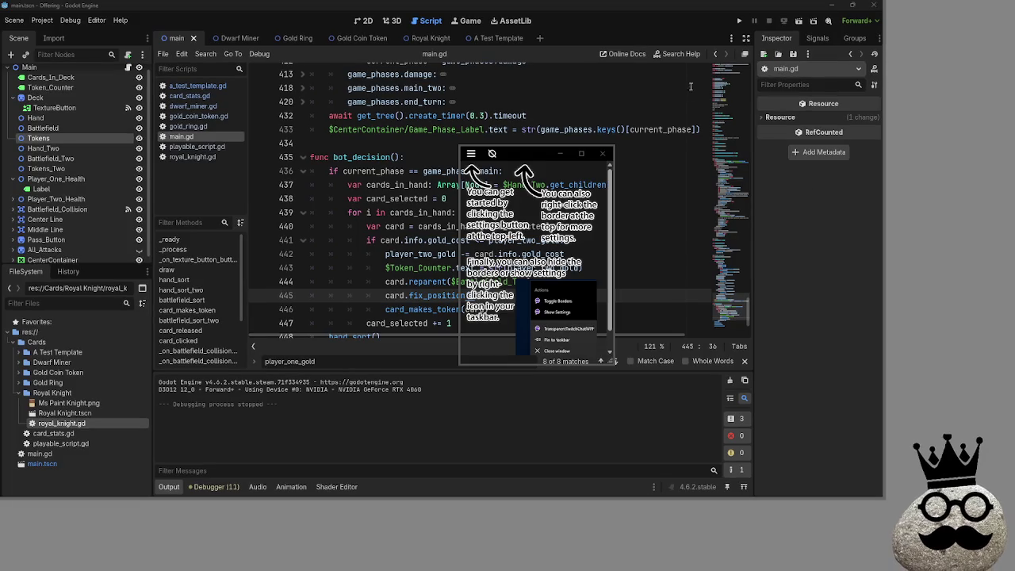
# Step: Drag the chat overlay to the screen's top-right, adjust it, and bring OBS forward
pyautogui.moveTo(691, 95); pyautogui.dragTo(793, 22)
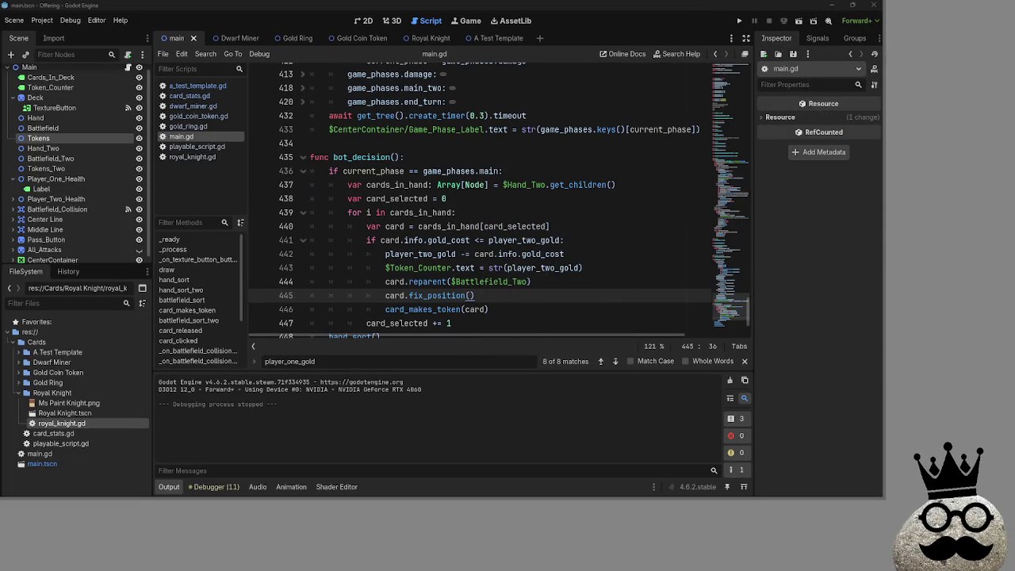
pyautogui.moveTo(782, 12)
pyautogui.mouseDown()
pyautogui.moveTo(794, 16)
pyautogui.moveTo(775, 30)
pyautogui.moveTo(596, 75)
pyautogui.mouseUp()
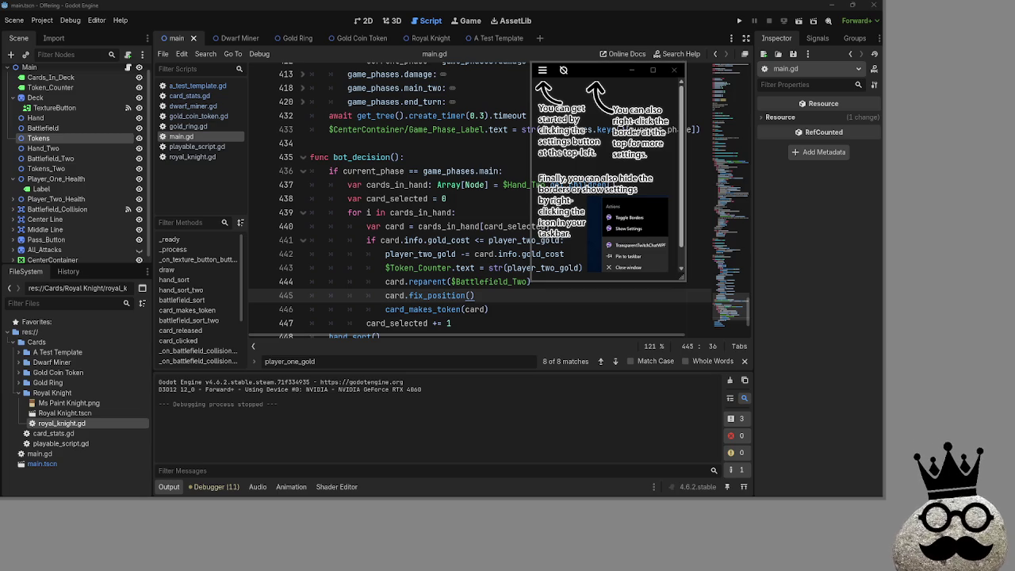
pyautogui.hotkey('alt', 'Tab')
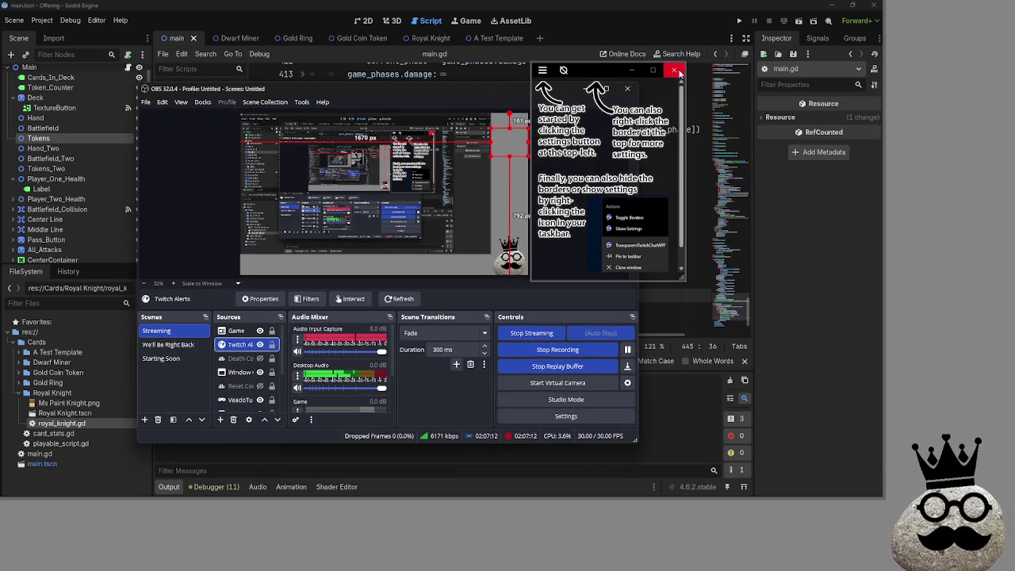
# Step: Close the chat overlay and move the outlined source to 54 px from the top
pyautogui.click(673, 70)
pyautogui.moveTo(504, 140); pyautogui.dragTo(508, 137)
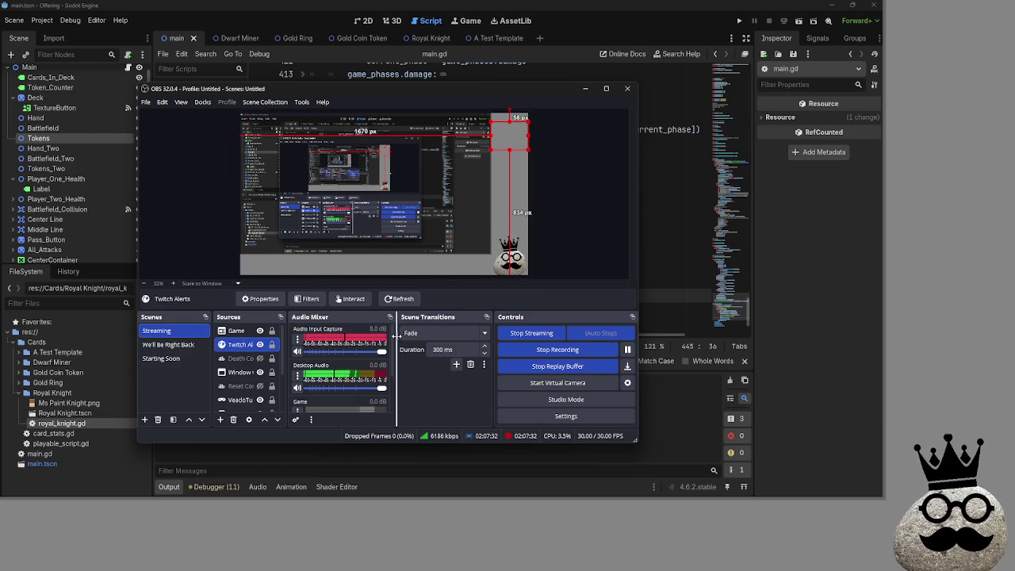
pyautogui.moveTo(506, 81)
pyautogui.mouseDown()
pyautogui.moveTo(508, 48)
pyautogui.moveTo(512, 81)
pyautogui.mouseUp()
# Step: Move the OBS window left-centre, hide it, and raise veadotube mini
pyautogui.hotkey('alt', 'Tab')
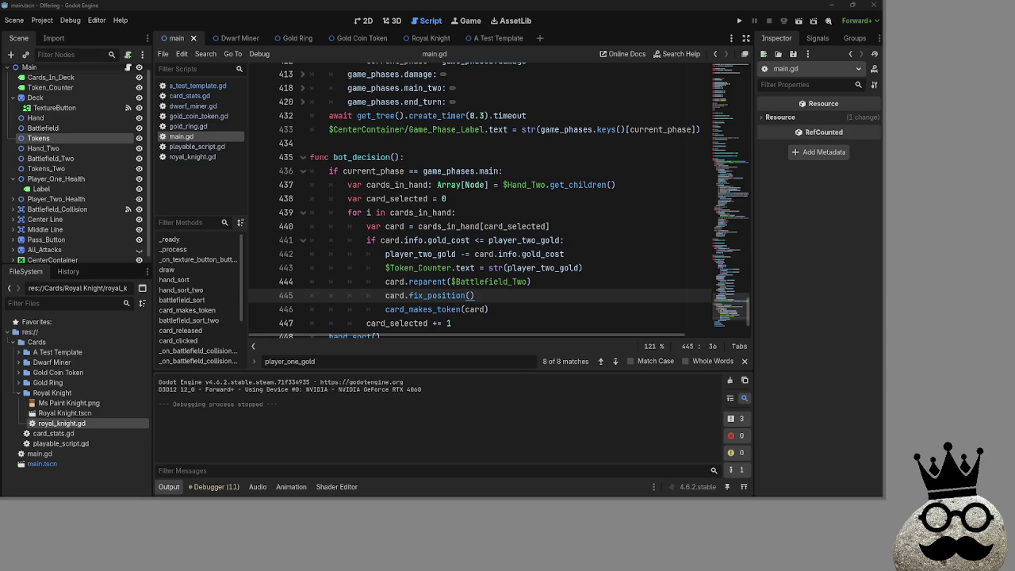
pyautogui.hotkey('alt', 'Tab')
pyautogui.hotkey('alt', 'Tab')
pyautogui.hotkey('alt', 'Tab')
pyautogui.moveTo(747, 71); pyautogui.dragTo(446, 43)
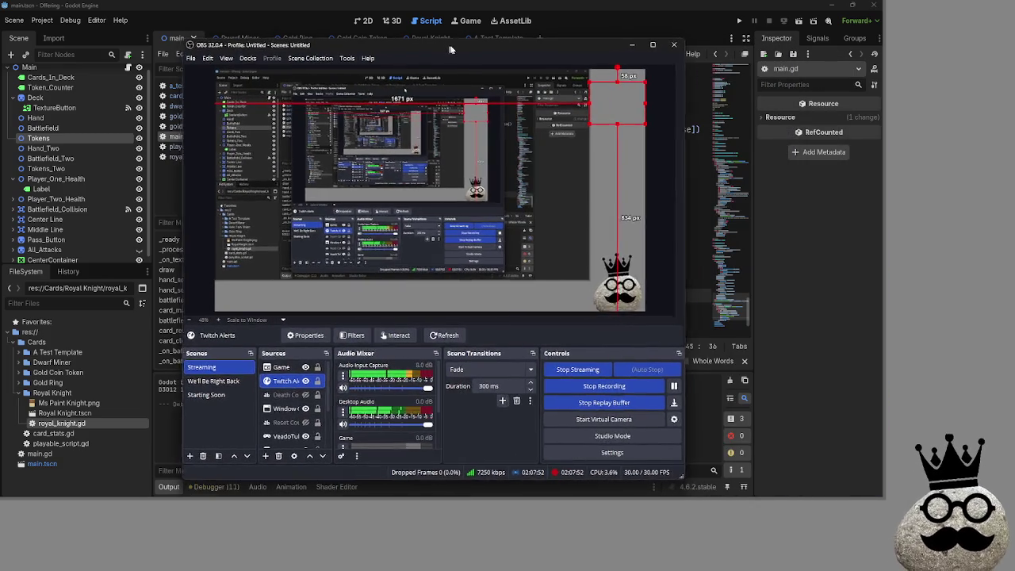
pyautogui.hotkey('alt', 'Tab')
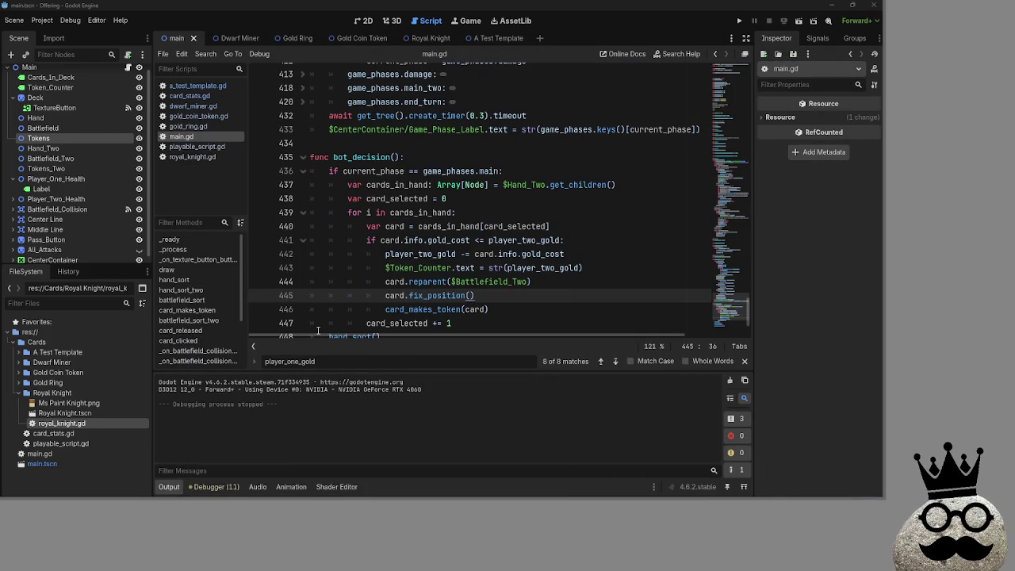
pyautogui.hotkey('alt', 'Tab')
pyautogui.hotkey('alt', 'Tab')
pyautogui.hotkey('alt', 'Tab')
pyautogui.hotkey('alt', 'Tab')
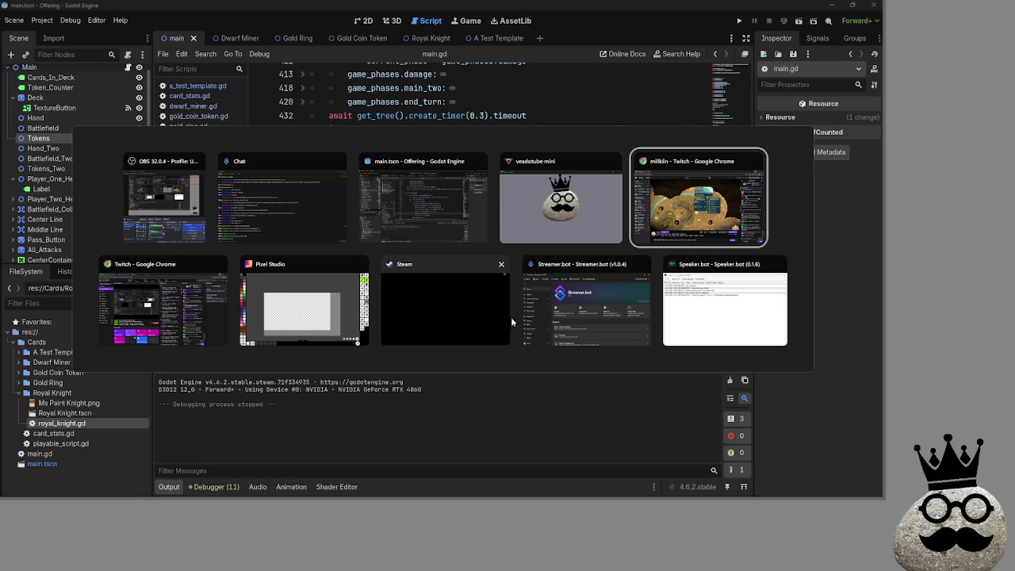
pyautogui.hotkey('alt', 'Tab')
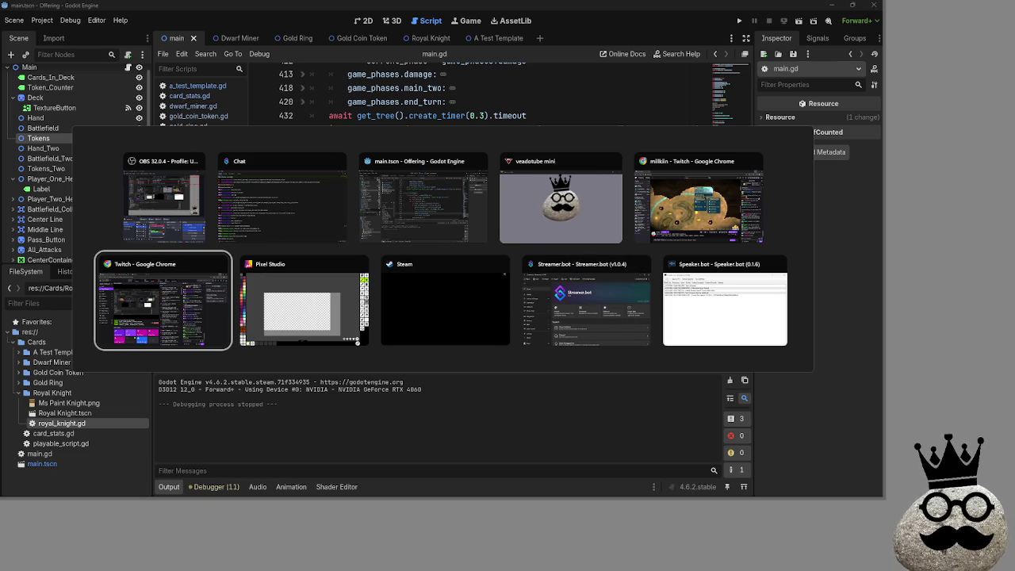
pyautogui.press('Escape')
pyautogui.hotkey('alt', 'Tab')
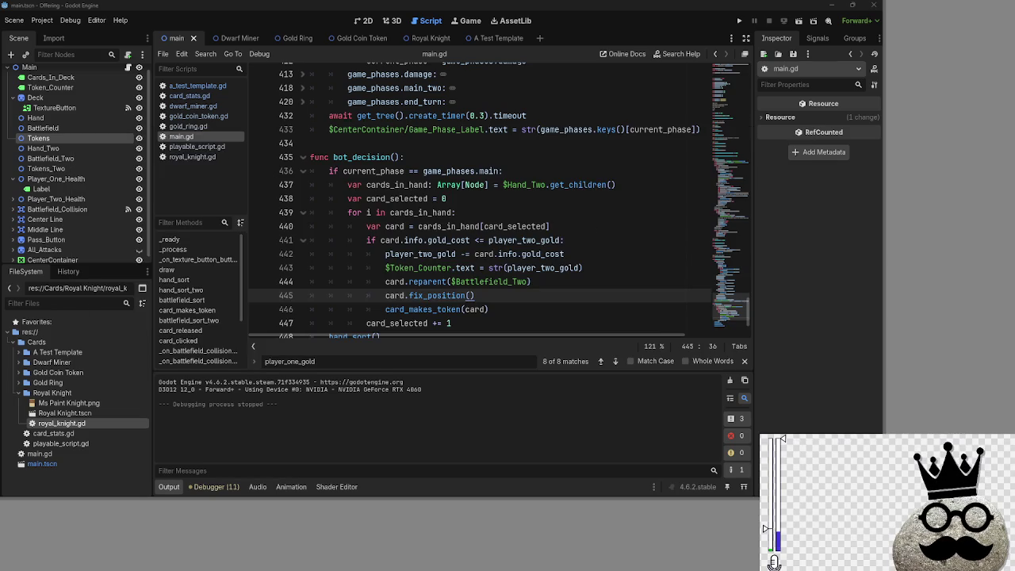
# Step: Dismiss veadotube mini and return to Godot's main.gd script editor
pyautogui.hotkey('alt', 'Tab')
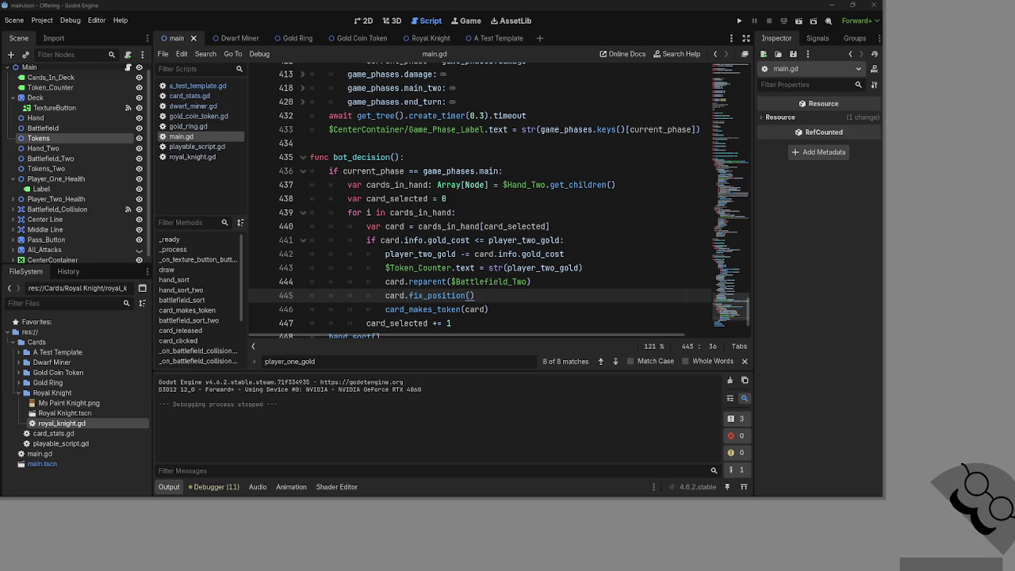
pyautogui.hotkey('alt', 'Tab')
pyautogui.hotkey('alt', 'Tab')
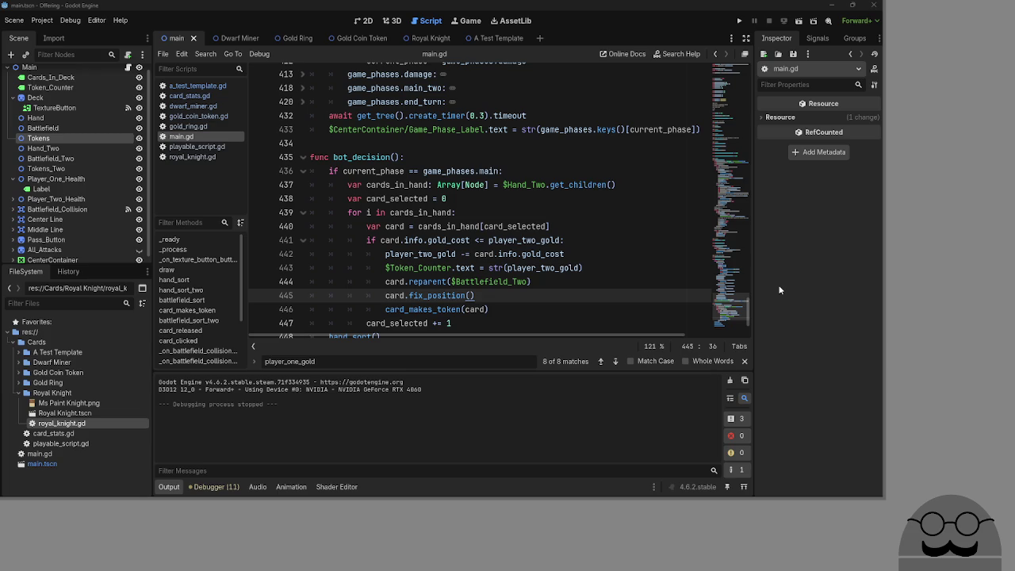
pyautogui.hotkey('alt', 'Tab')
pyautogui.hotkey('alt', 'Tab')
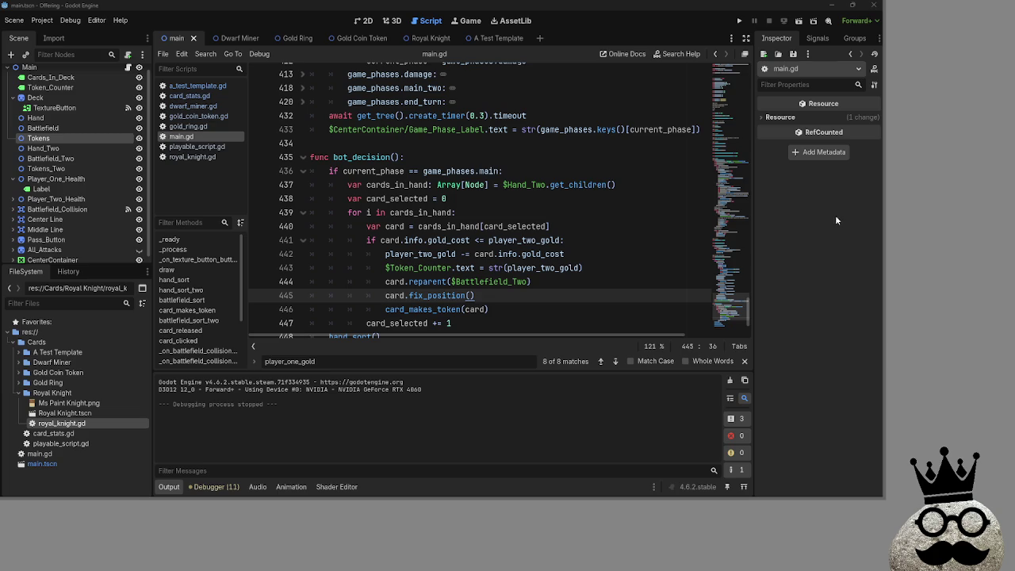
pyautogui.hotkey('alt', 'Tab')
pyautogui.hotkey('alt', 'Tab')
pyautogui.hotkey('alt', 'Tab')
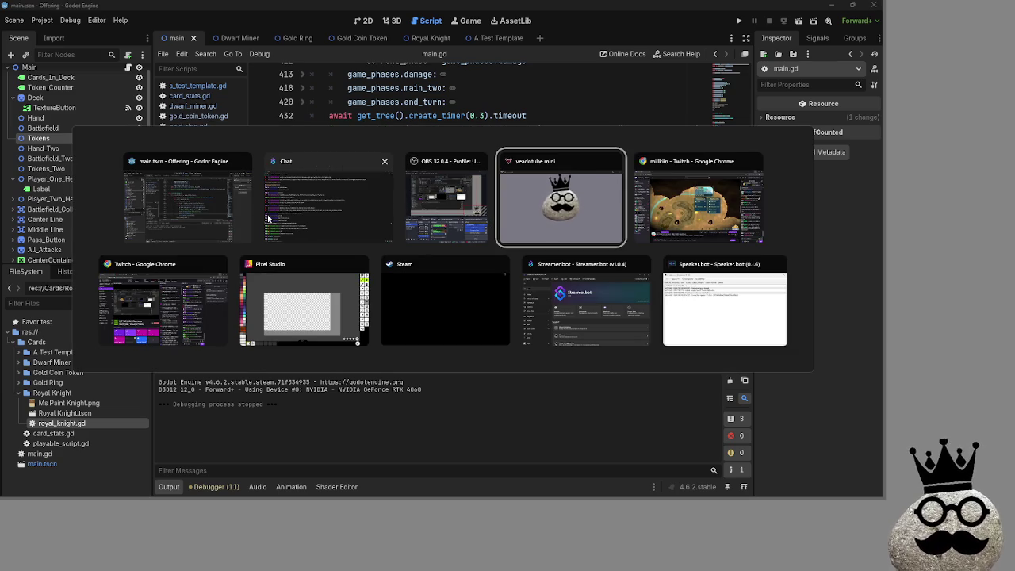
pyautogui.hotkey('alt', 'Tab')
pyautogui.hotkey('alt', 'Tab')
pyautogui.hotkey('alt', 'Tab')
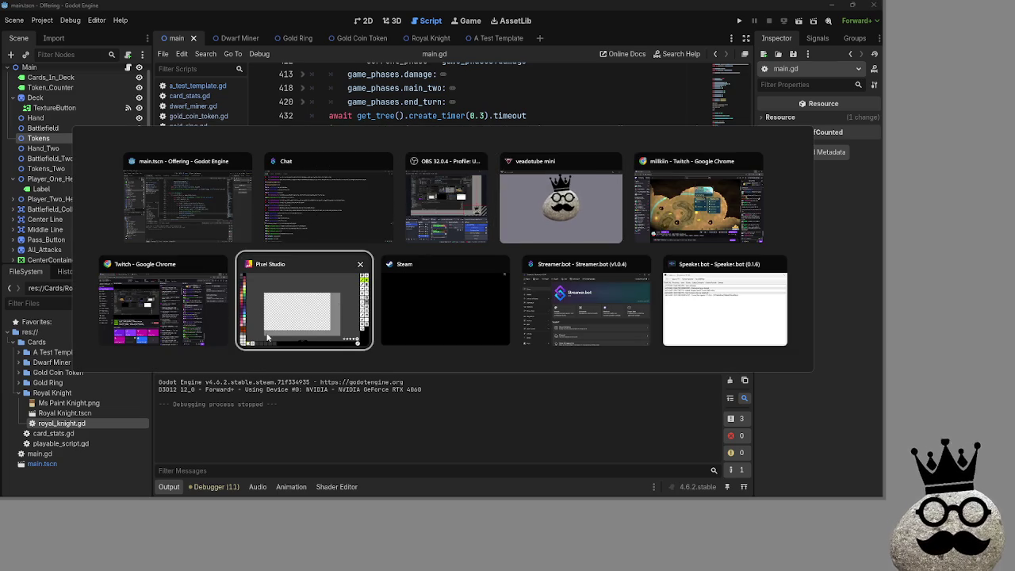
pyautogui.hotkey('alt', 'Tab')
pyautogui.hotkey('alt', 'Tab')
pyautogui.hotkey('alt', 'Tab')
pyautogui.hotkey('alt', 'Tab')
pyautogui.press('Escape')
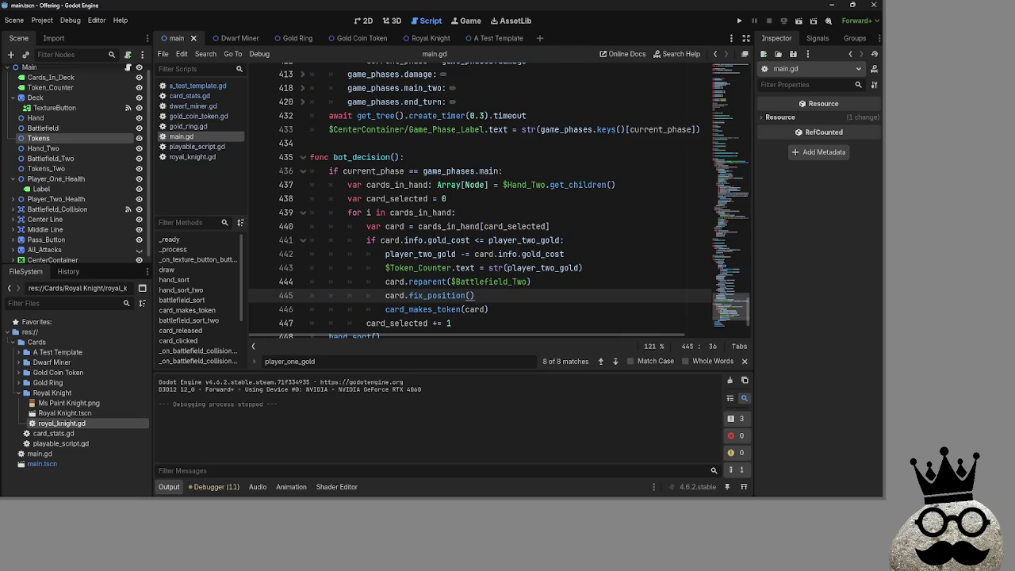
# Step: Show the Deaths: 229 counter, place it at bottom-left, and enlarge it
pyautogui.hotkey('alt', 'Tab')
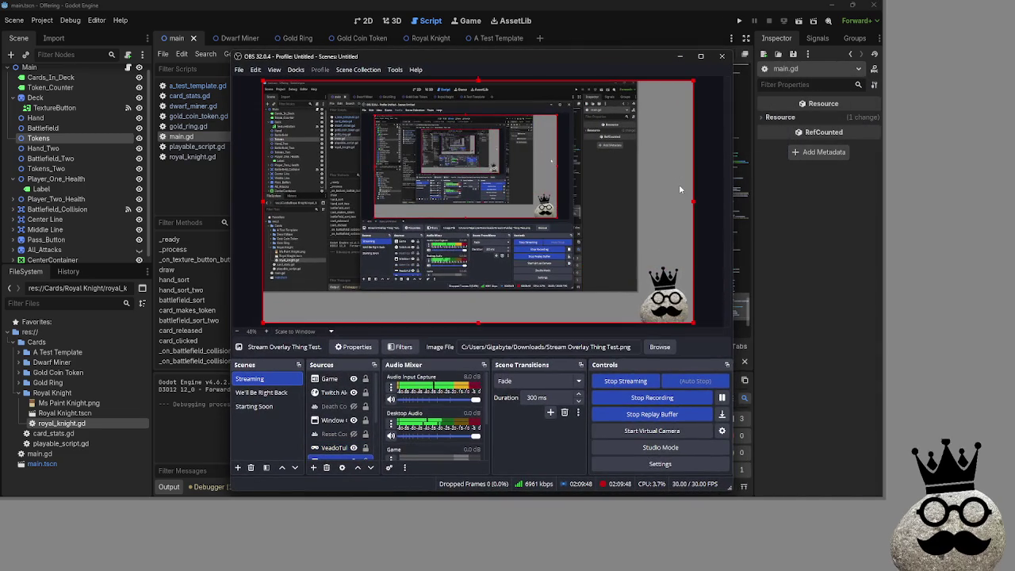
pyautogui.moveTo(694, 93); pyautogui.dragTo(645, 130)
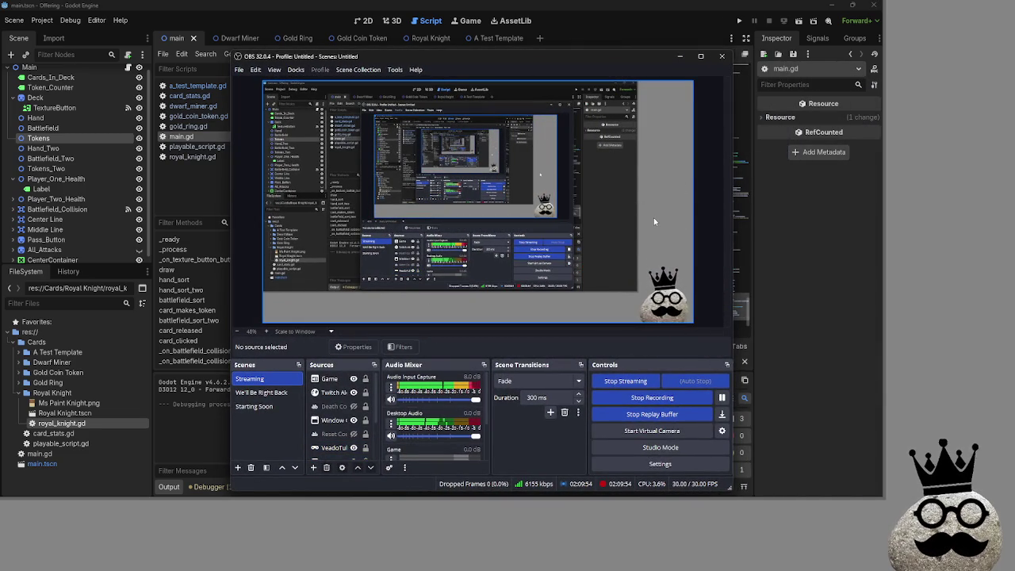
pyautogui.click(334, 406)
pyautogui.click(353, 406)
pyautogui.moveTo(306, 317)
pyautogui.mouseDown()
pyautogui.moveTo(604, 306)
pyautogui.moveTo(409, 307)
pyautogui.mouseUp()
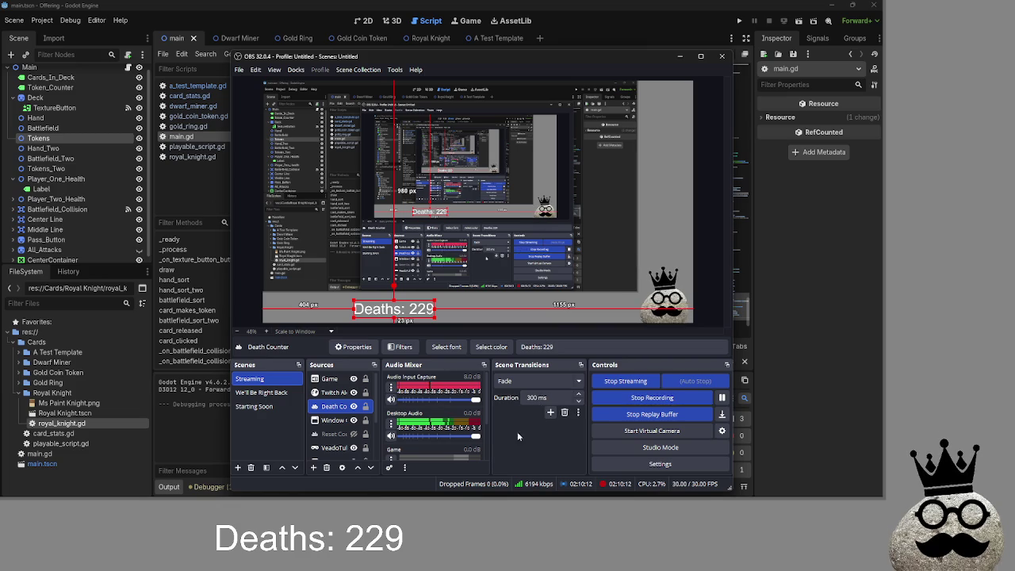
pyautogui.click(666, 295)
pyautogui.click(713, 199)
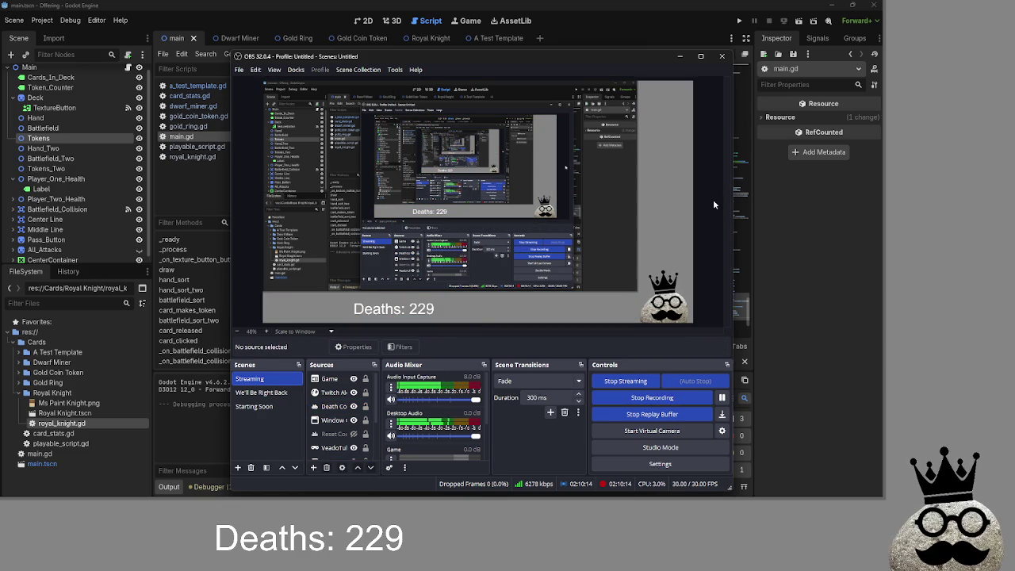
pyautogui.click(394, 308)
pyautogui.moveTo(435, 302)
pyautogui.mouseDown()
pyautogui.moveTo(407, 306)
pyautogui.moveTo(528, 293)
pyautogui.moveTo(436, 309)
pyautogui.moveTo(530, 304)
pyautogui.moveTo(320, 308)
pyautogui.mouseUp()
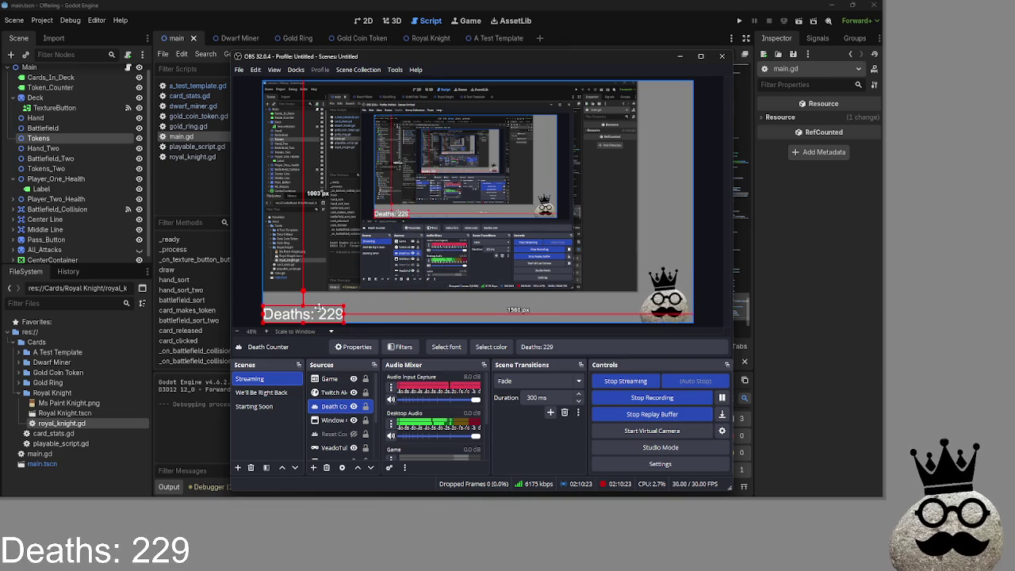
# Step: Hide the Death Counter source again and send OBS behind Godot
pyautogui.click(353, 406)
pyautogui.scroll(-2, 351, 408)
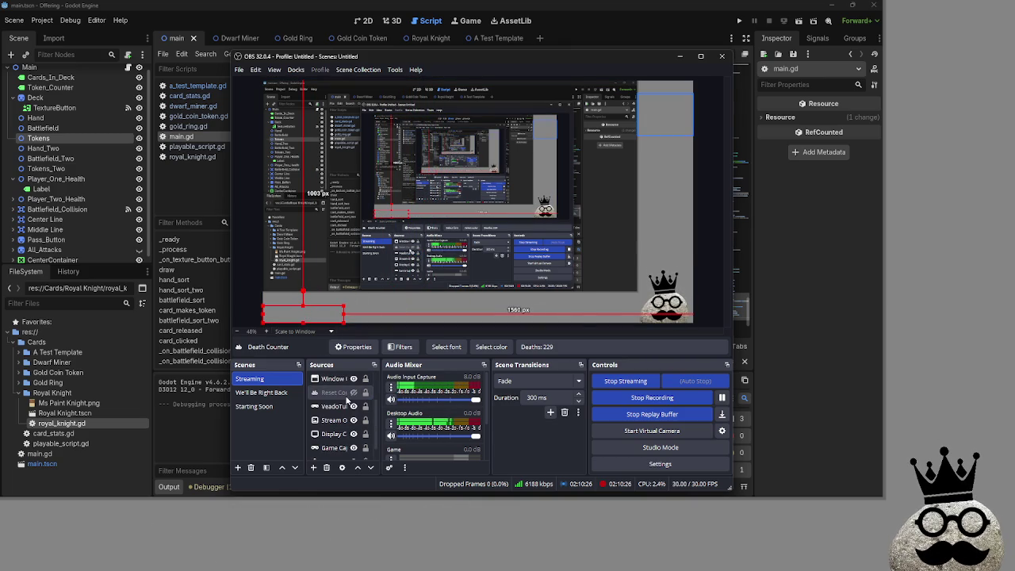
pyautogui.click(339, 420)
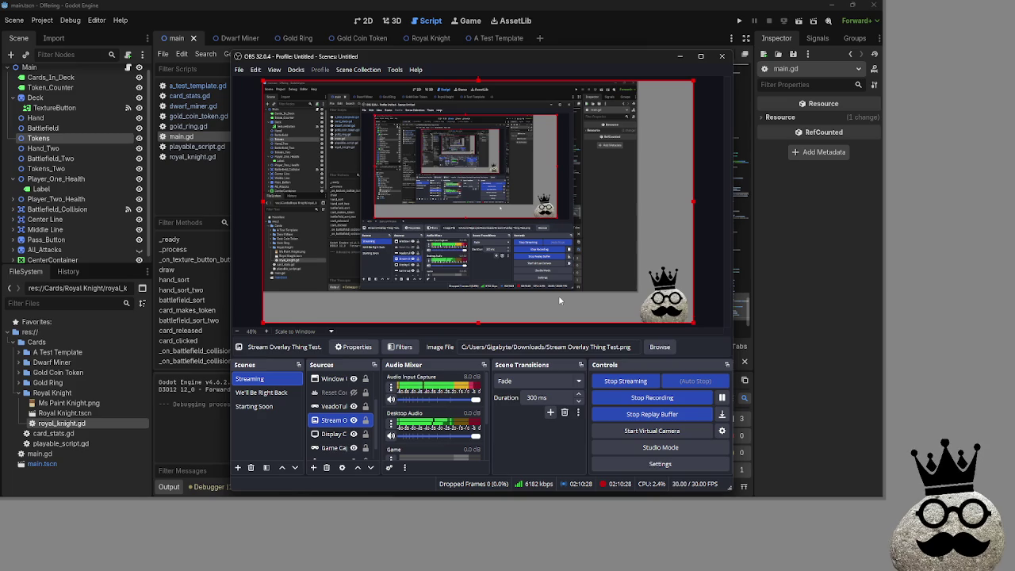
pyautogui.click(710, 259)
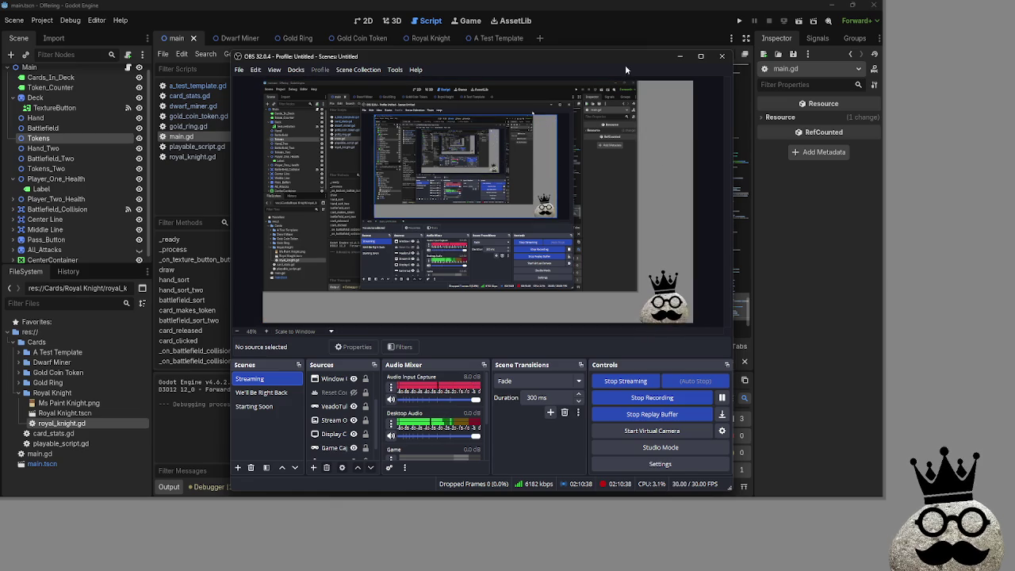
pyautogui.moveTo(613, 56); pyautogui.dragTo(635, 69)
pyautogui.click(701, 68)
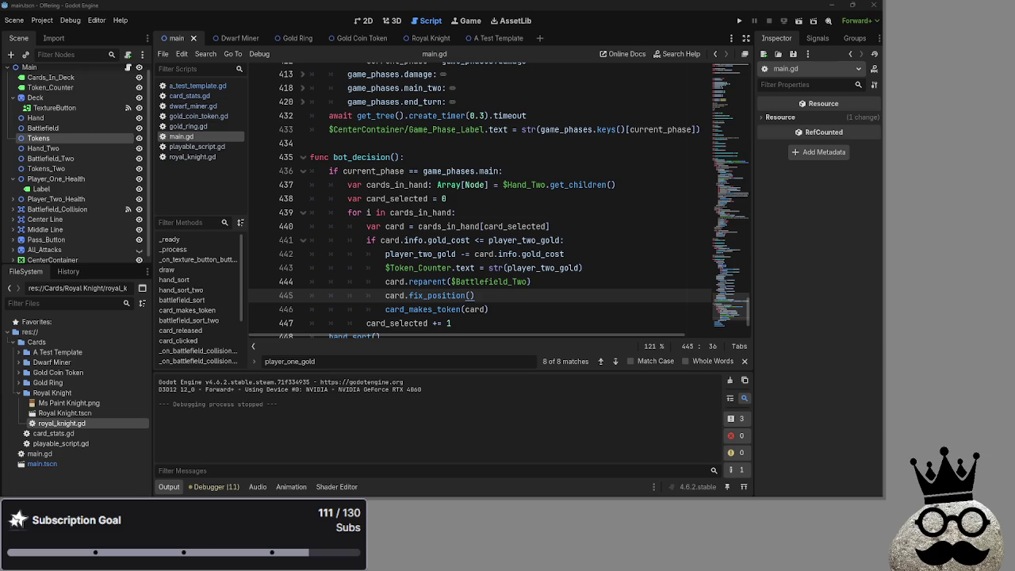
pyautogui.hotkey('alt', 'Tab')
pyautogui.hotkey('alt', 'Tab')
pyautogui.hotkey('alt', 'Tab')
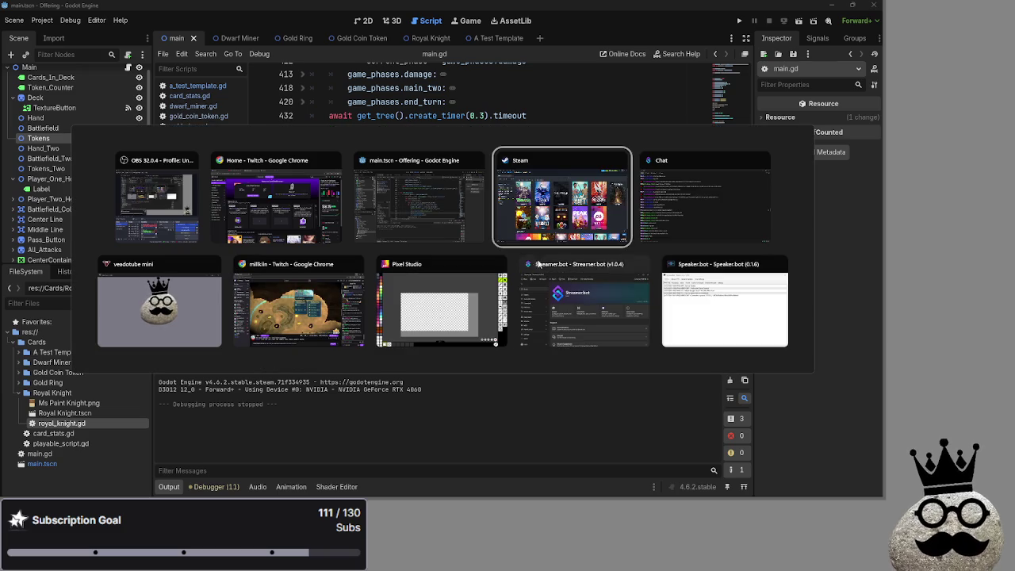
pyautogui.press('Escape')
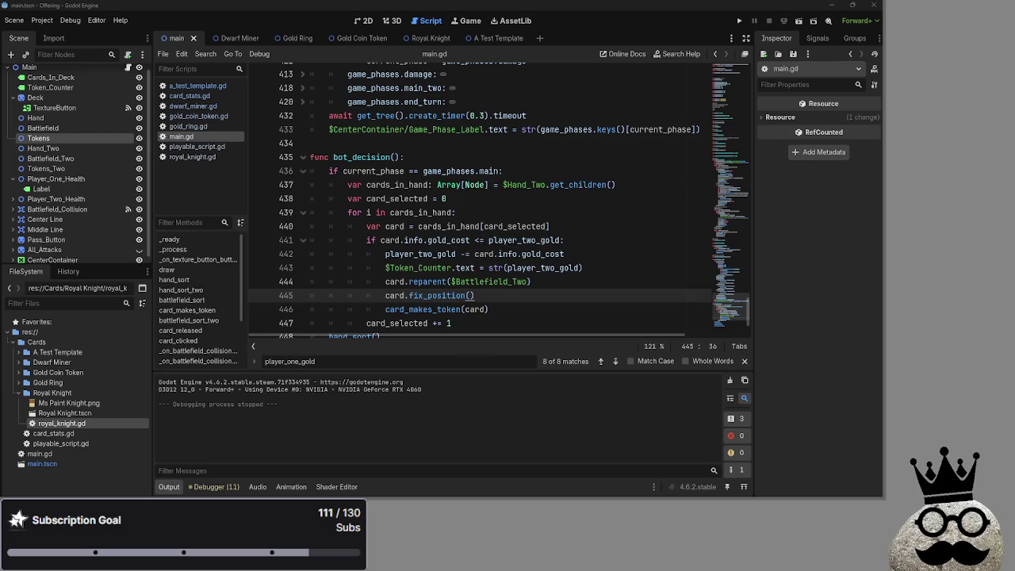
pyautogui.hotkey('alt', 'Tab')
pyautogui.press('Escape')
# Step: Scroll through bot_decision in main.gd, briefly checking the Twitch window
pyautogui.scroll(-1, 741, 301)
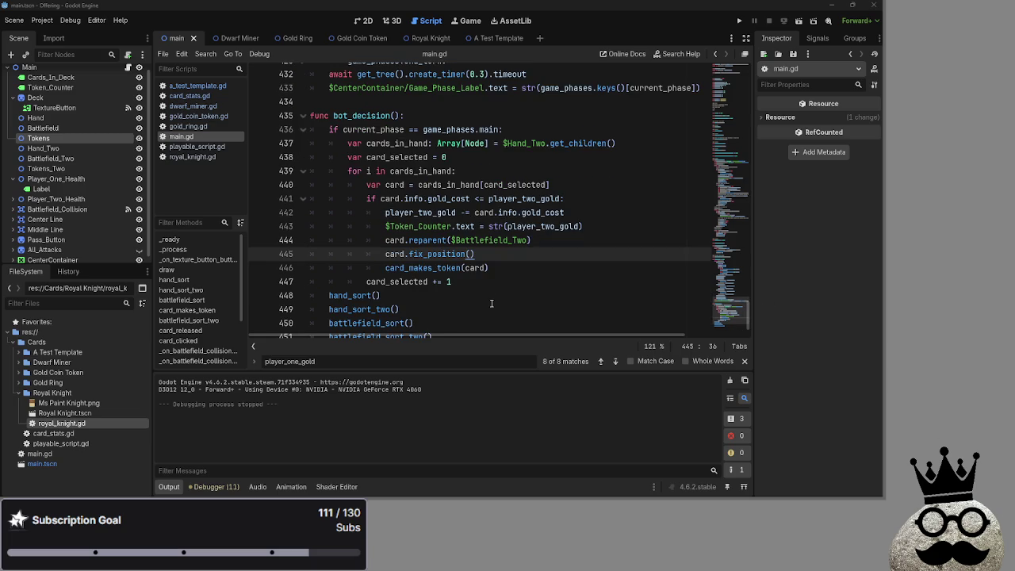
pyautogui.scroll(15, 558, 226)
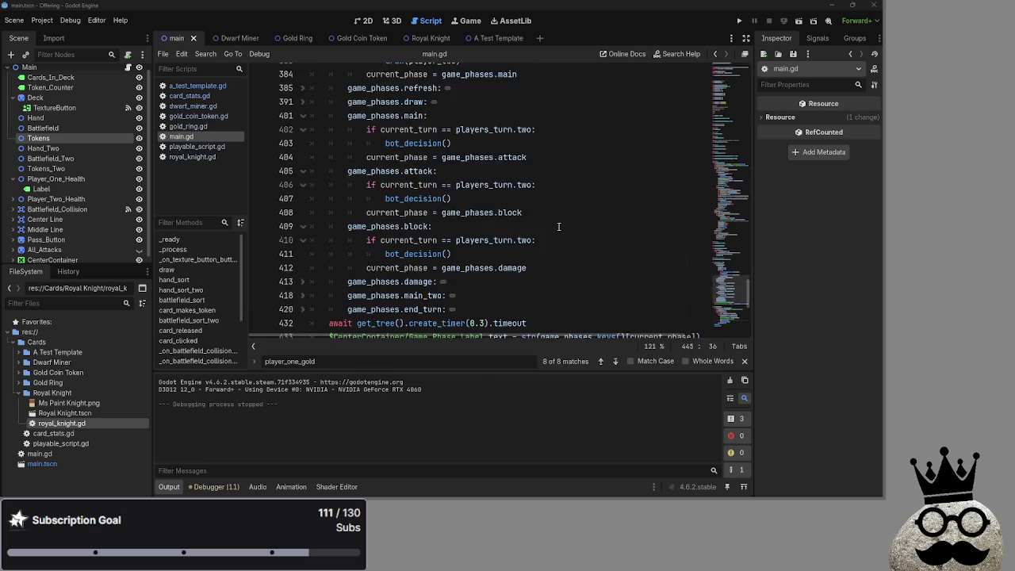
pyautogui.scroll(8, 559, 226)
pyautogui.scroll(-15, 558, 227)
pyautogui.click(558, 226)
pyautogui.scroll(-10, 558, 226)
pyautogui.hotkey('alt', 'Tab')
pyautogui.hotkey('alt', 'Tab')
pyautogui.hotkey('alt', 'Tab')
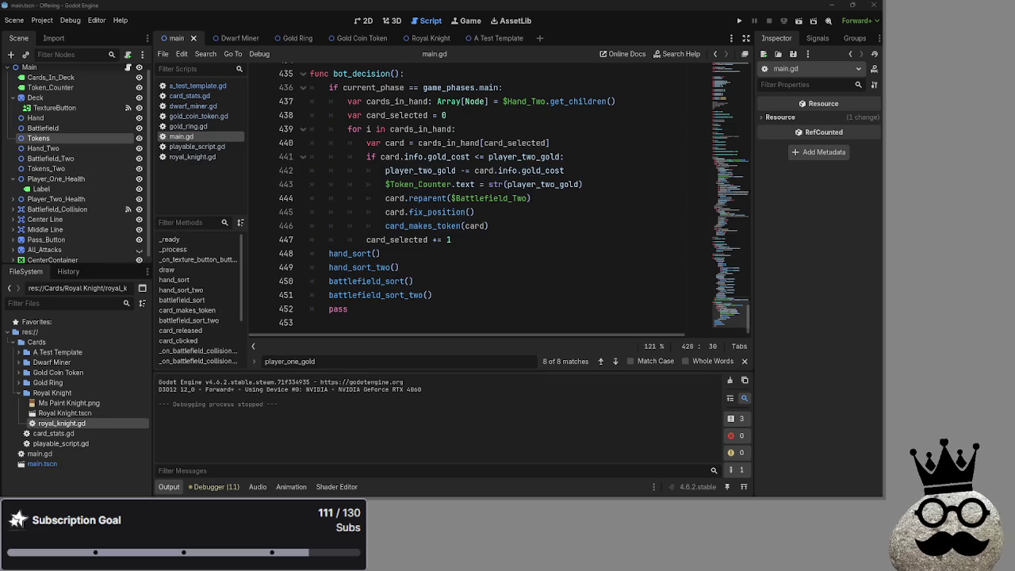
pyautogui.hotkey('alt', 'Tab')
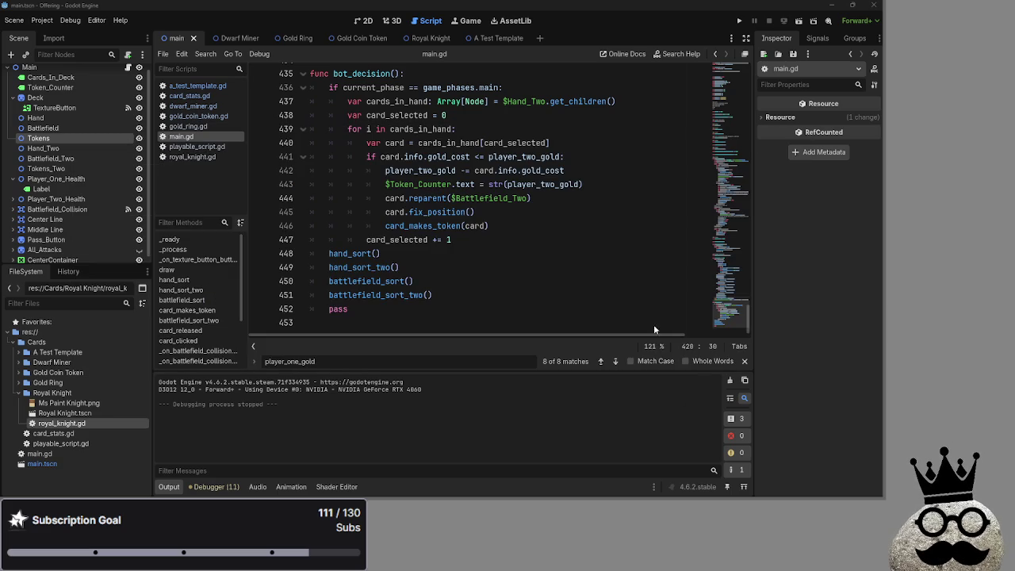
# Step: Recheck bot_decision's opening lines, then run the project to test it
pyautogui.scroll(3, 512, 231)
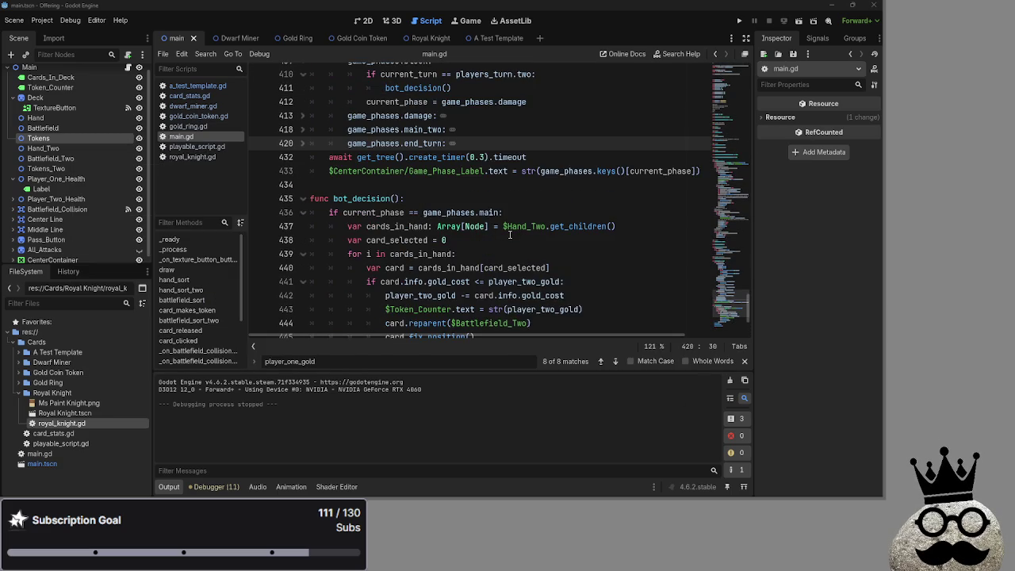
pyautogui.scroll(-1, 509, 234)
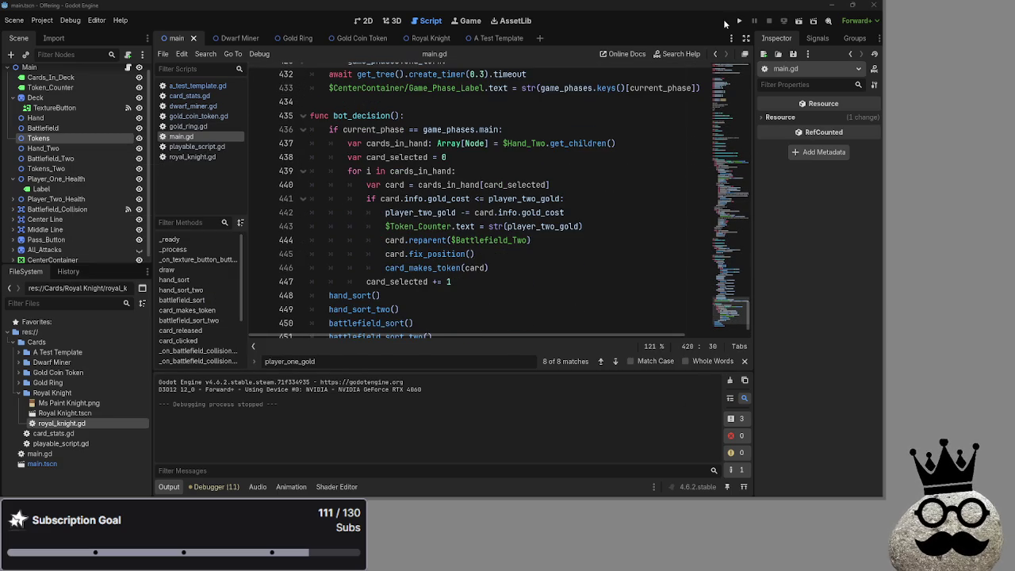
pyautogui.scroll(15, 655, 206)
pyautogui.scroll(-10, 656, 206)
pyautogui.scroll(-5, 656, 206)
pyautogui.scroll(1, 656, 206)
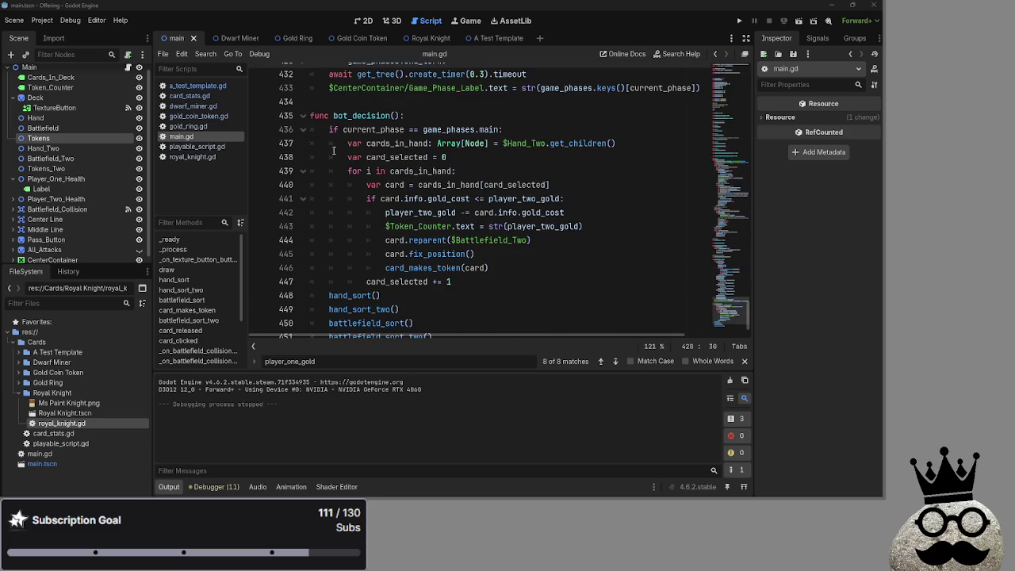
pyautogui.moveTo(322, 129); pyautogui.dragTo(456, 171)
pyautogui.press('Right')
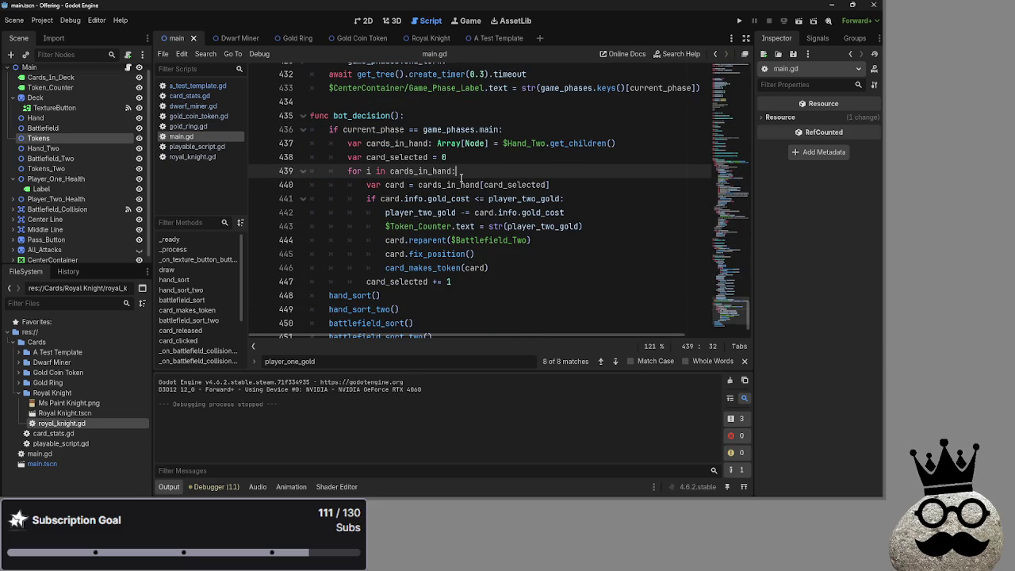
pyautogui.click(738, 21)
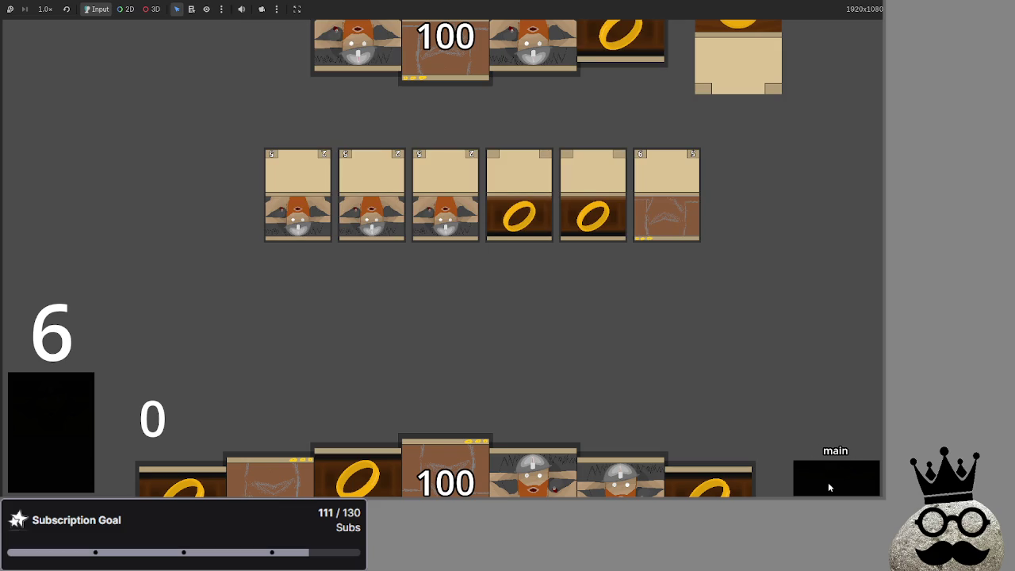
# Step: Play the dwarf card, the ring card and three other cards from the hand onto the board
pyautogui.click(535, 392)
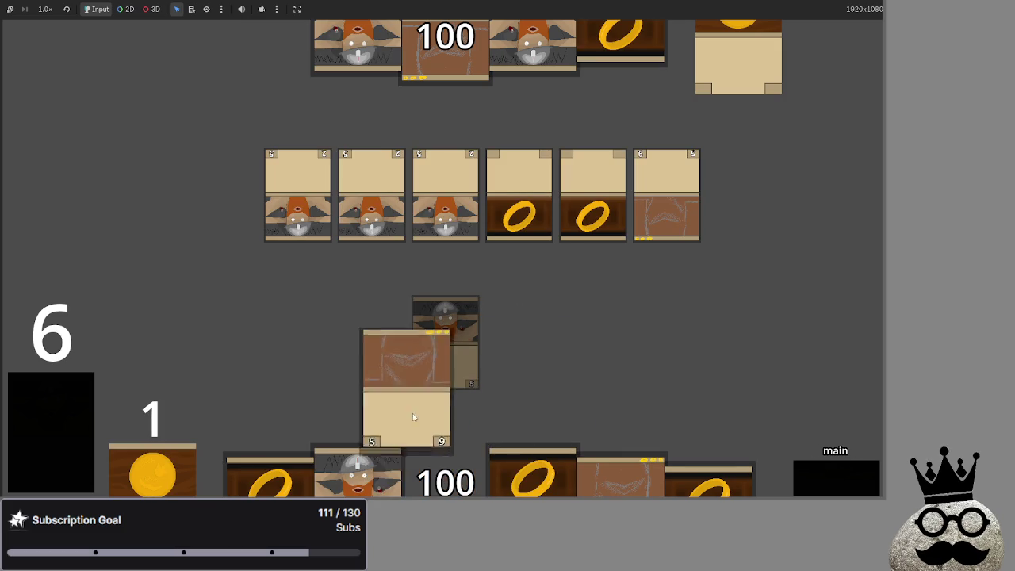
pyautogui.click(354, 476)
pyautogui.click(535, 475)
pyautogui.click(618, 476)
pyautogui.click(357, 476)
# Step: Pass the opponent's turn and draw two cards, then attack with a ring card through block, damage and end_turn
pyautogui.click(840, 476)
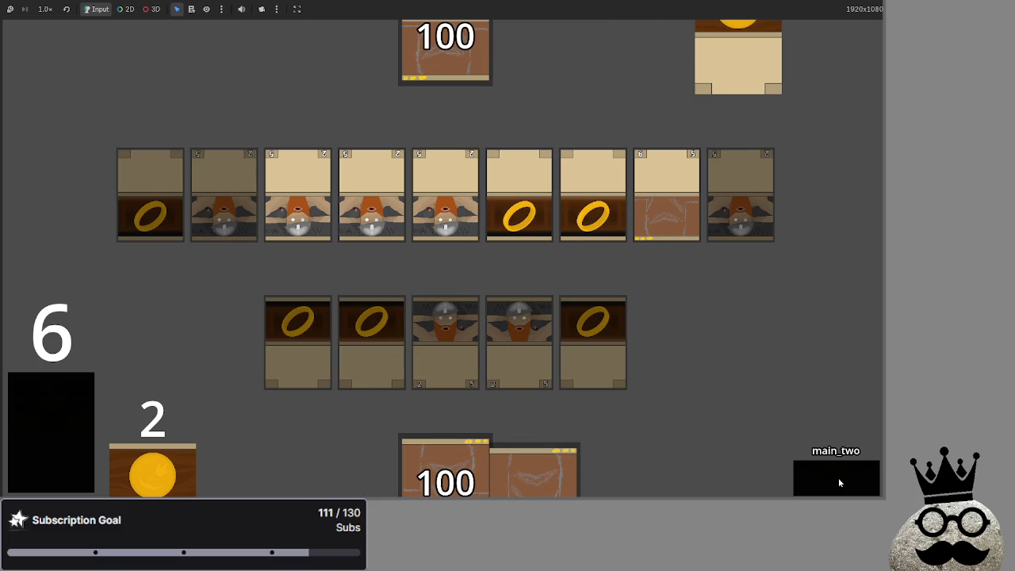
pyautogui.click(837, 478)
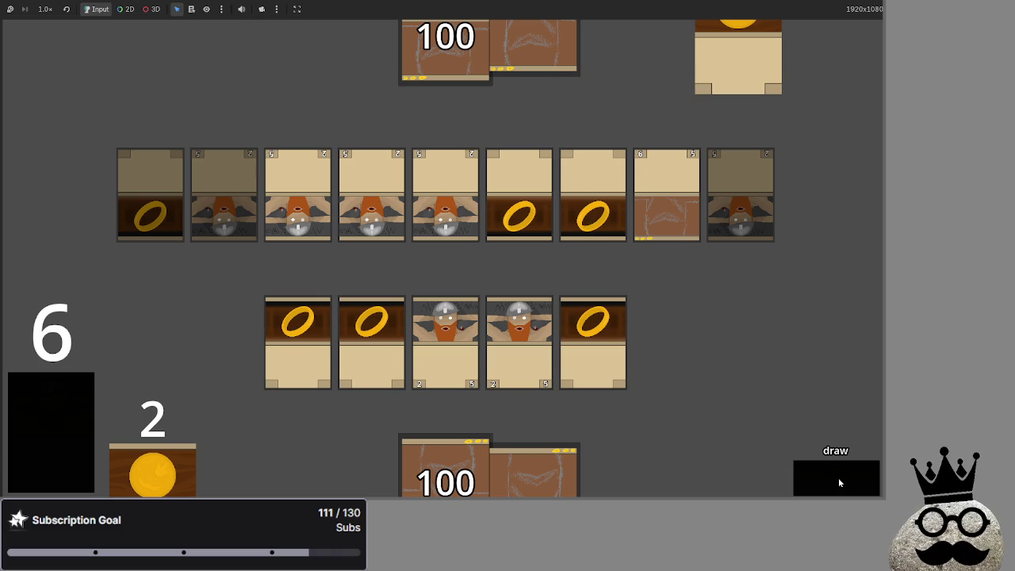
pyautogui.click(838, 477)
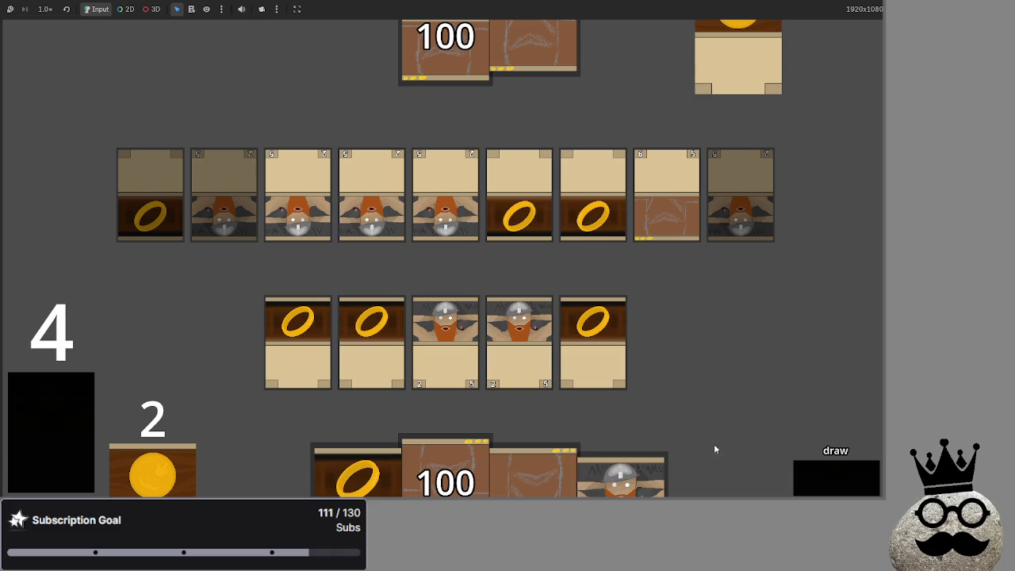
pyautogui.click(581, 346)
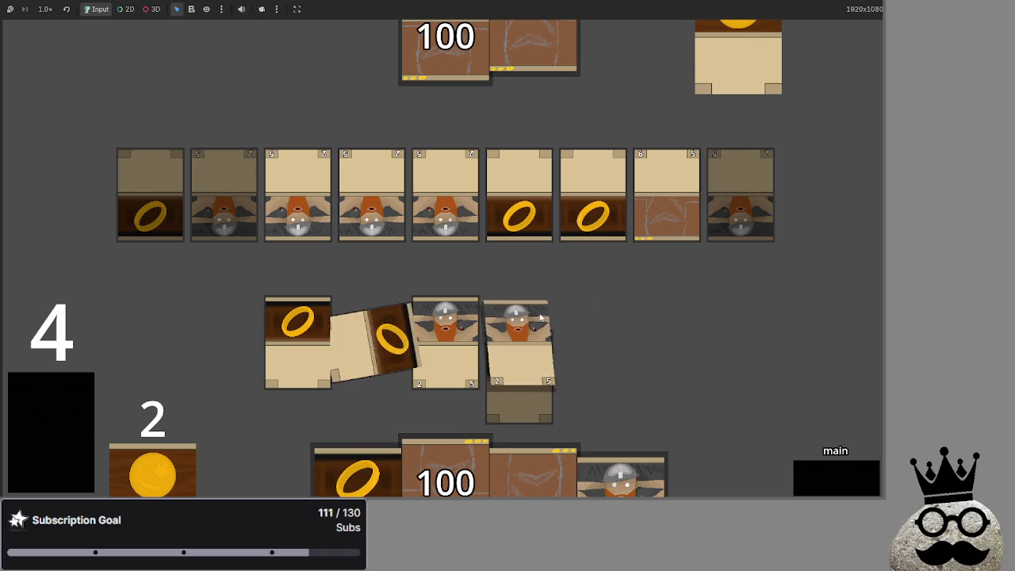
pyautogui.click(843, 490)
pyautogui.click(832, 481)
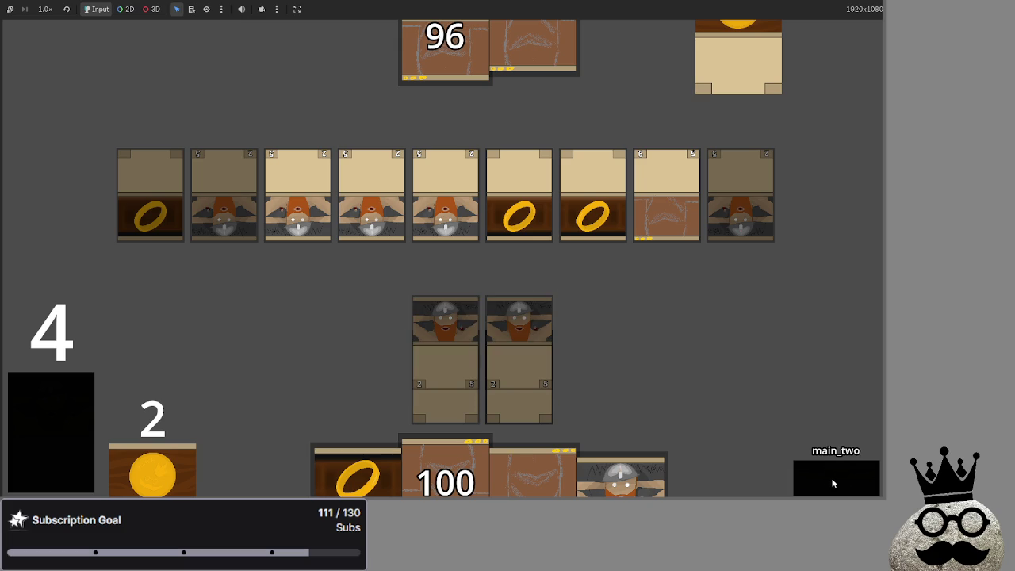
pyautogui.click(832, 482)
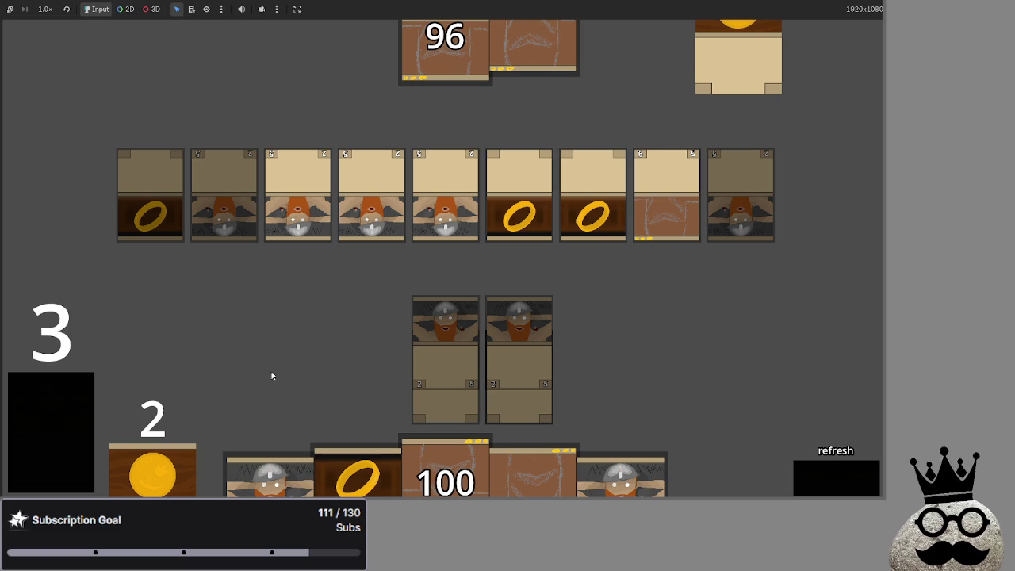
pyautogui.hotkey('alt', 'Tab')
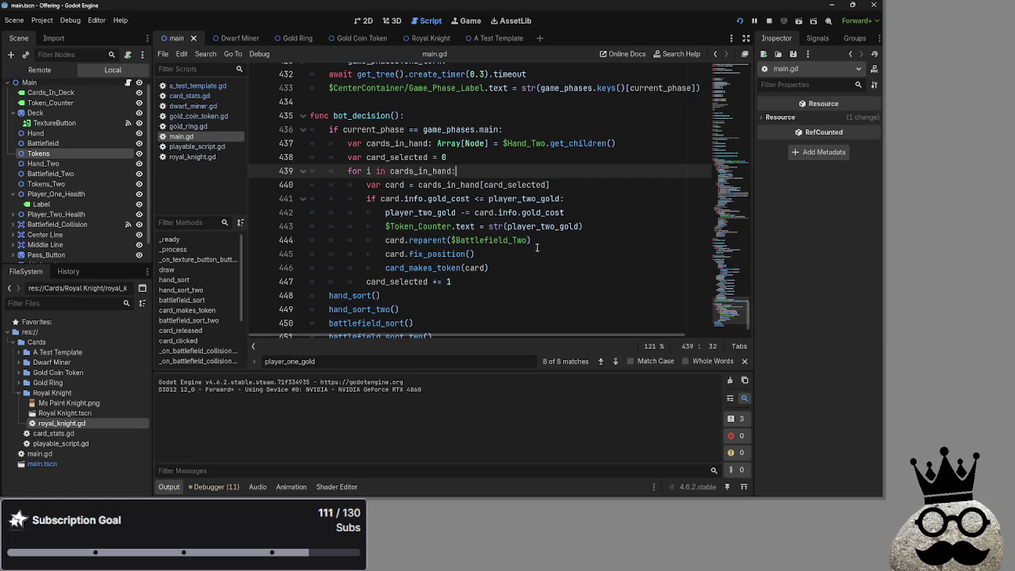
# Step: Move up from fix_position on line 445 to the check_for_equipment call on line 267 and its definition
pyautogui.scroll(-1, 536, 250)
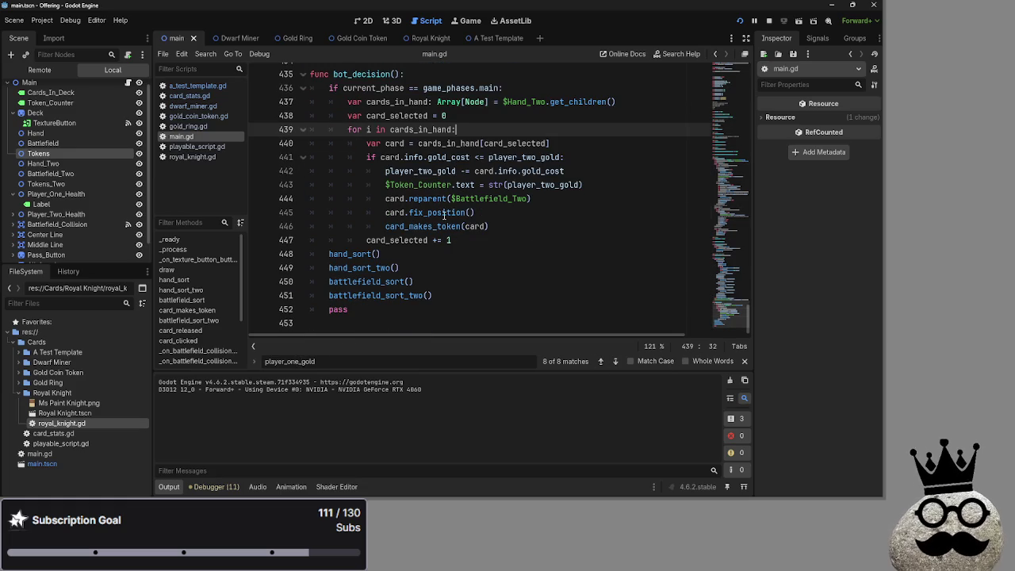
pyautogui.doubleClick(444, 213)
pyautogui.scroll(12, 554, 217)
pyautogui.scroll(20, 554, 217)
pyautogui.scroll(5, 555, 216)
pyautogui.scroll(9, 554, 217)
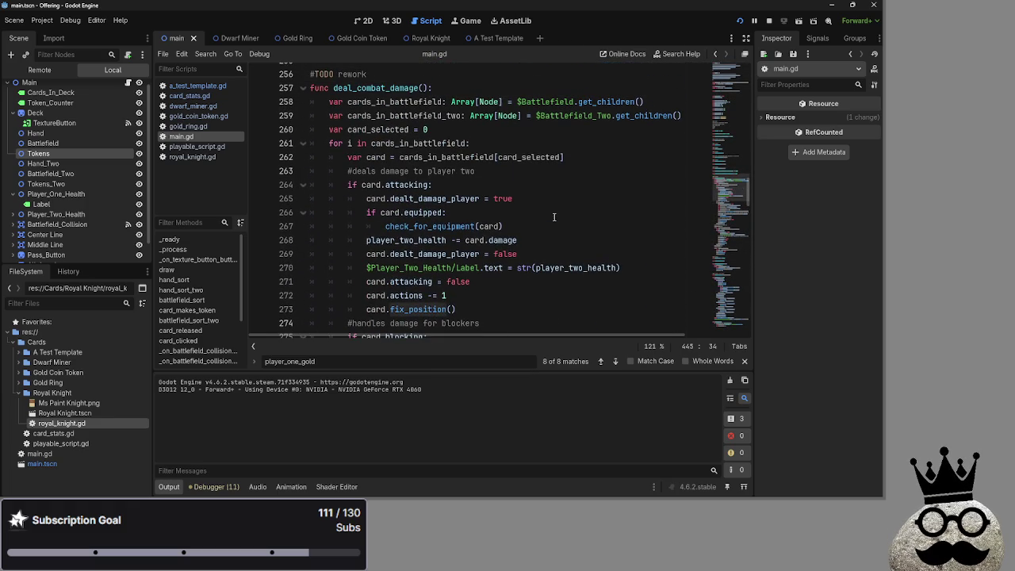
pyautogui.doubleClick(443, 226)
pyautogui.scroll(3, 592, 238)
pyautogui.scroll(-20, 593, 238)
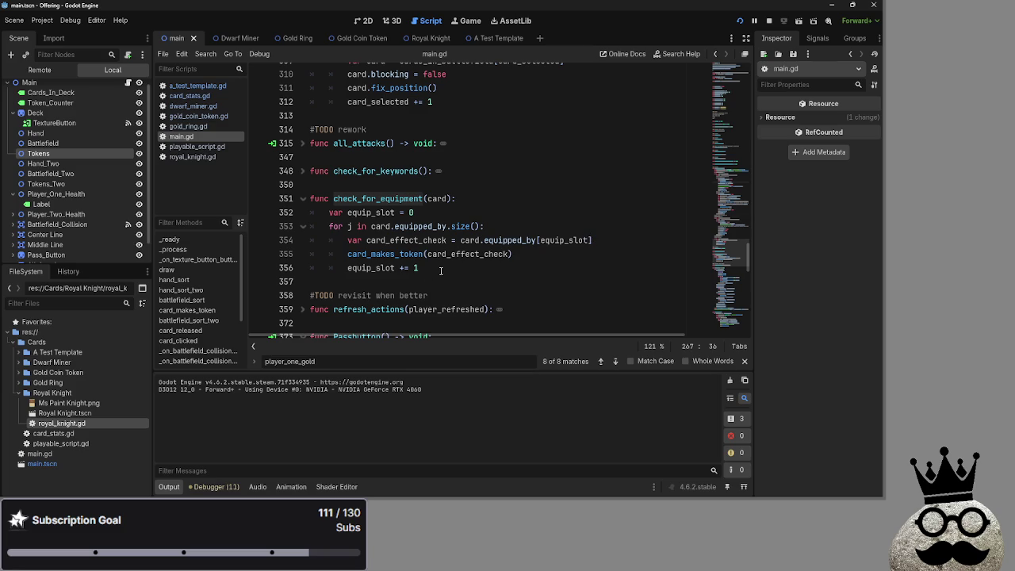
pyautogui.moveTo(441, 270); pyautogui.dragTo(330, 214)
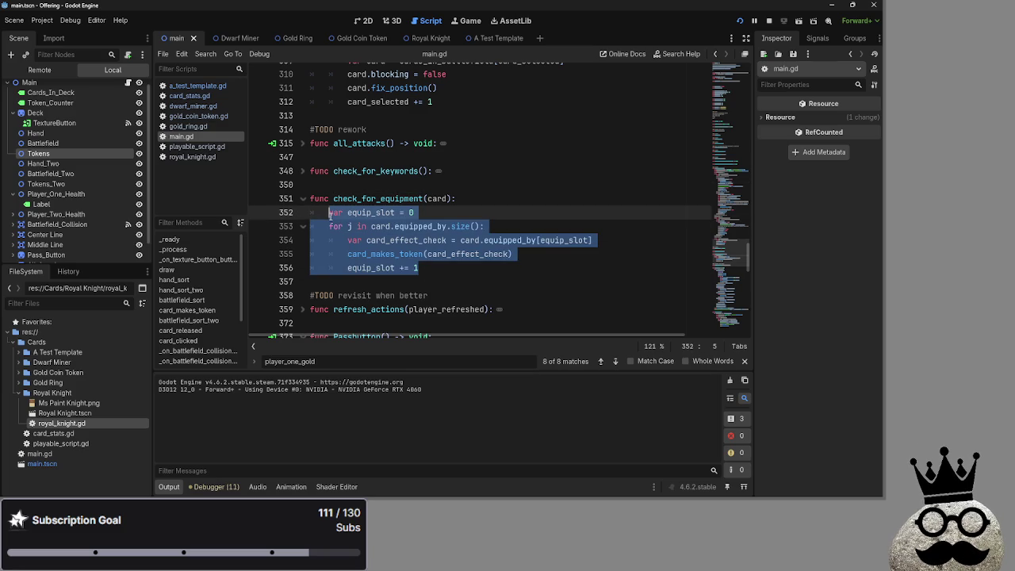
pyautogui.click(422, 256)
pyautogui.doubleClick(402, 257)
pyautogui.click(468, 276)
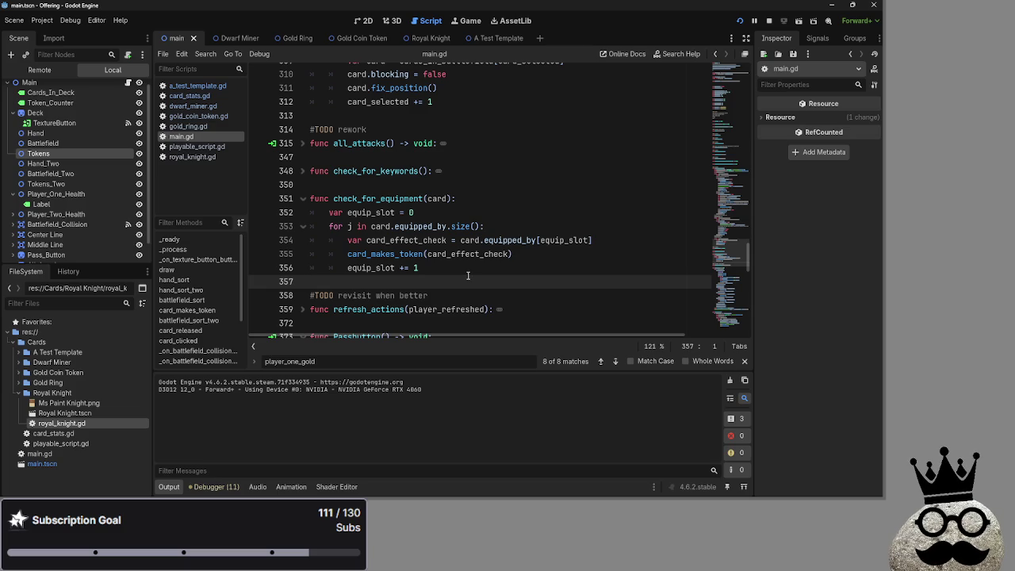
pyautogui.click(485, 204)
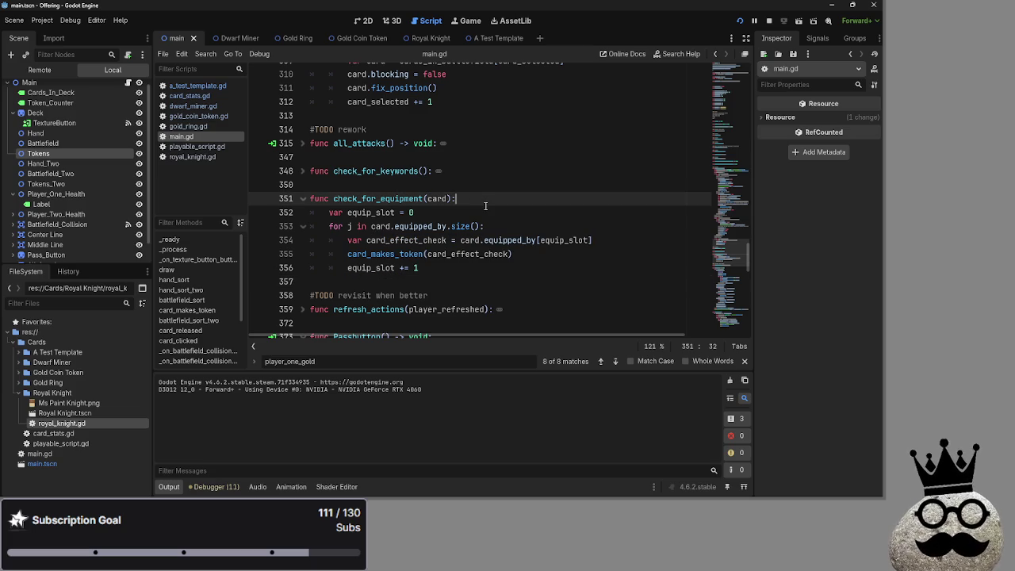
pyautogui.doubleClick(384, 199)
pyautogui.doubleClick(437, 198)
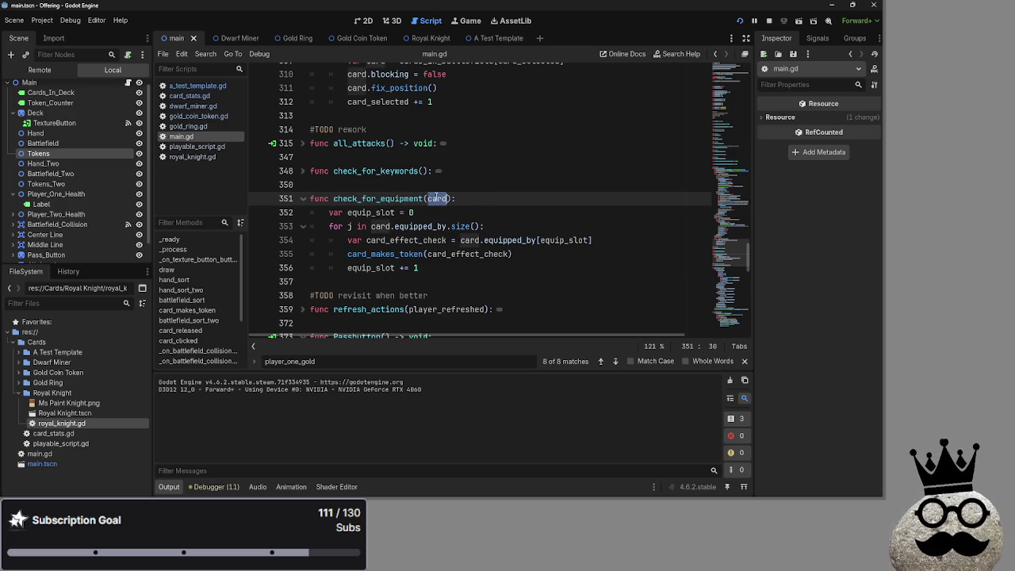
pyautogui.click(495, 197)
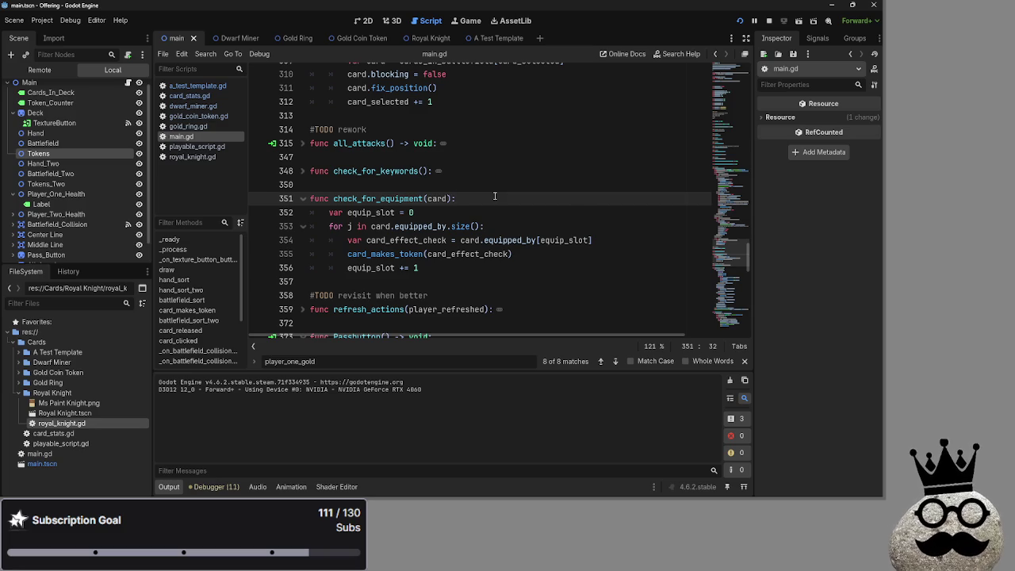
pyautogui.click(432, 226)
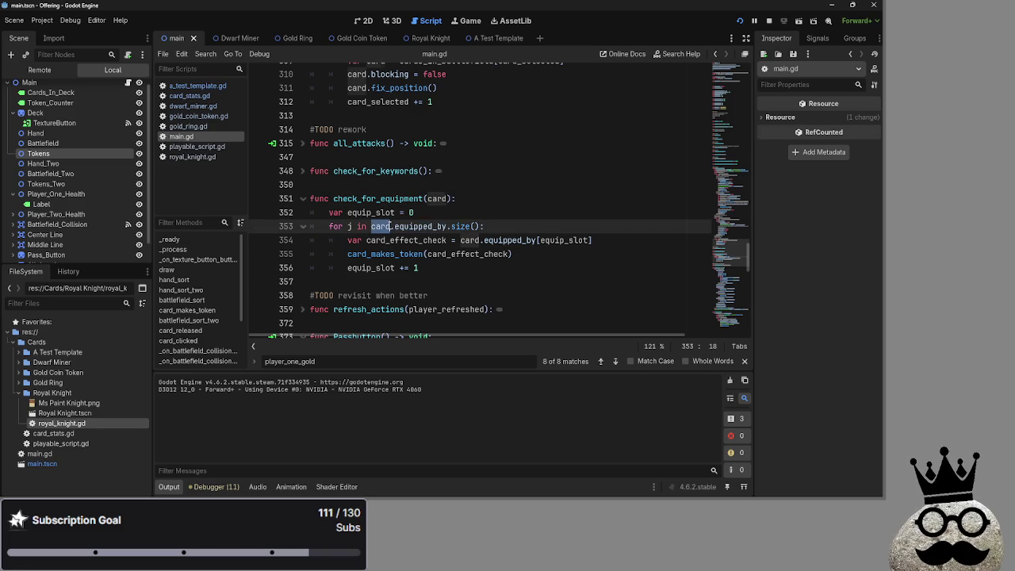
pyautogui.doubleClick(380, 226)
pyautogui.doubleClick(416, 240)
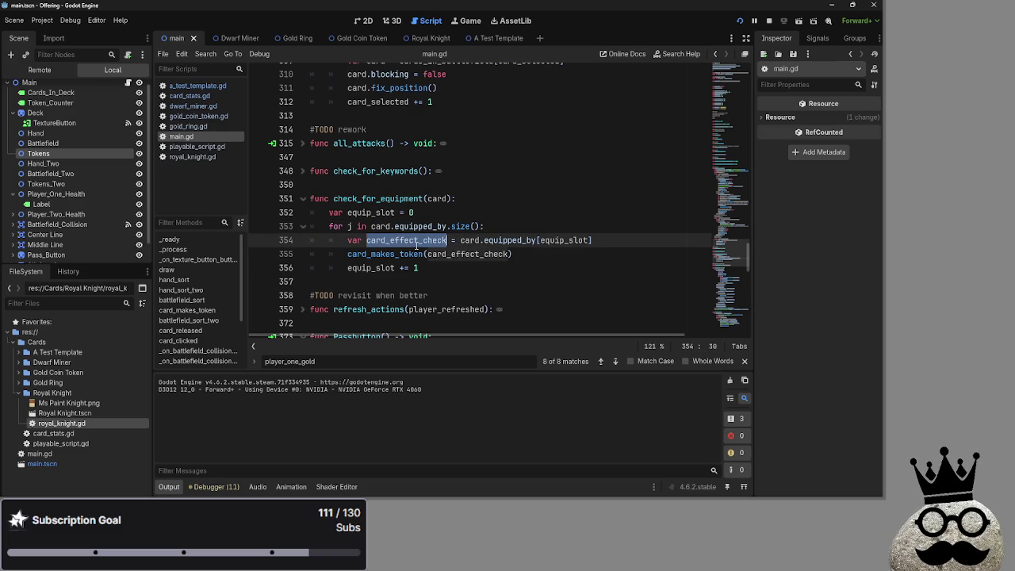
pyautogui.doubleClick(470, 240)
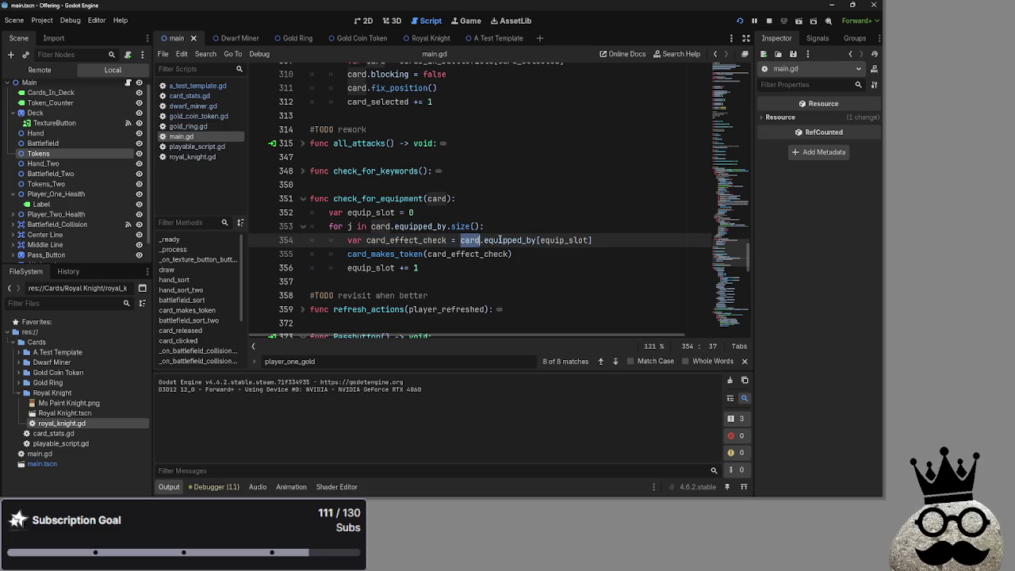
pyautogui.doubleClick(500, 240)
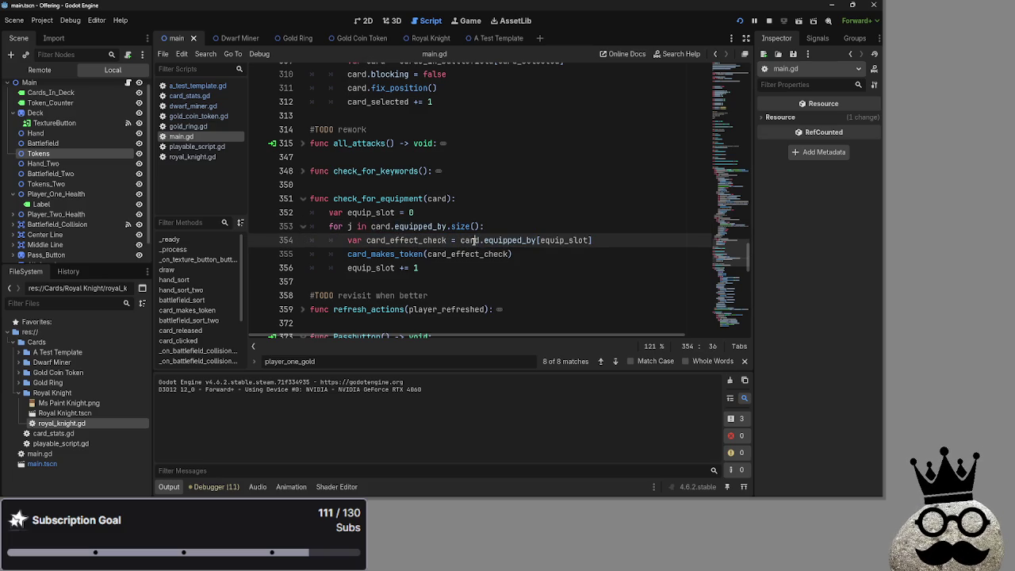
pyautogui.click(565, 240)
pyautogui.doubleClick(541, 240)
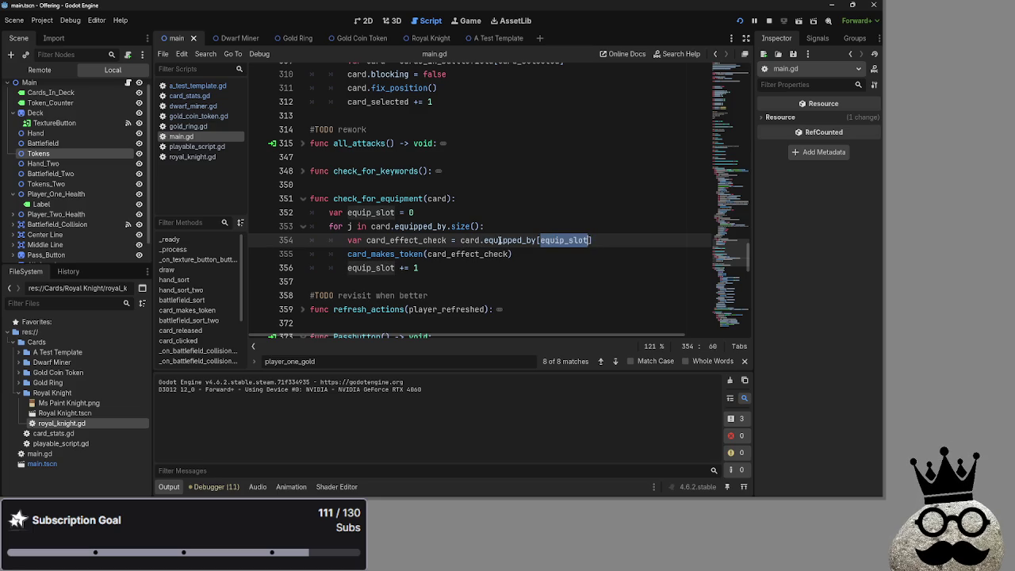
pyautogui.scroll(15, 500, 240)
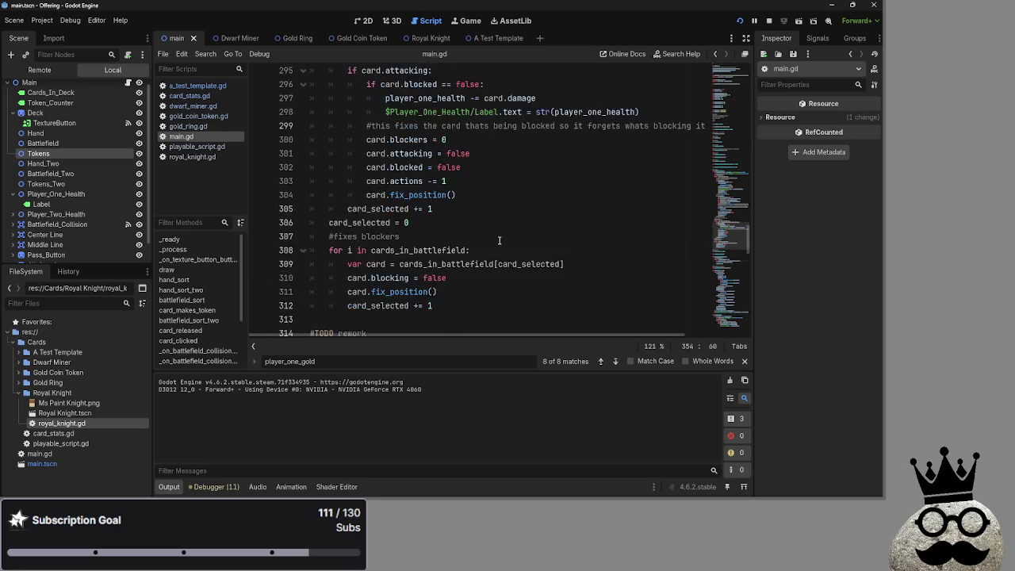
# Step: Highlight 'equipped' in the equipped check on line 266 of deal_combat_damage
pyautogui.scroll(7, 500, 240)
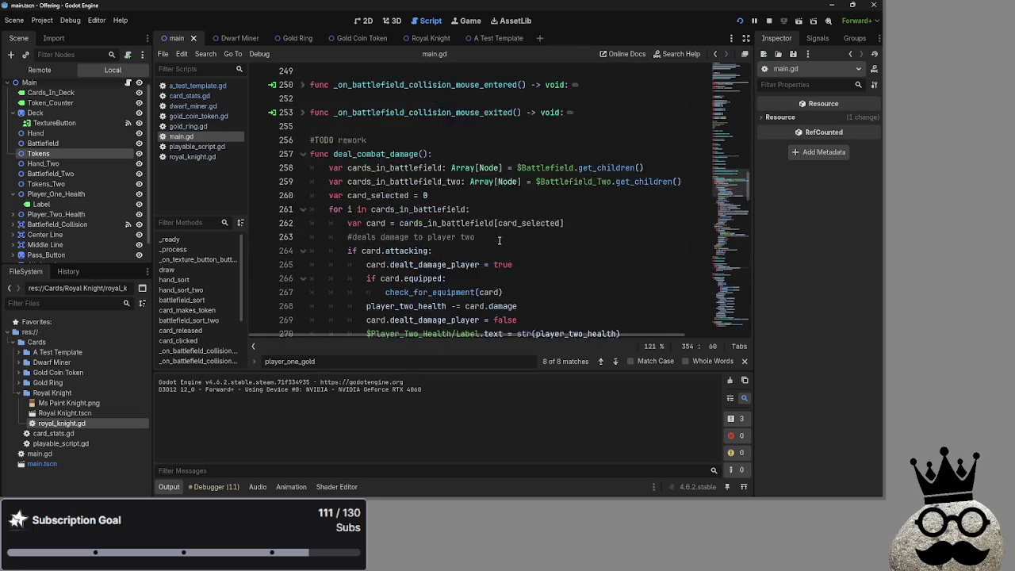
pyautogui.scroll(-6, 499, 241)
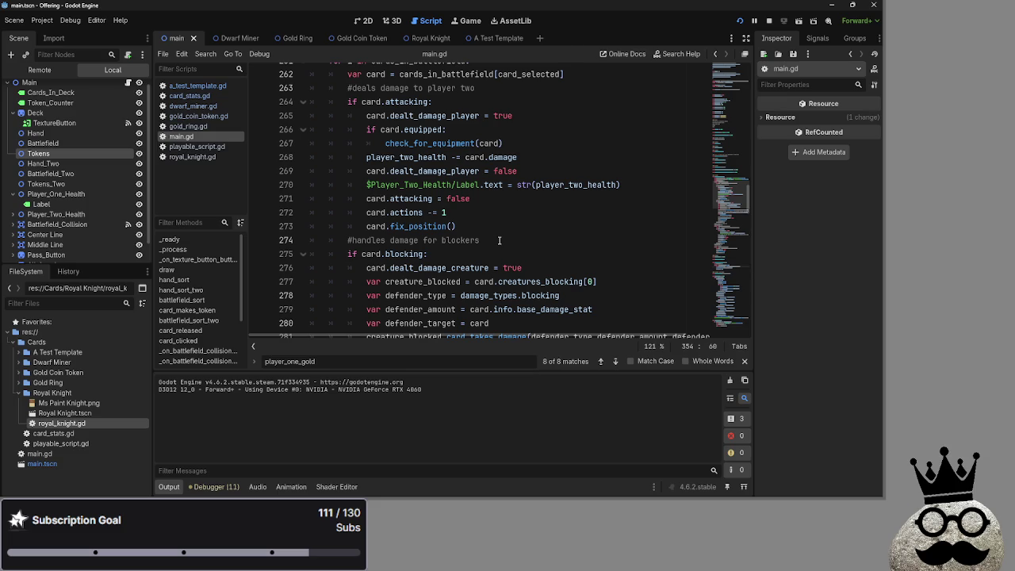
pyautogui.scroll(-8, 457, 231)
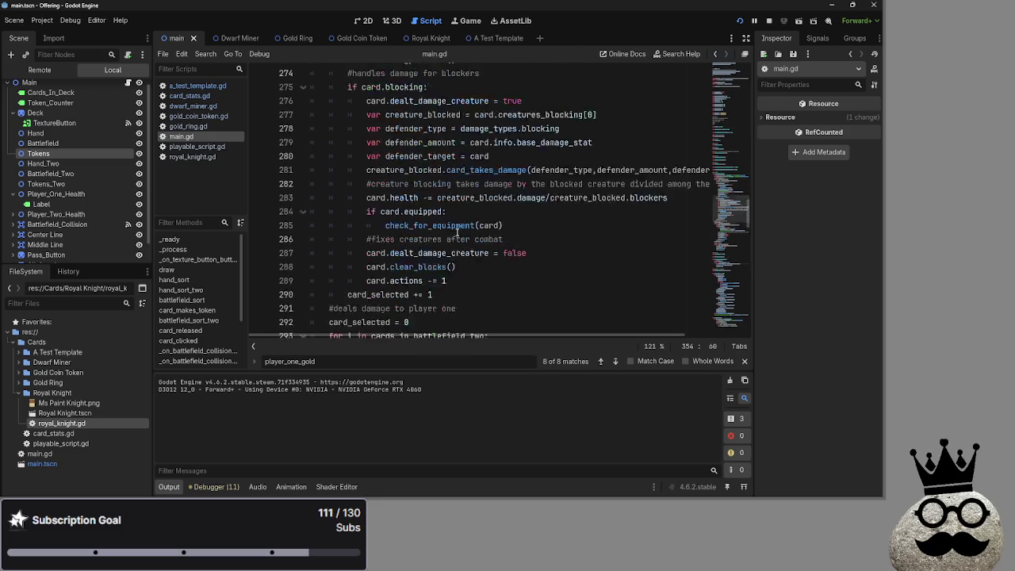
pyautogui.scroll(5, 457, 232)
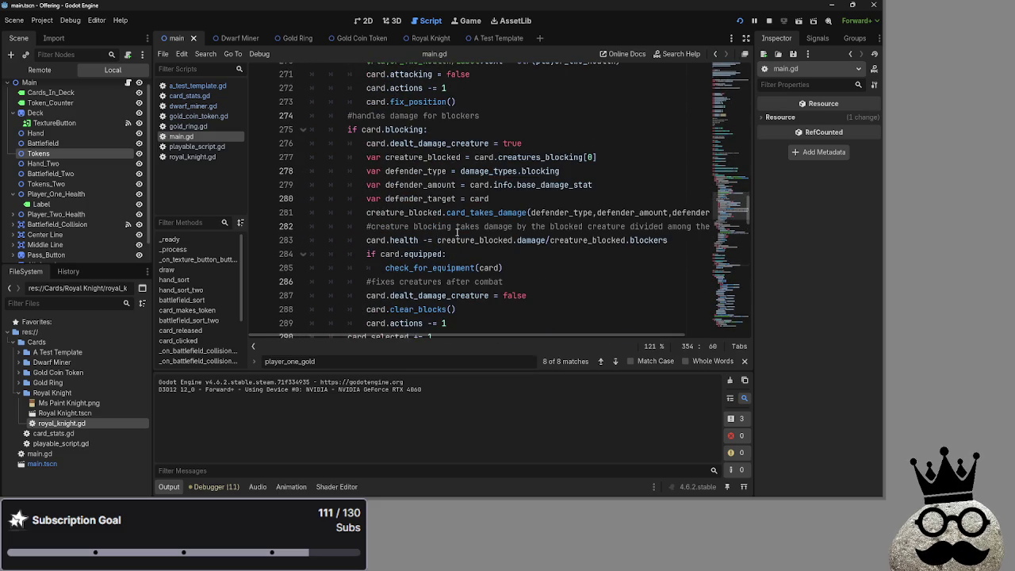
pyautogui.scroll(2, 456, 231)
pyautogui.scroll(-4, 457, 231)
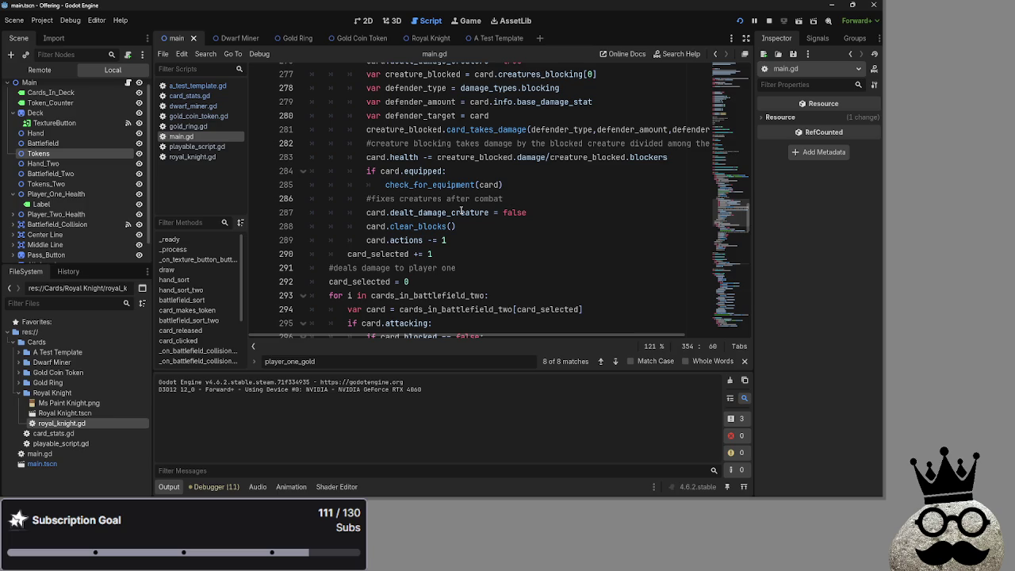
pyautogui.scroll(6, 461, 210)
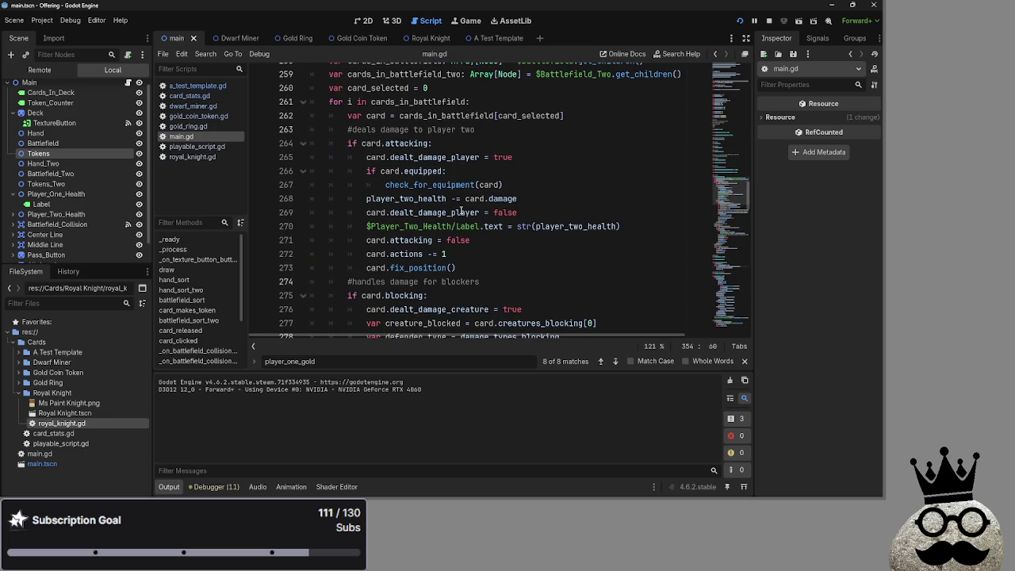
pyautogui.click(421, 171)
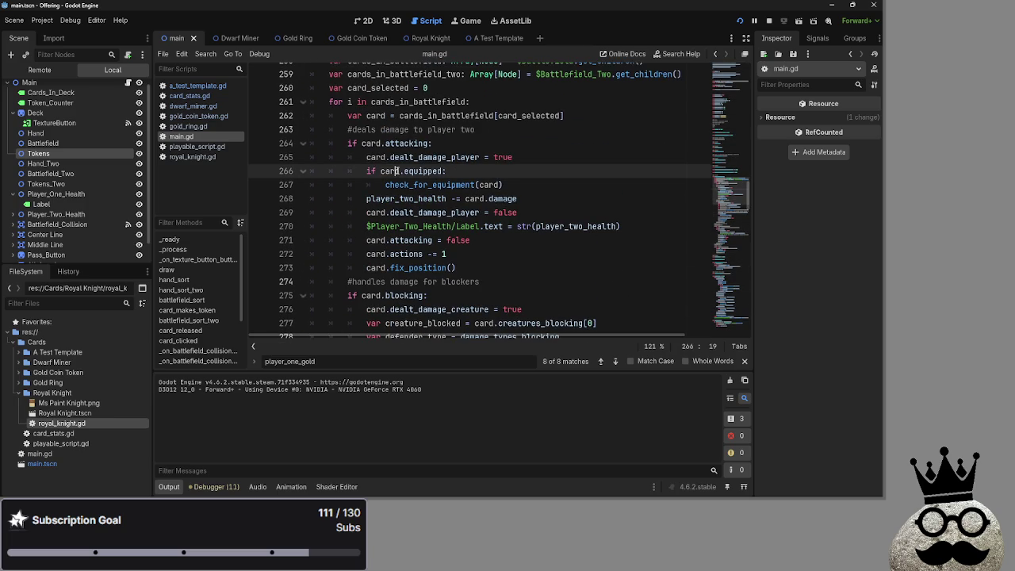
pyautogui.doubleClick(423, 171)
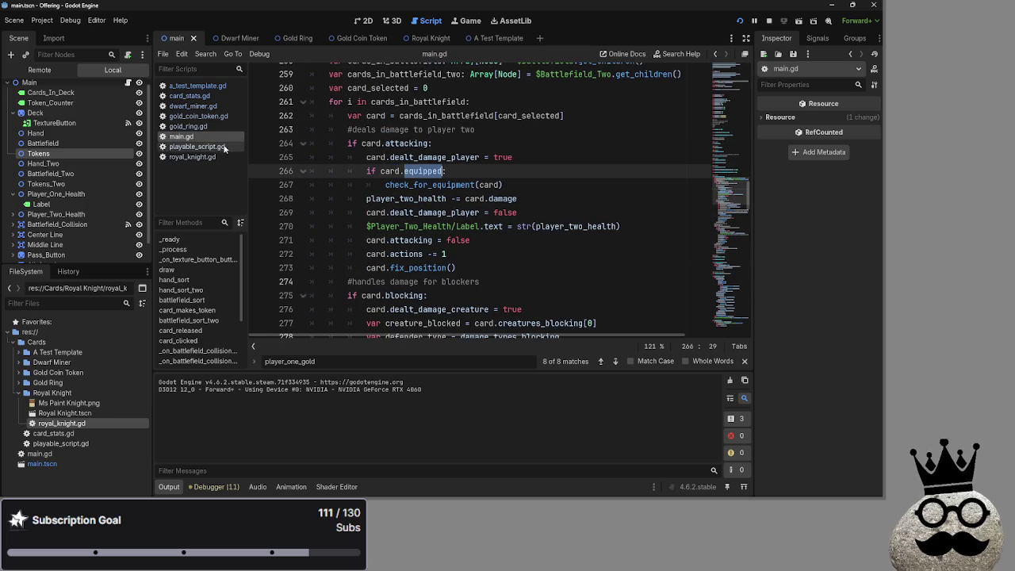
# Step: Unfold the card_clicked function so its body is readable
pyautogui.scroll(-7, 477, 240)
pyautogui.scroll(-20, 493, 251)
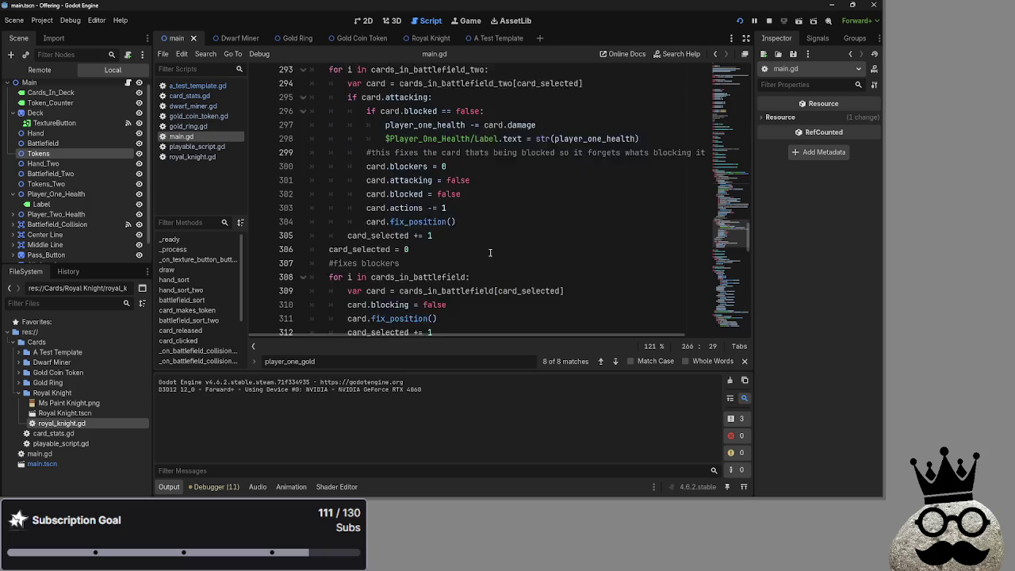
pyautogui.scroll(20, 490, 253)
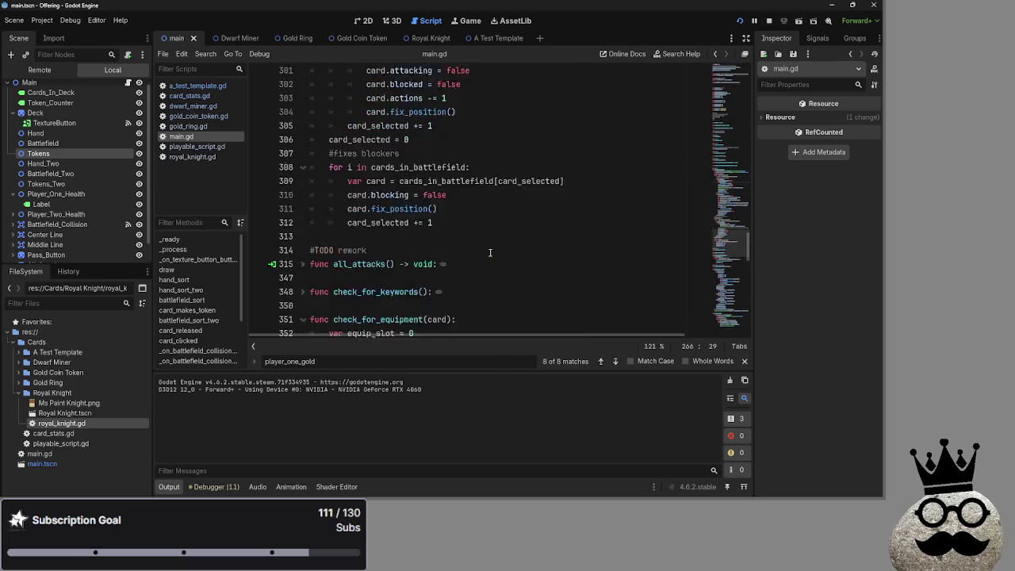
pyautogui.scroll(2, 490, 253)
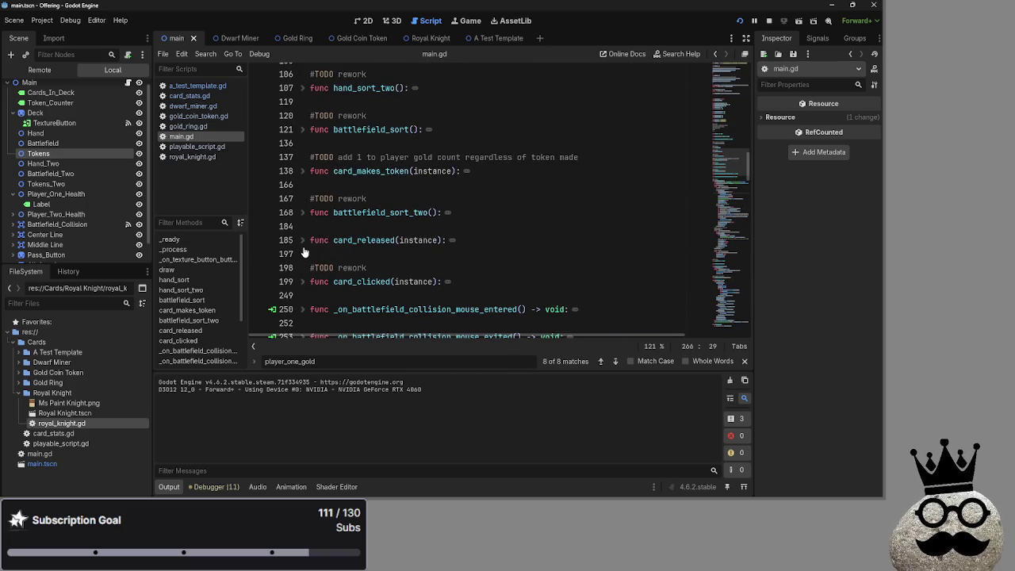
pyautogui.scroll(-1, 303, 252)
pyautogui.click(302, 241)
pyautogui.scroll(-5, 396, 256)
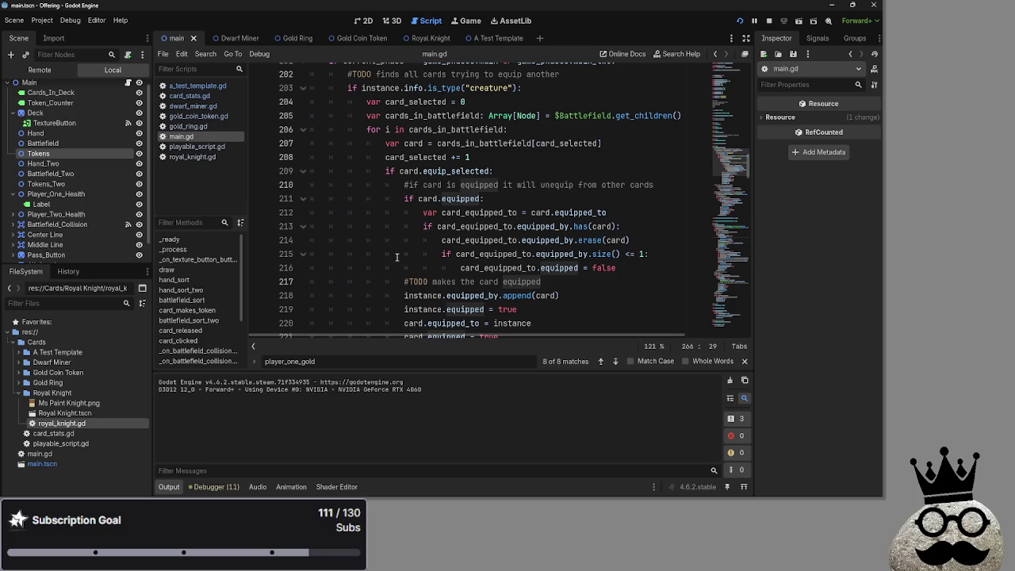
pyautogui.scroll(-3, 396, 256)
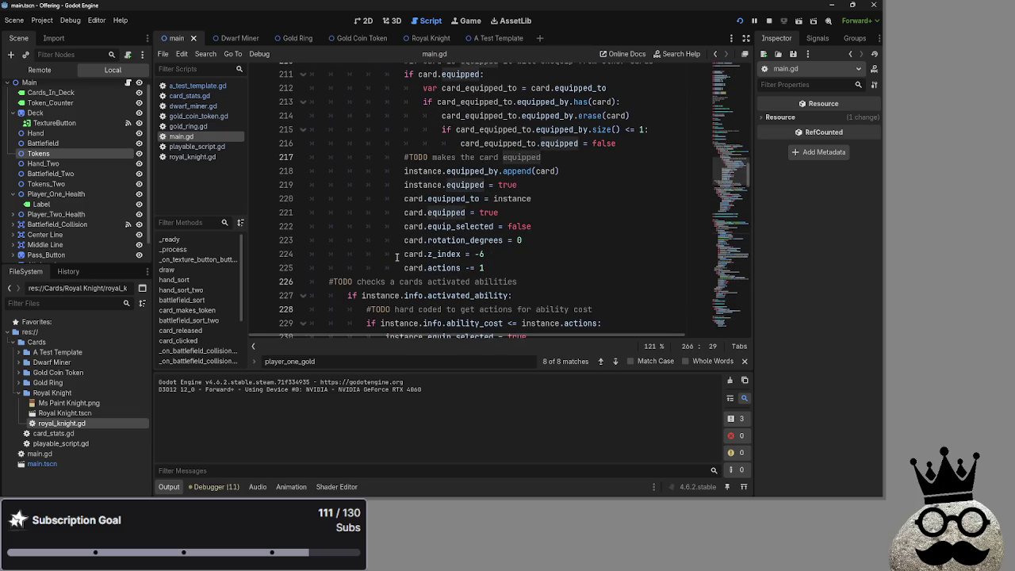
# Step: Highlight uses of equipped on lines 219 and 266 and of card on line 264
pyautogui.doubleClick(453, 185)
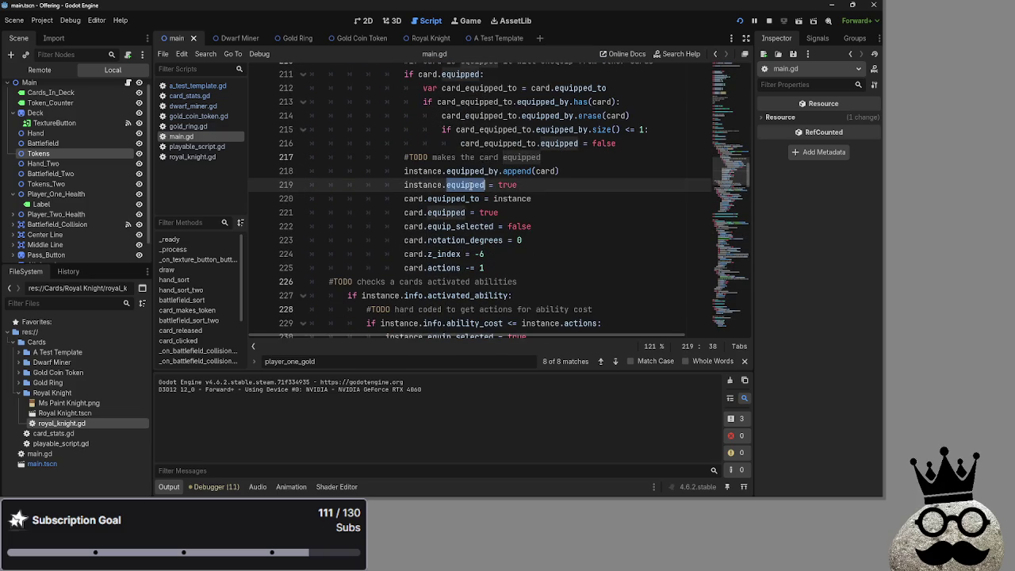
pyautogui.scroll(-5, 475, 195)
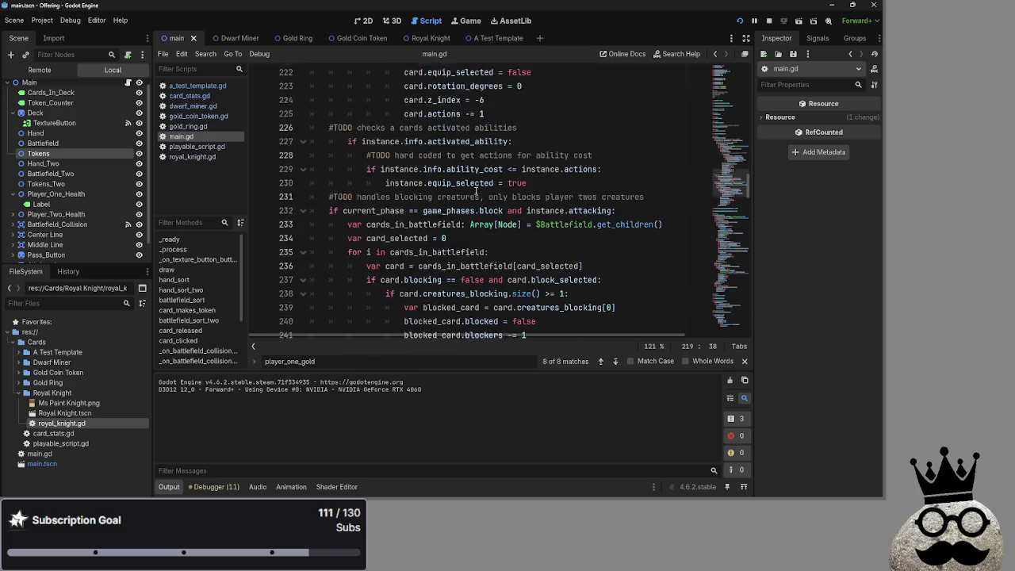
pyautogui.scroll(-2, 476, 193)
pyautogui.scroll(-3, 472, 195)
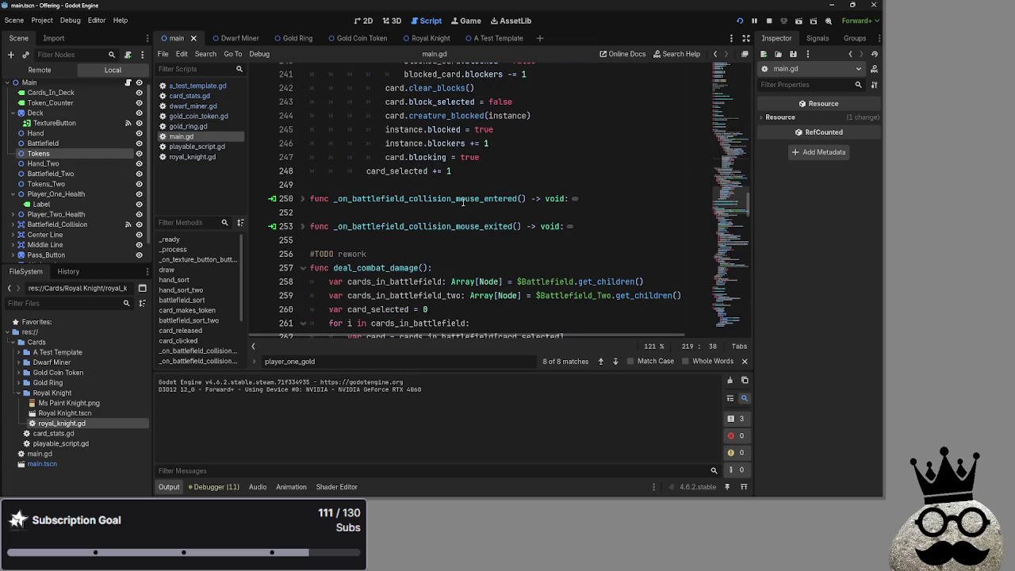
pyautogui.scroll(-3, 463, 201)
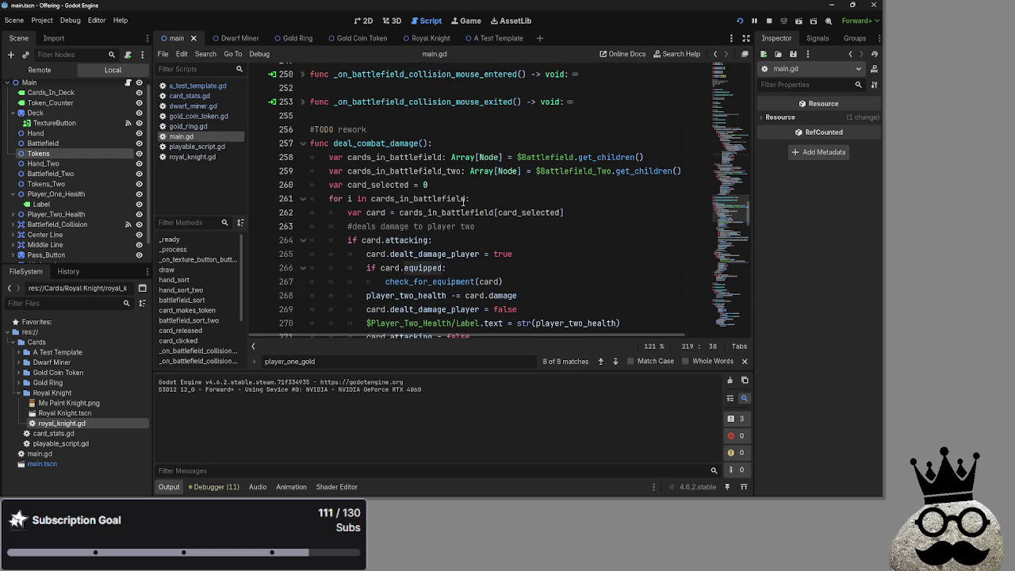
pyautogui.doubleClick(413, 267)
pyautogui.click(400, 239)
pyautogui.doubleClick(377, 239)
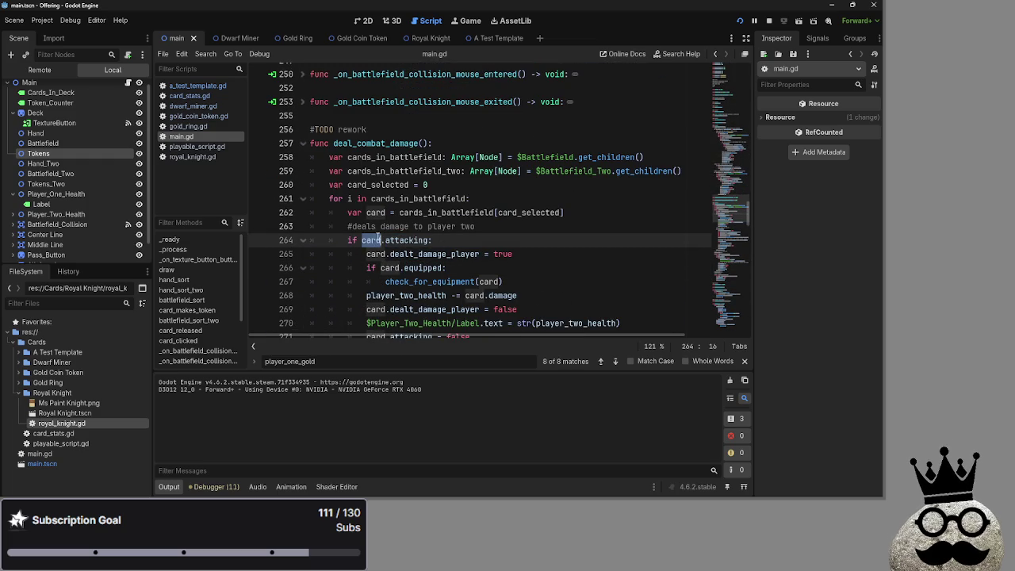
# Step: Inspect the check_for_equipment call on line 267 and its card parameter
pyautogui.click(472, 270)
pyautogui.click(435, 281)
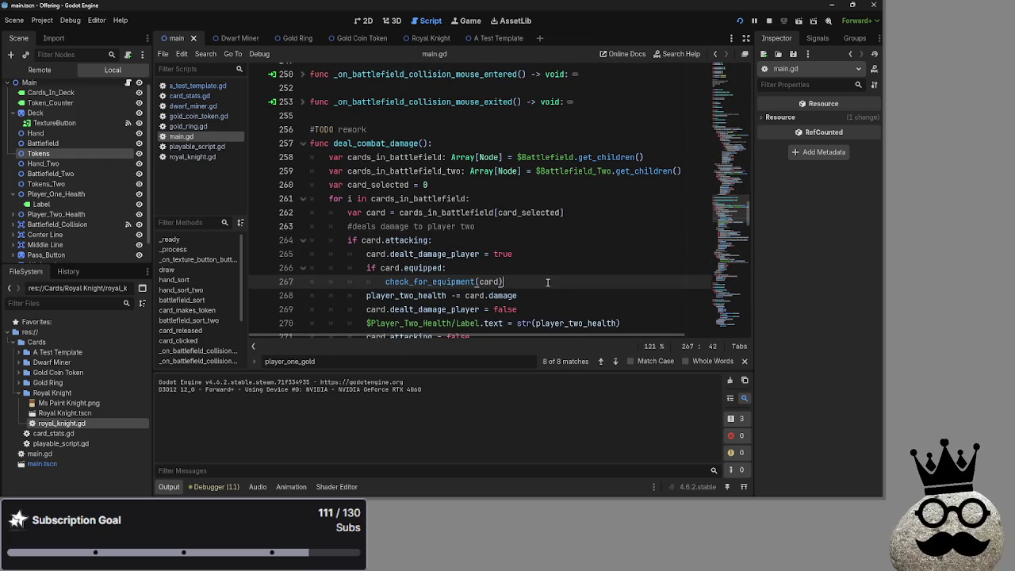
pyautogui.doubleClick(435, 282)
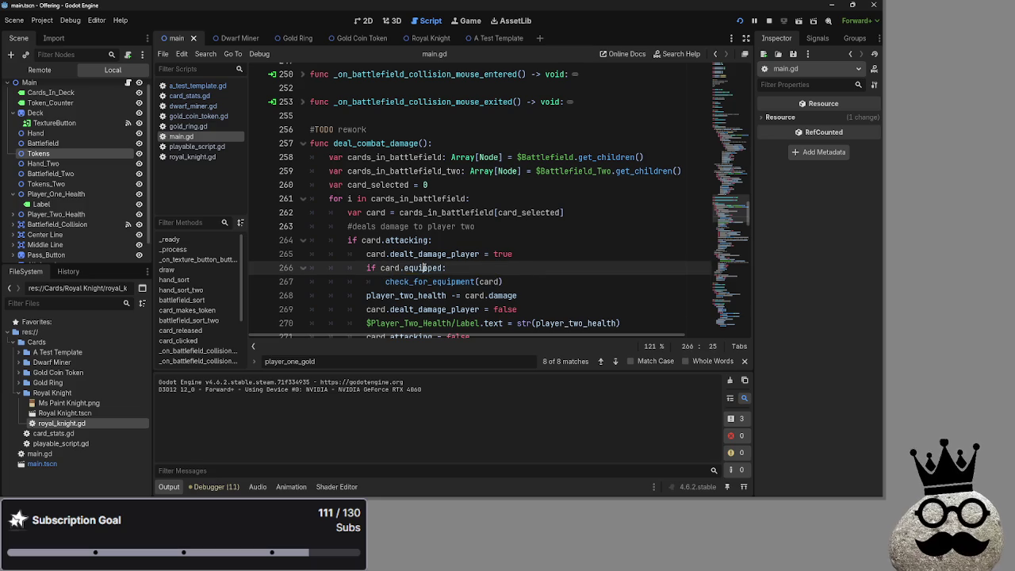
pyautogui.doubleClick(425, 267)
pyautogui.doubleClick(406, 295)
pyautogui.doubleClick(429, 282)
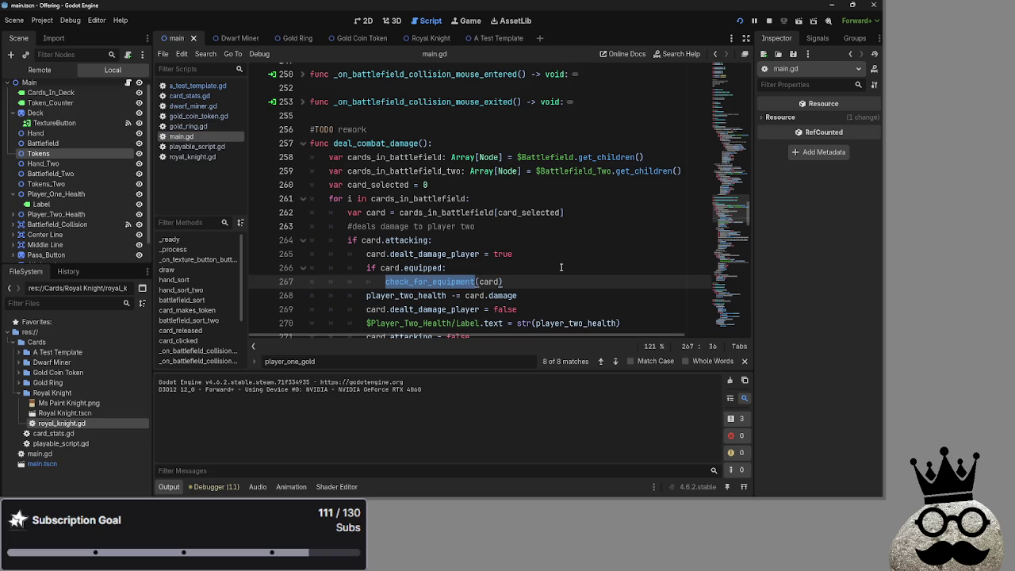
pyautogui.scroll(-15, 561, 268)
pyautogui.scroll(-3, 560, 267)
pyautogui.doubleClick(437, 214)
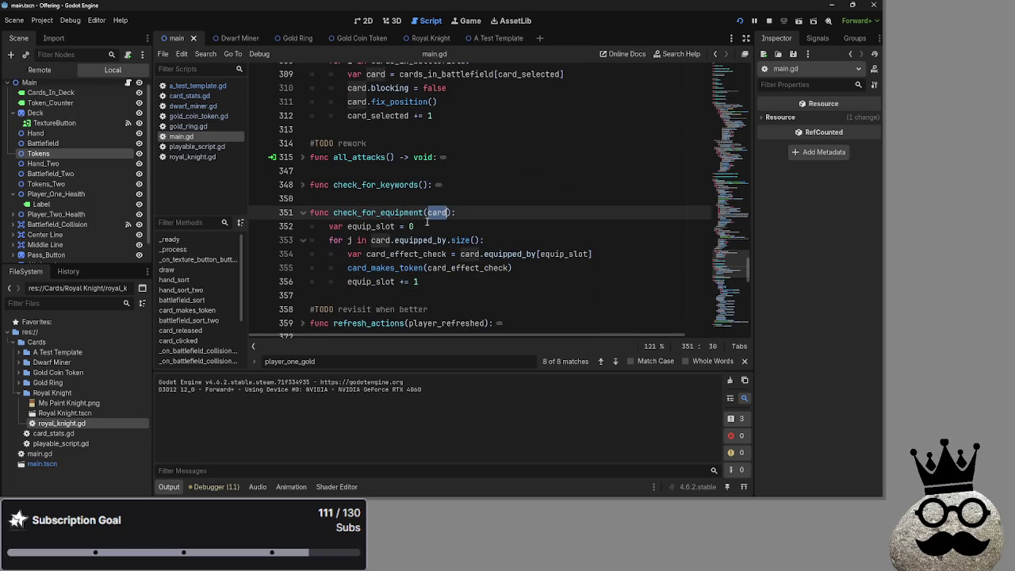
pyautogui.doubleClick(367, 227)
pyautogui.click(410, 227)
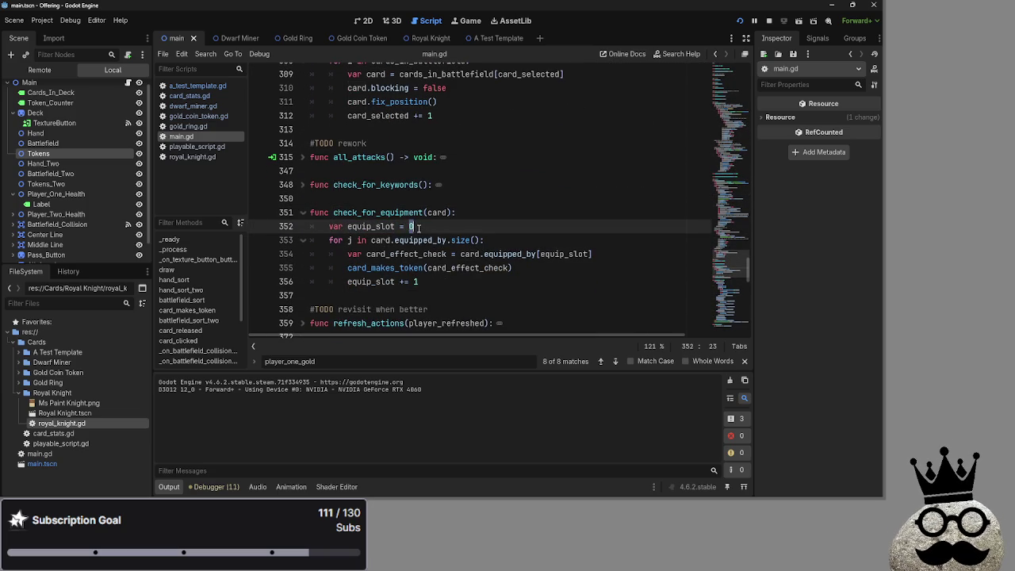
pyautogui.moveTo(327, 241); pyautogui.dragTo(372, 241)
pyautogui.doubleClick(388, 240)
pyautogui.doubleClick(418, 240)
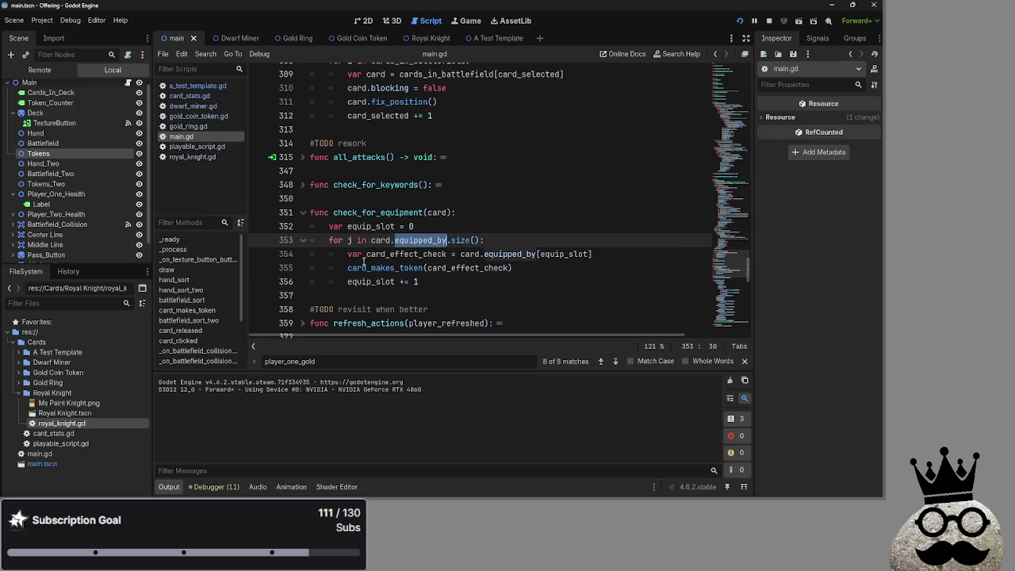
pyautogui.doubleClick(369, 254)
pyautogui.doubleClick(471, 254)
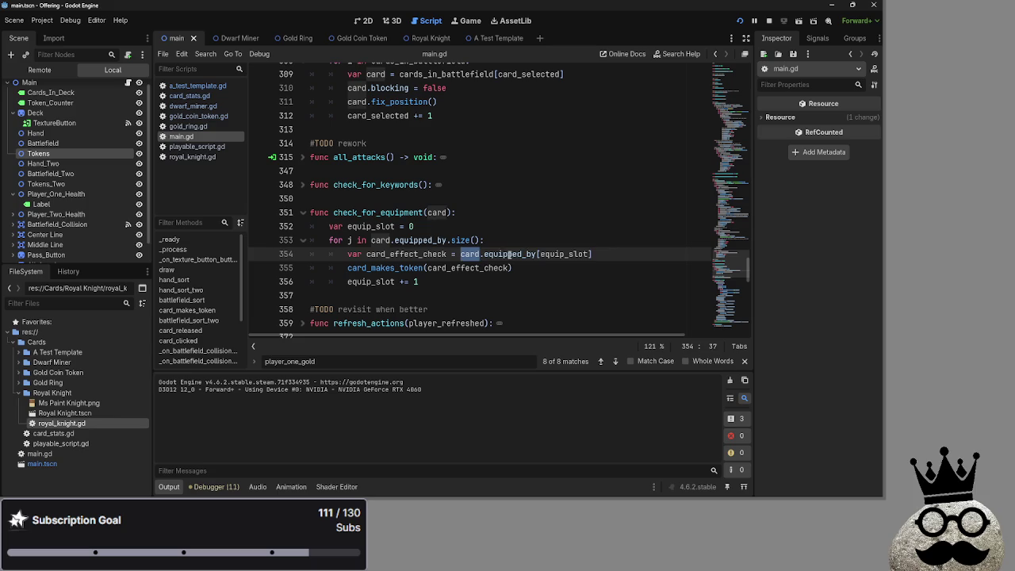
pyautogui.doubleClick(510, 253)
pyautogui.doubleClick(544, 254)
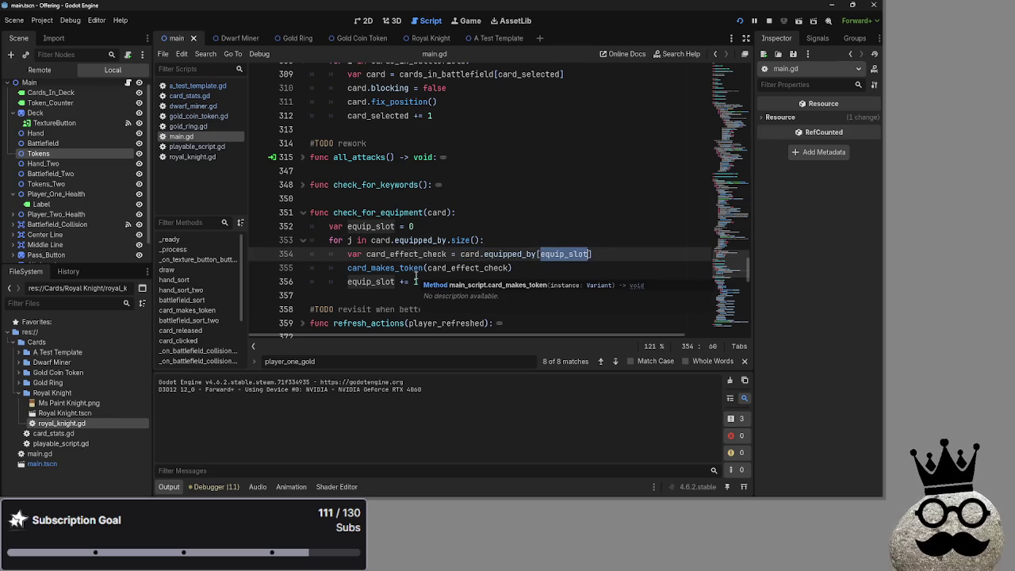
pyautogui.doubleClick(400, 268)
pyautogui.doubleClick(460, 267)
pyautogui.scroll(10, 463, 277)
pyautogui.scroll(10, 465, 293)
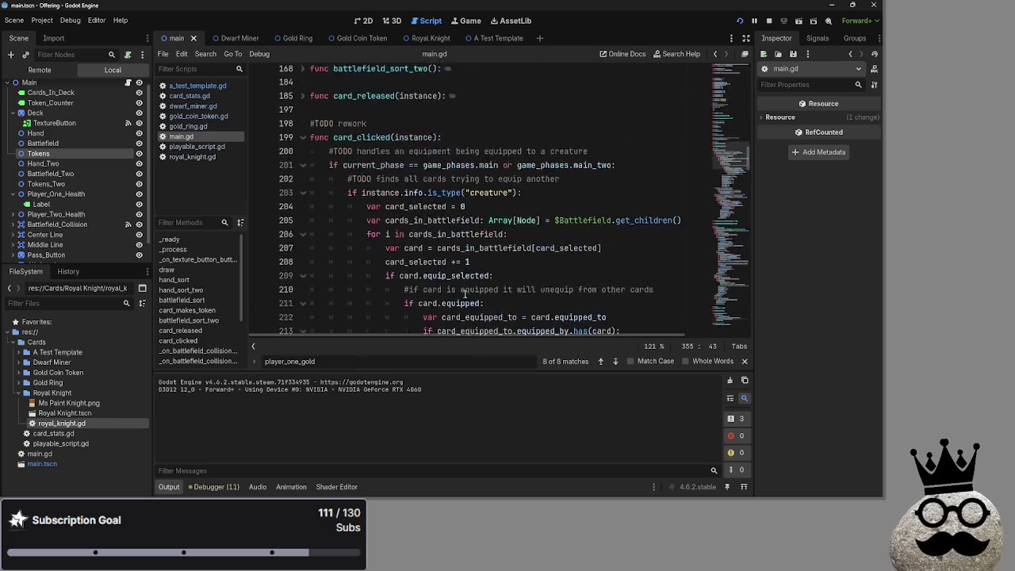
# Step: Unfold card_makes_token, fold its etb_effect block, and highlight instance on line 152
pyautogui.scroll(5, 465, 293)
pyautogui.click(304, 212)
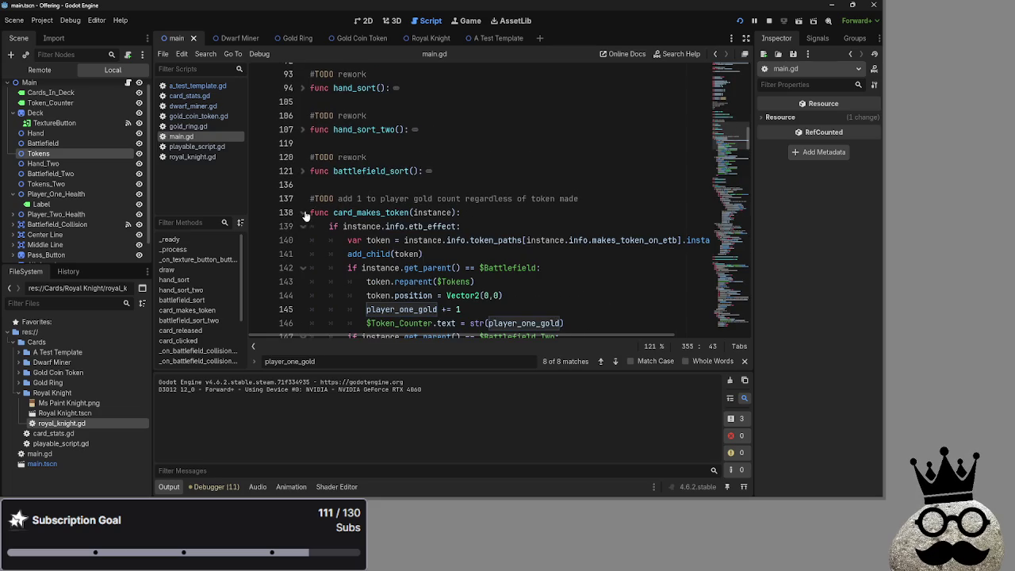
pyautogui.scroll(-2, 471, 265)
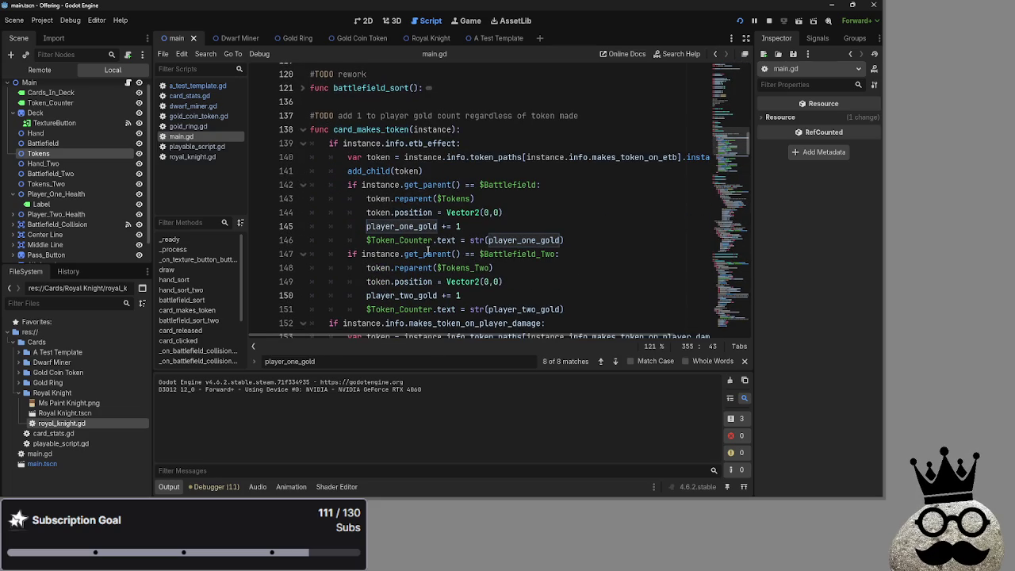
pyautogui.scroll(-1, 347, 161)
pyautogui.click(303, 102)
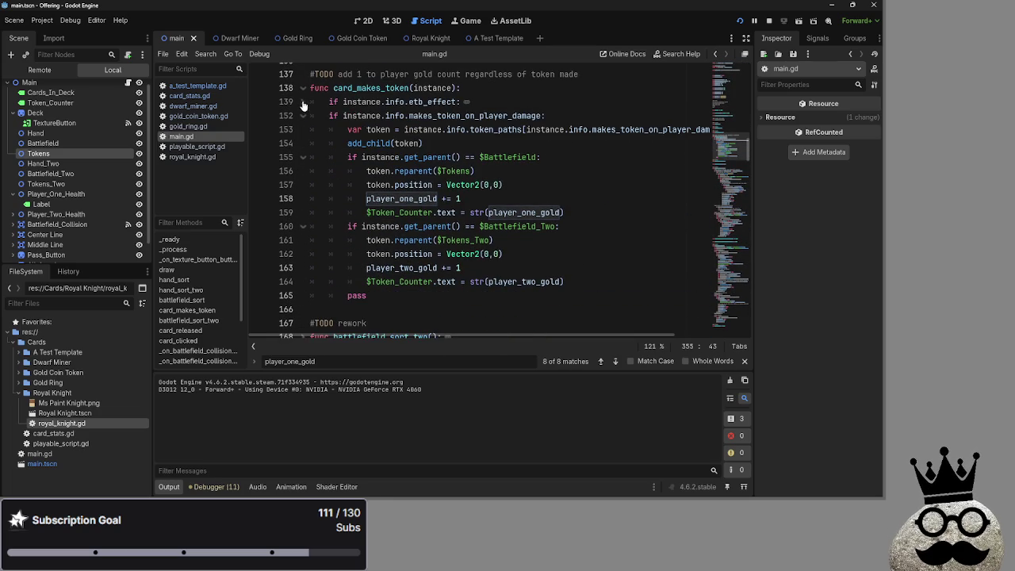
pyautogui.doubleClick(366, 116)
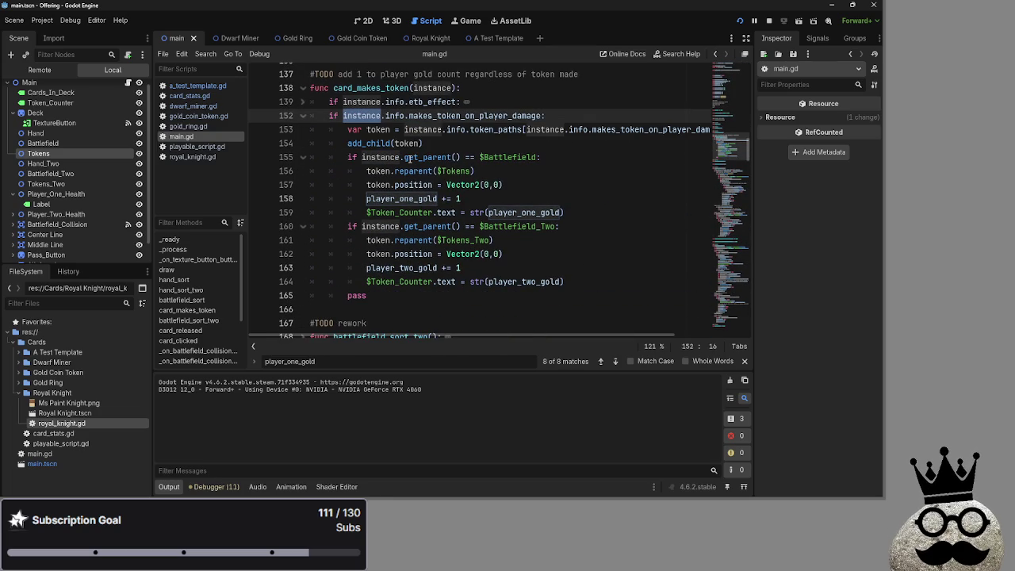
# Step: Inspect the card_effect_check argument on line 355
pyautogui.scroll(-10, 410, 275)
pyautogui.scroll(-8, 410, 275)
pyautogui.scroll(-6, 410, 276)
pyautogui.scroll(-4, 410, 275)
pyautogui.scroll(4, 410, 275)
pyautogui.scroll(4, 410, 275)
pyautogui.doubleClick(458, 268)
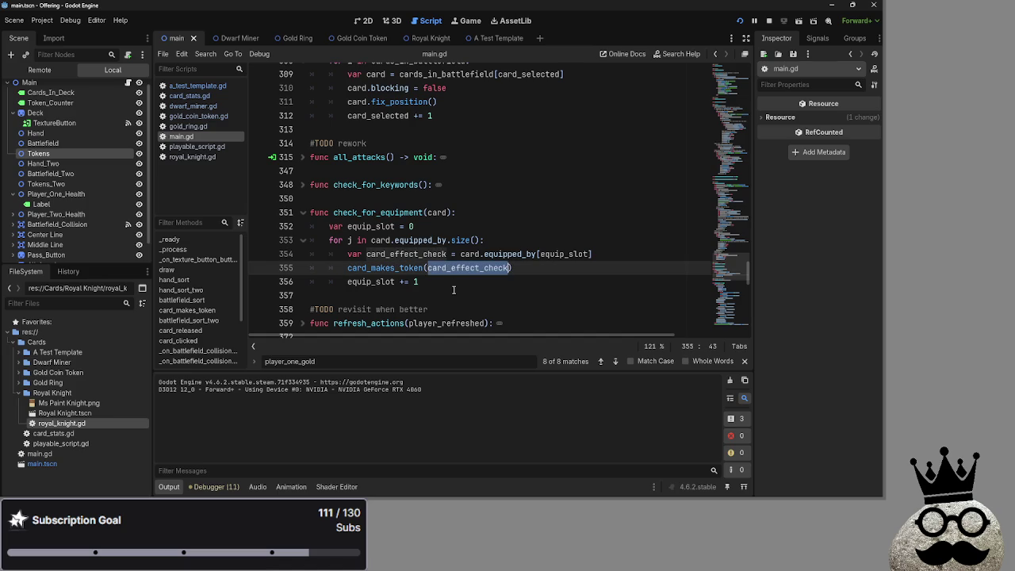
# Step: Highlight makes_token_on_player_damage on line 152 and switch to gold_coin_token.gd
pyautogui.scroll(9, 454, 290)
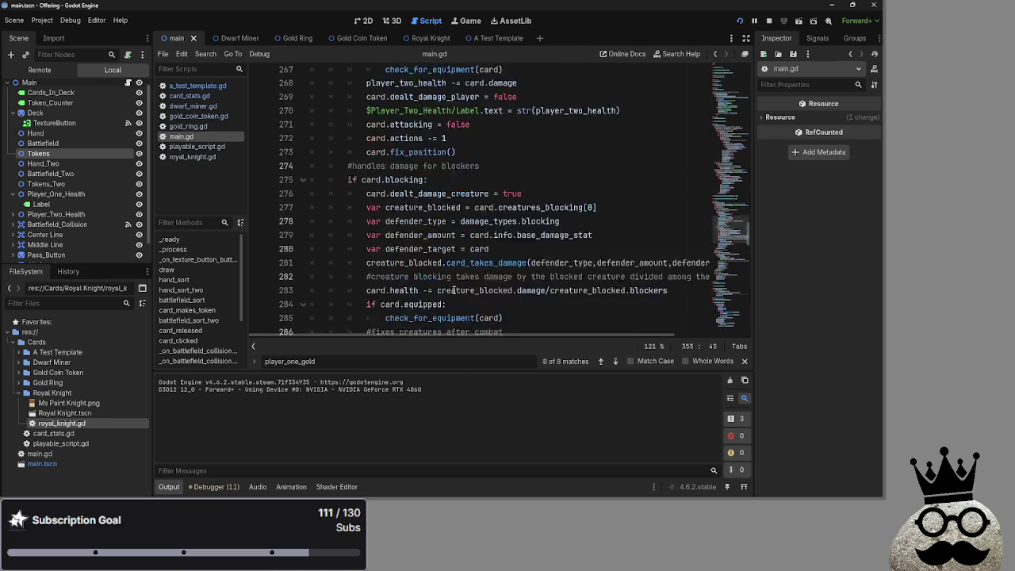
pyautogui.scroll(12, 453, 290)
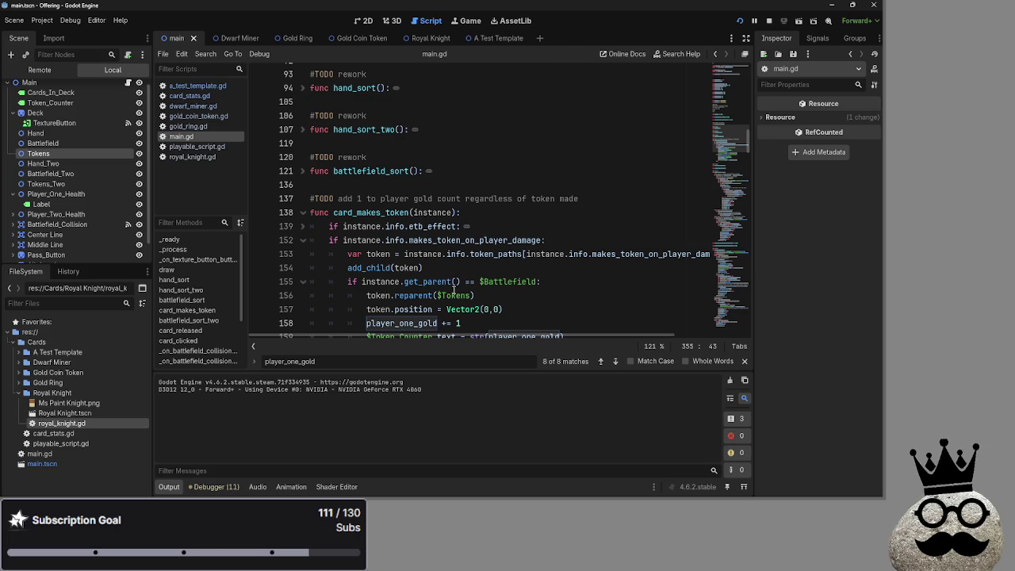
pyautogui.doubleClick(476, 240)
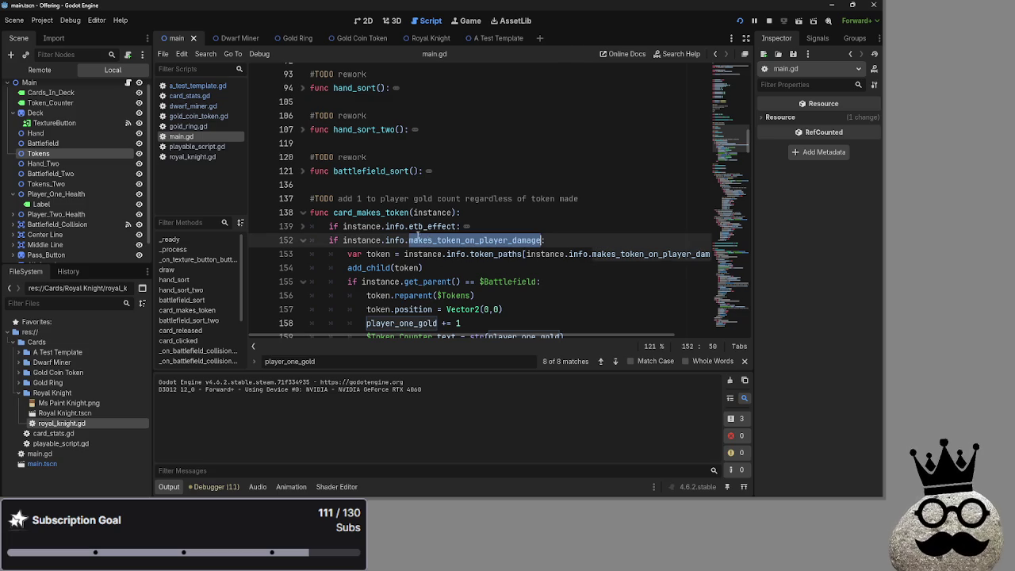
pyautogui.click(185, 116)
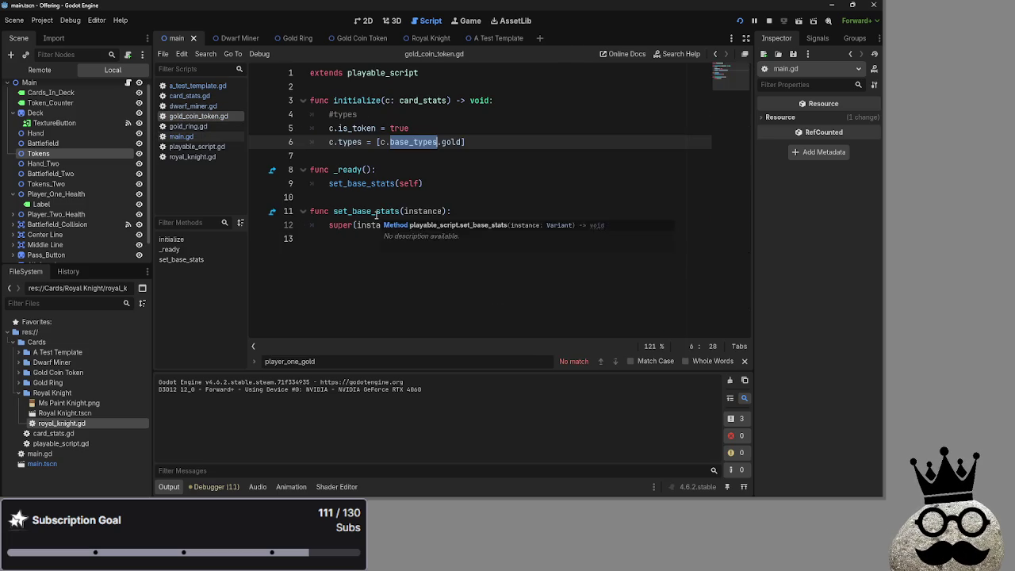
# Step: Check makes_token_on_player_damage on line 14 of gold_ring.gd
pyautogui.click(188, 127)
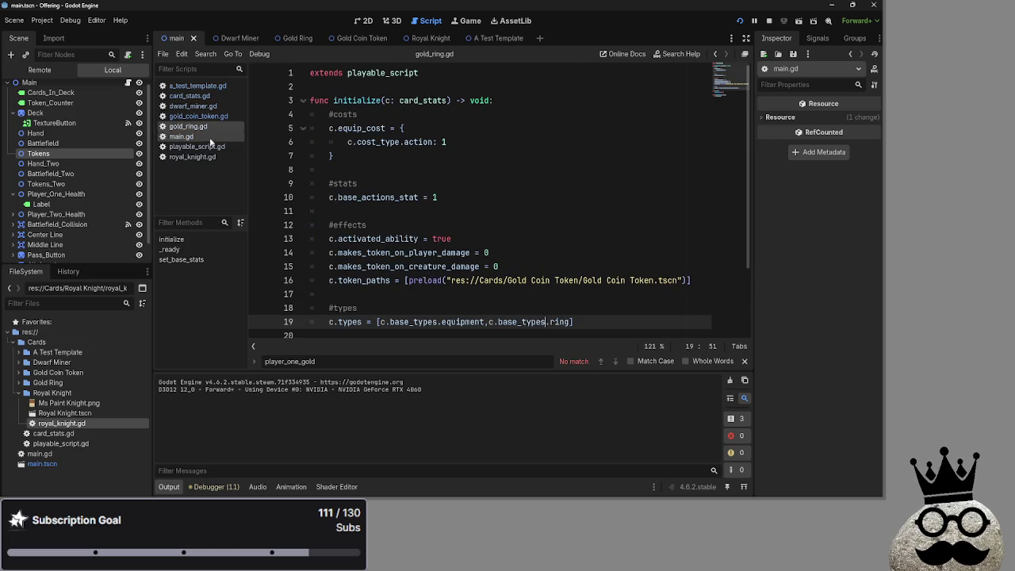
pyautogui.doubleClick(407, 252)
pyautogui.click(407, 265)
pyautogui.doubleClick(411, 248)
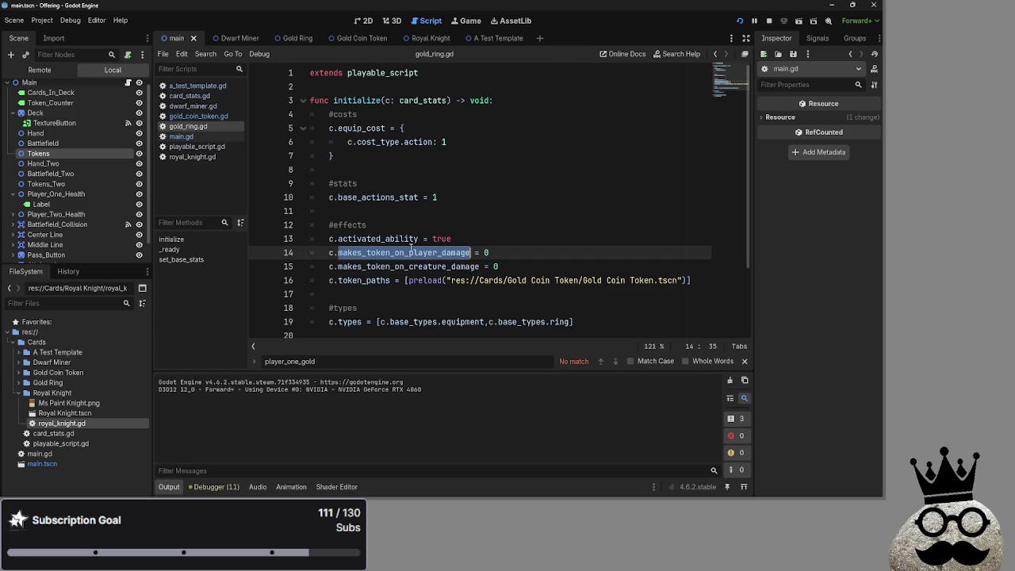
# Step: Back in main.gd, highlight instance and makes_token_on_player_damage on line 153
pyautogui.click(190, 137)
pyautogui.scroll(-7, 437, 263)
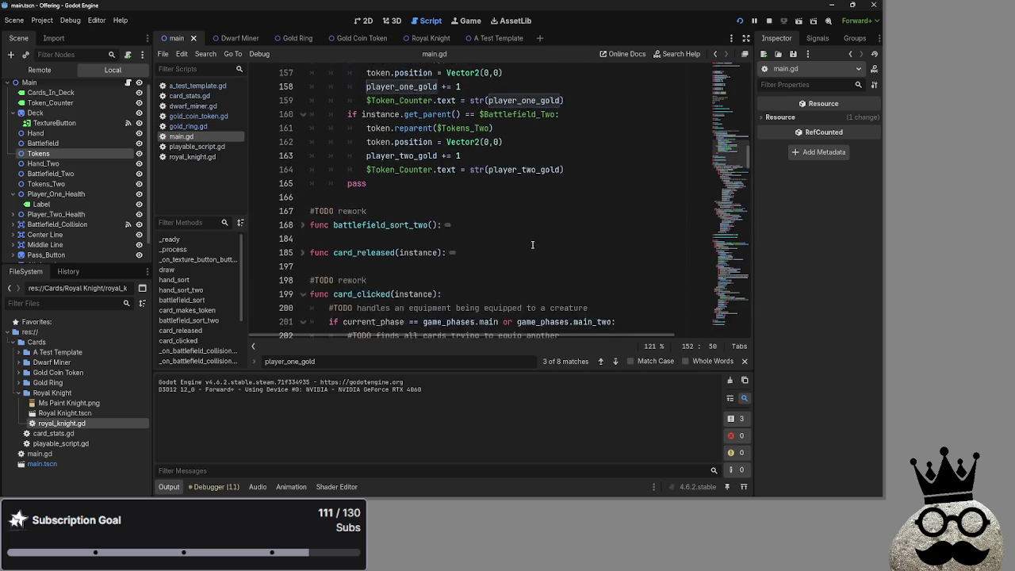
pyautogui.scroll(4, 437, 262)
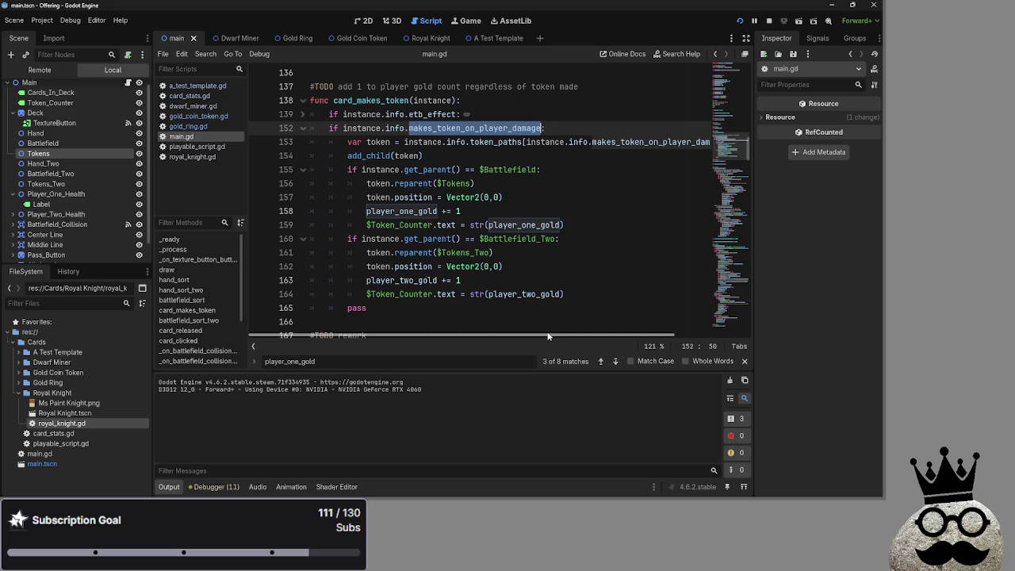
pyautogui.doubleClick(377, 128)
pyautogui.doubleClick(423, 142)
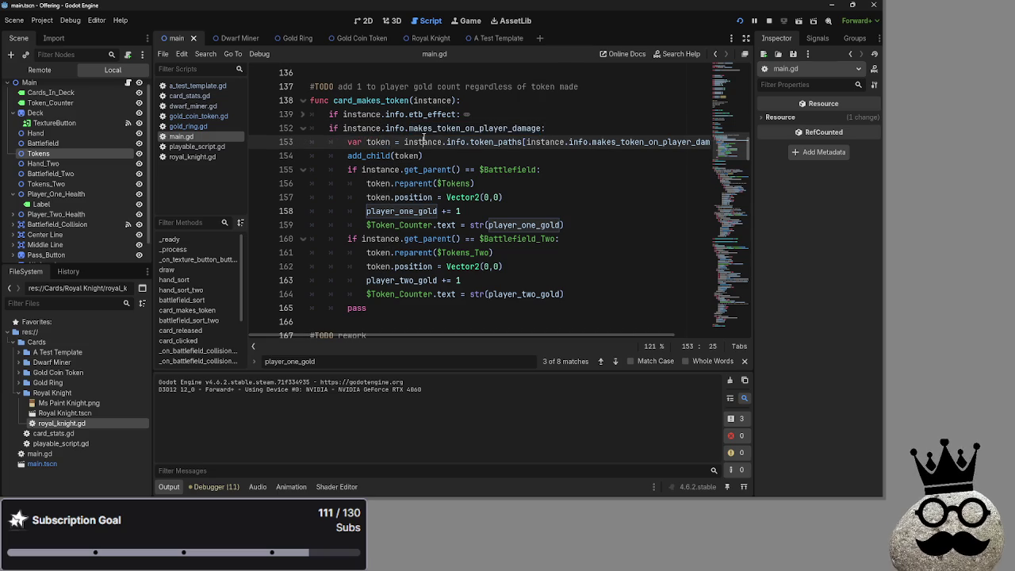
pyautogui.moveTo(474, 336); pyautogui.dragTo(550, 334)
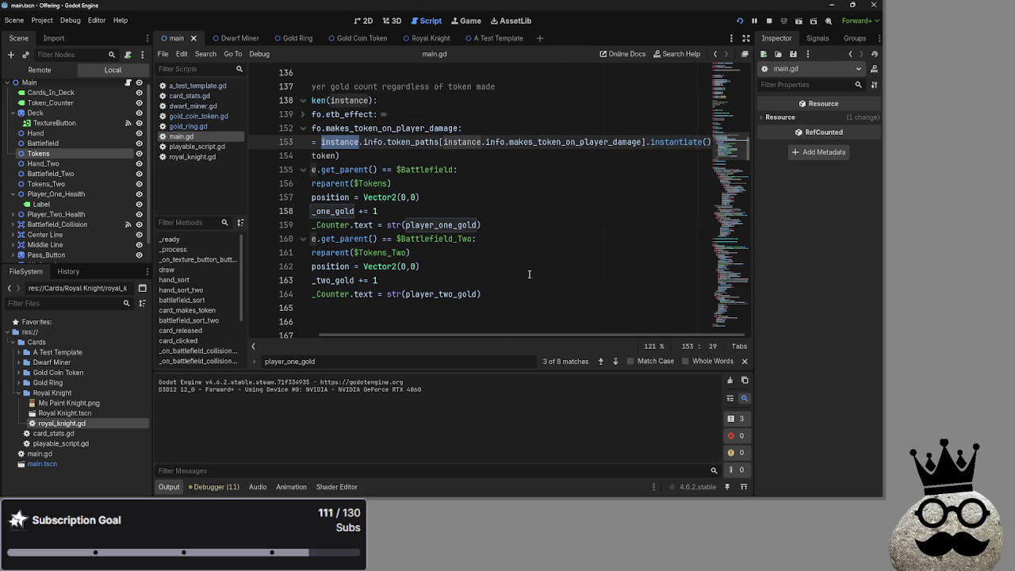
pyautogui.doubleClick(594, 142)
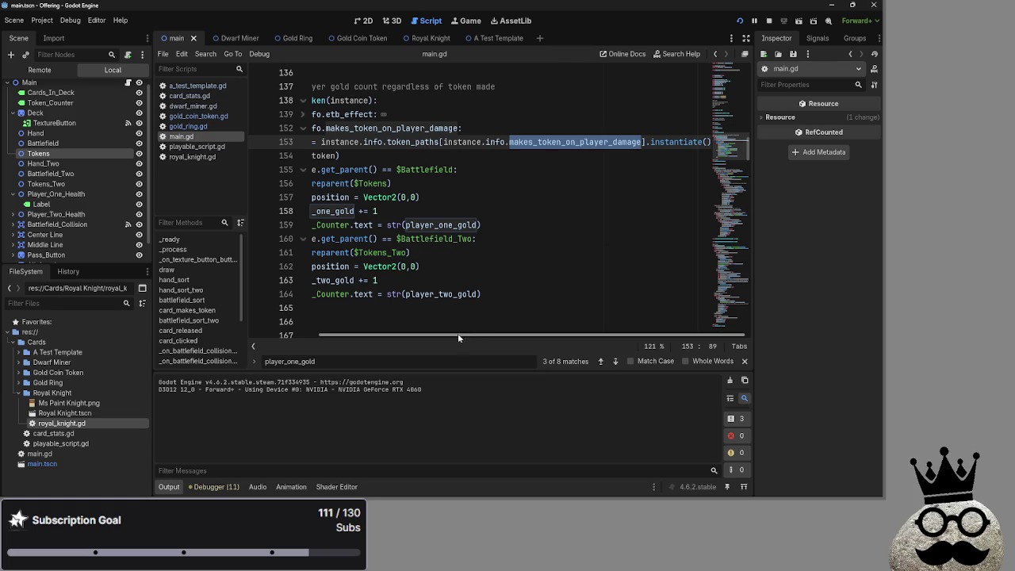
pyautogui.moveTo(458, 333); pyautogui.dragTo(386, 333)
# Step: Place the caret at the end of line 152 in card_makes_token's player-damage branch
pyautogui.click(424, 155)
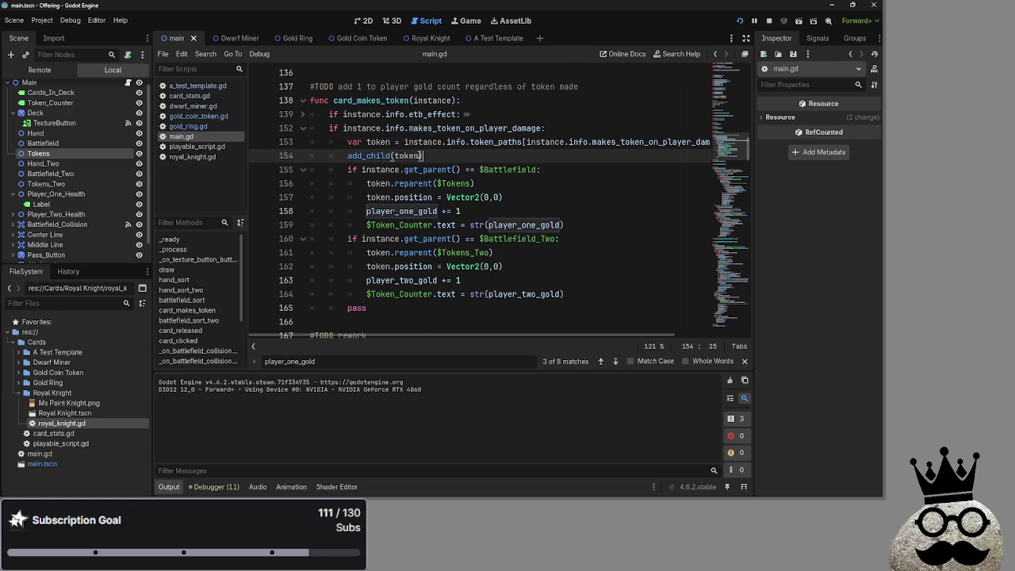
pyautogui.press('Down')
pyautogui.press('Down')
pyautogui.press('End')
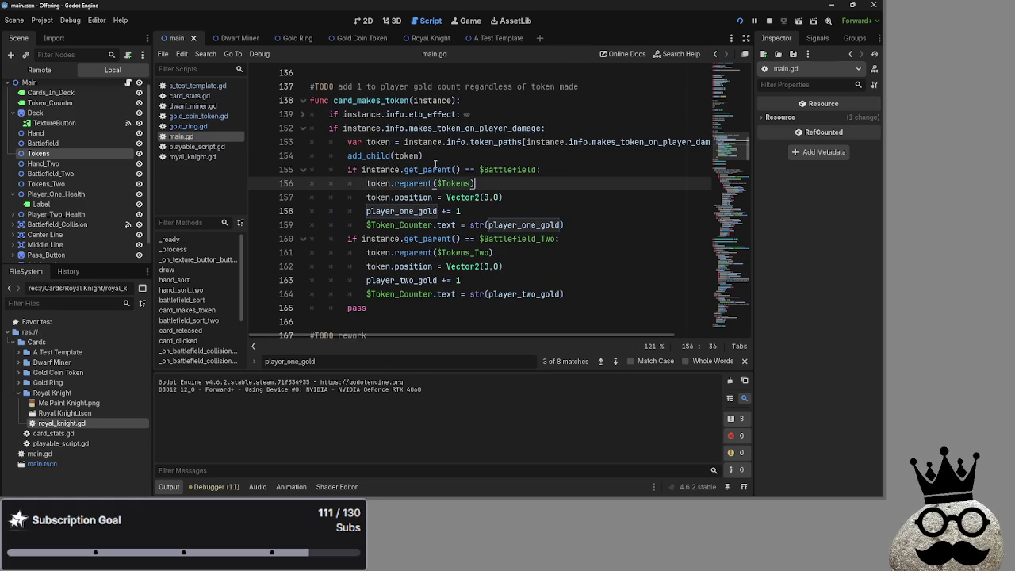
pyautogui.click(437, 164)
pyautogui.hotkey('ctrl', 'Right')
pyautogui.hotkey('ctrl', 'Right')
pyautogui.hotkey('ctrl', 'Right')
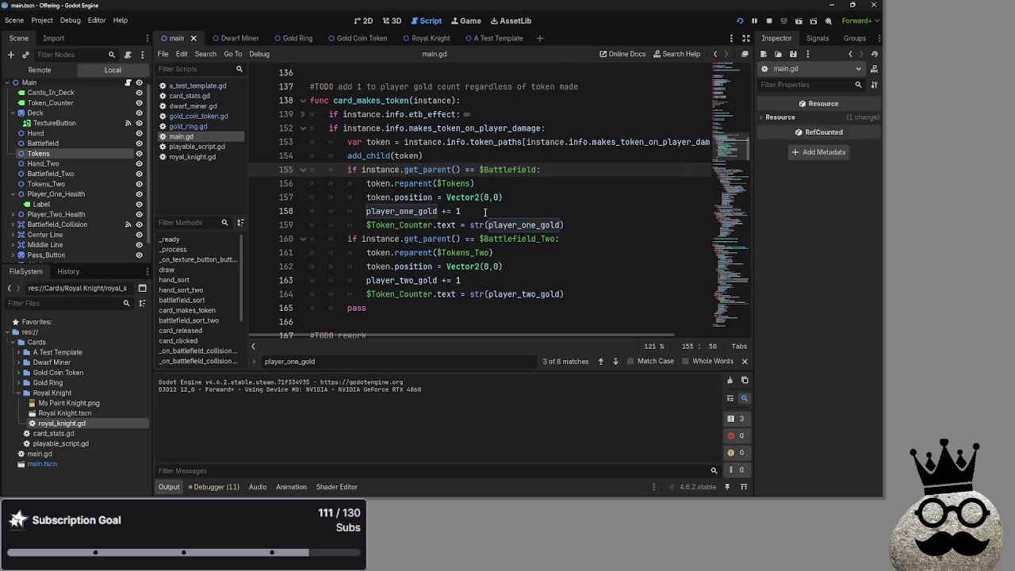
pyautogui.click(559, 141)
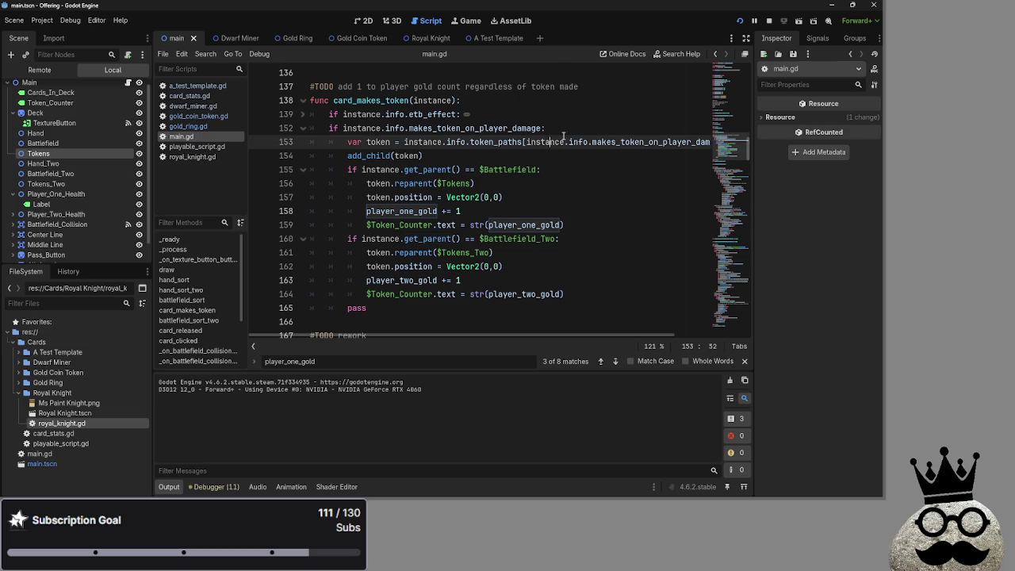
pyautogui.click(568, 128)
# Step: Add a print("egg") line after line 152 and run the project with F5
pyautogui.press('Return')
pyautogui.write('print*(')
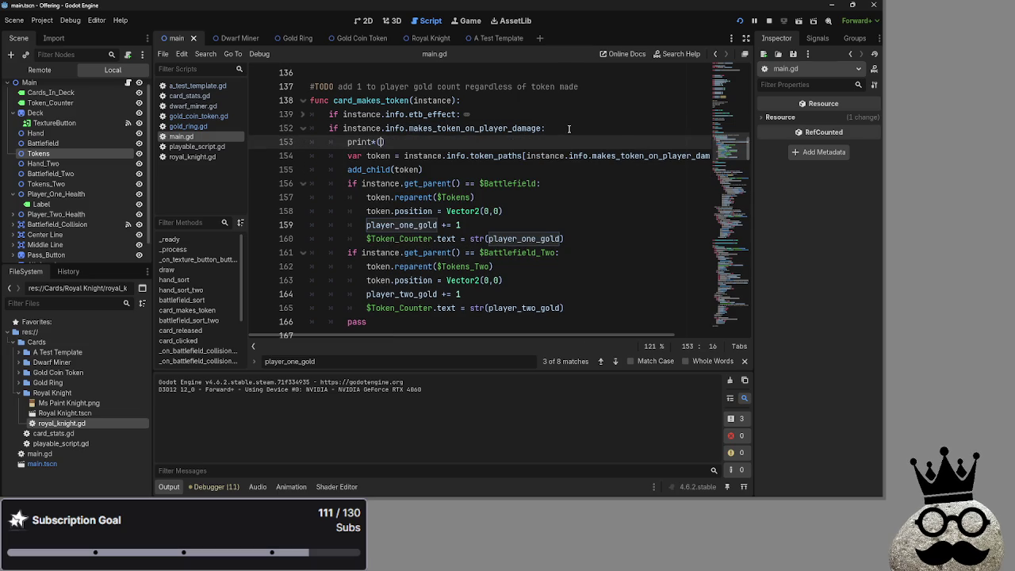
pyautogui.press('BackSpace')
pyautogui.press('BackSpace')
pyautogui.write('(egg')
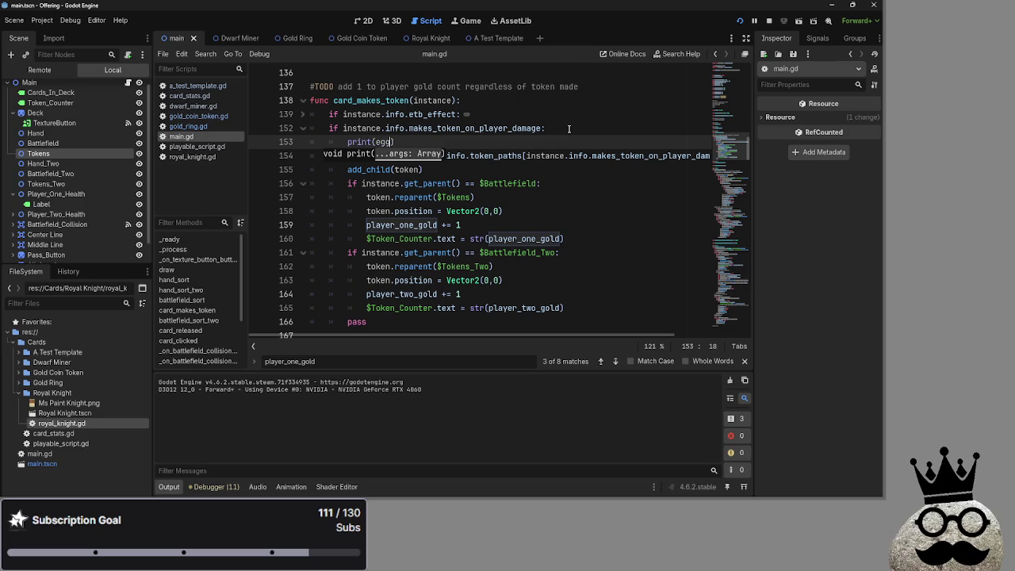
pyautogui.press('BackSpace')
pyautogui.press('BackSpace')
pyautogui.press('BackSpace')
pyautogui.write('"egg')
pyautogui.press('F5')
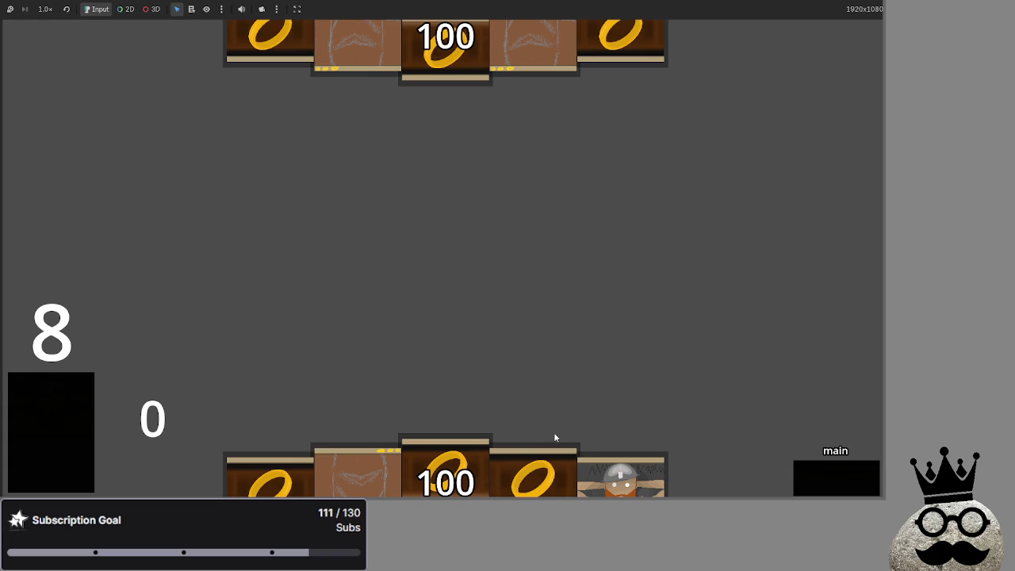
# Step: Play the dwarf card and two ring cards onto the battlefield
pyautogui.moveTo(611, 475); pyautogui.dragTo(601, 290)
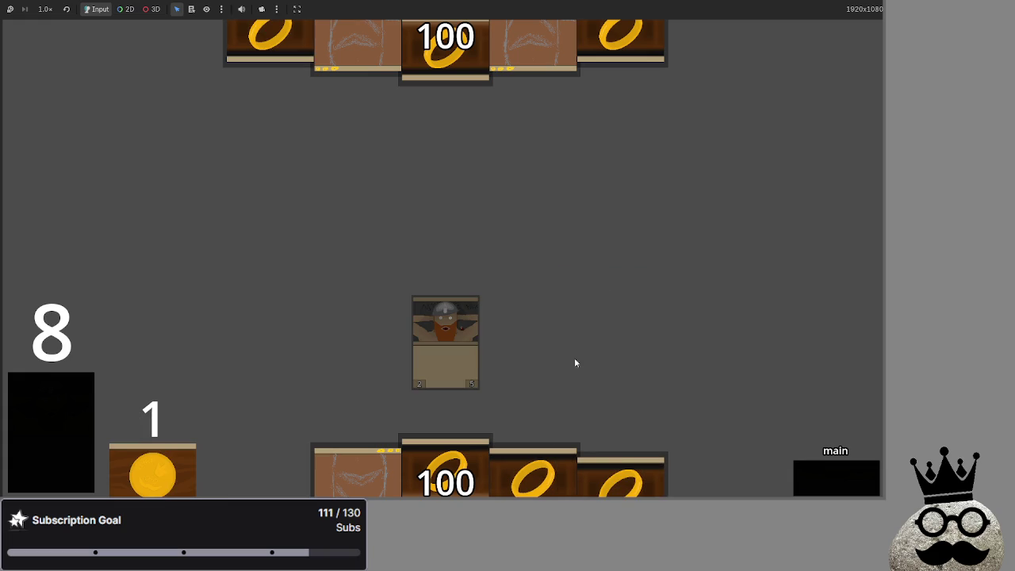
pyautogui.moveTo(357, 476); pyautogui.dragTo(451, 277)
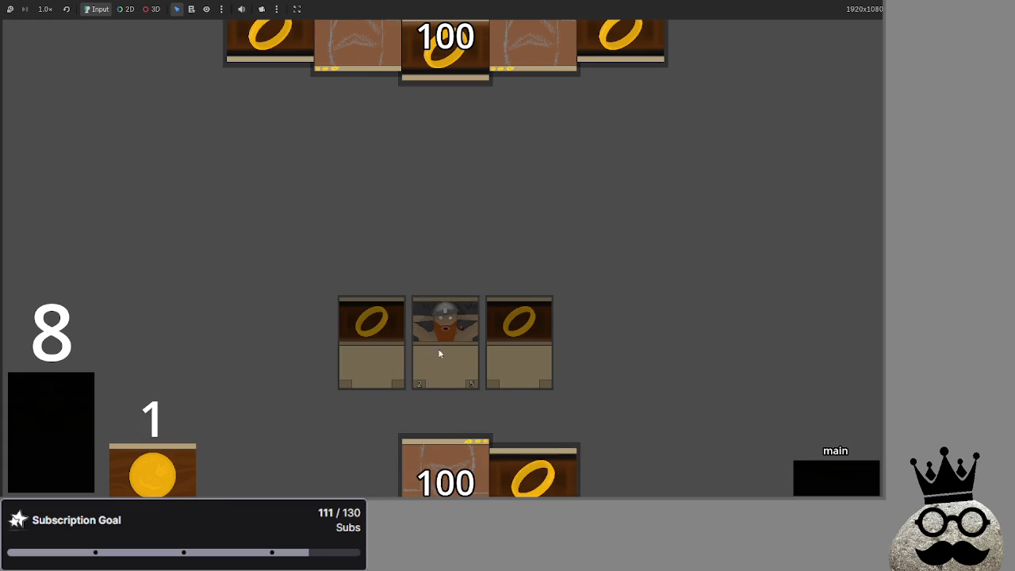
pyautogui.moveTo(535, 467); pyautogui.dragTo(593, 341)
# Step: Advance turns, then attack through block and damage to drop the opponent to 98
pyautogui.click(842, 473)
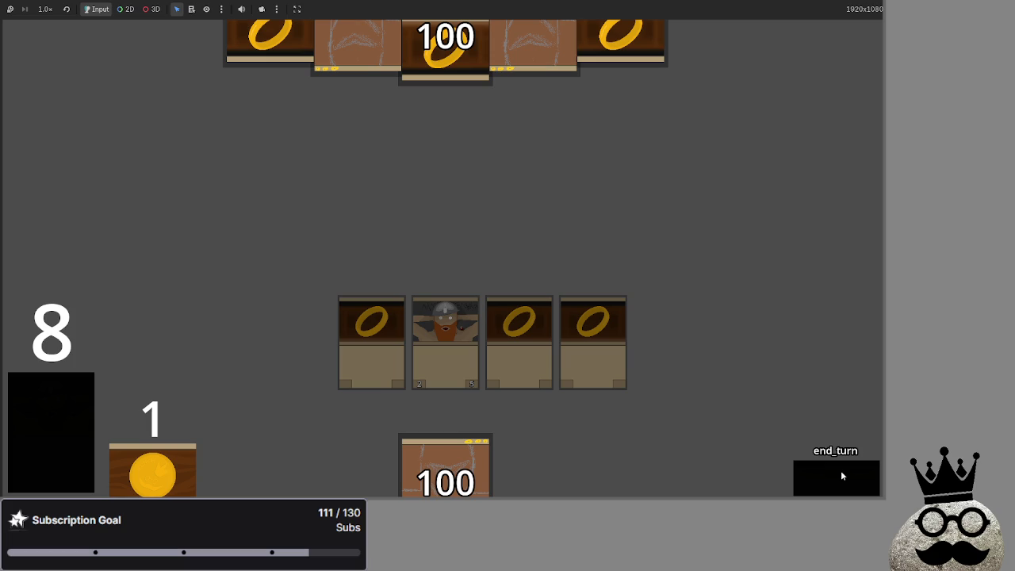
pyautogui.click(842, 474)
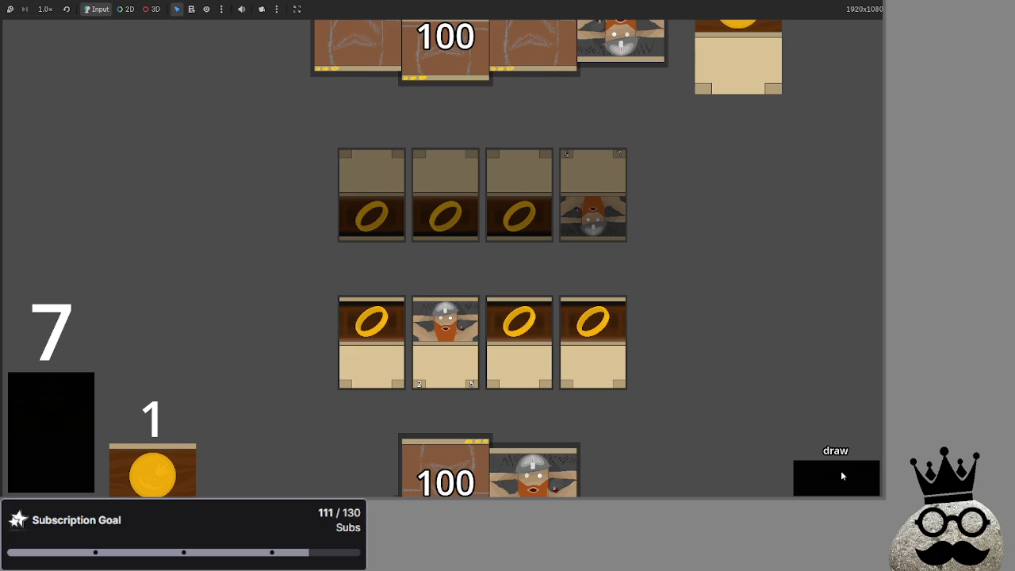
pyautogui.click(841, 475)
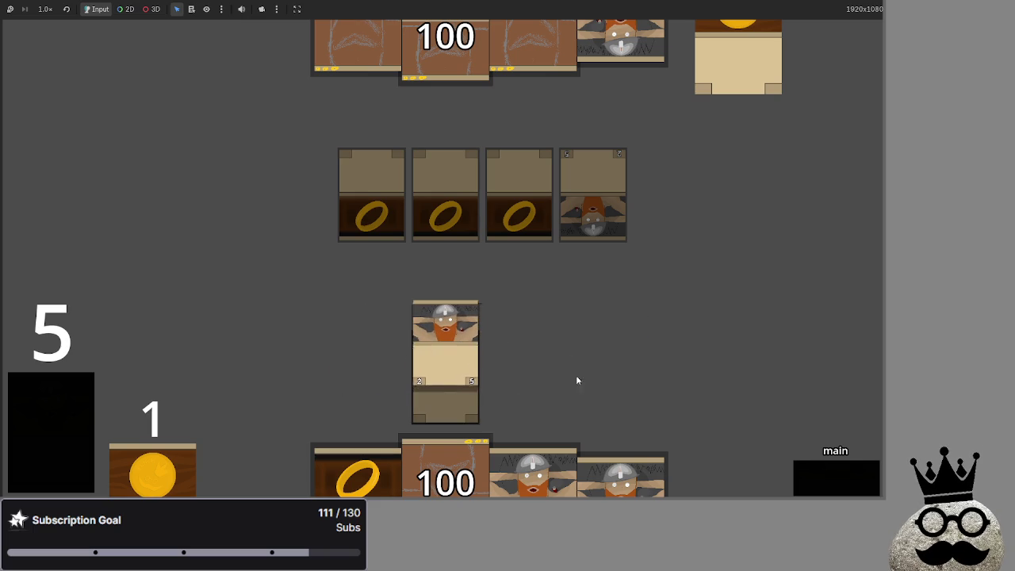
pyautogui.click(816, 481)
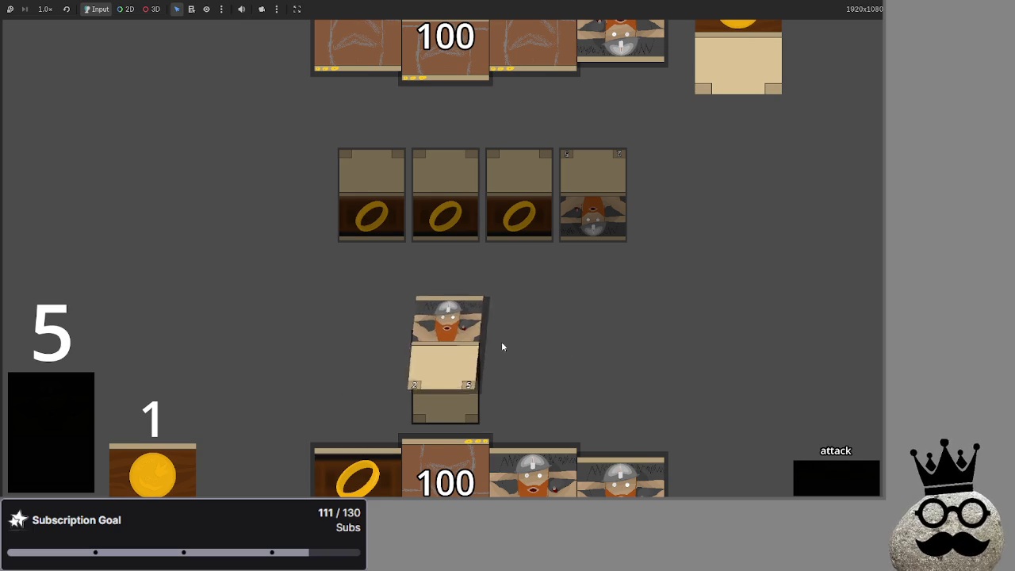
pyautogui.click(846, 470)
pyautogui.click(813, 474)
pyautogui.click(831, 476)
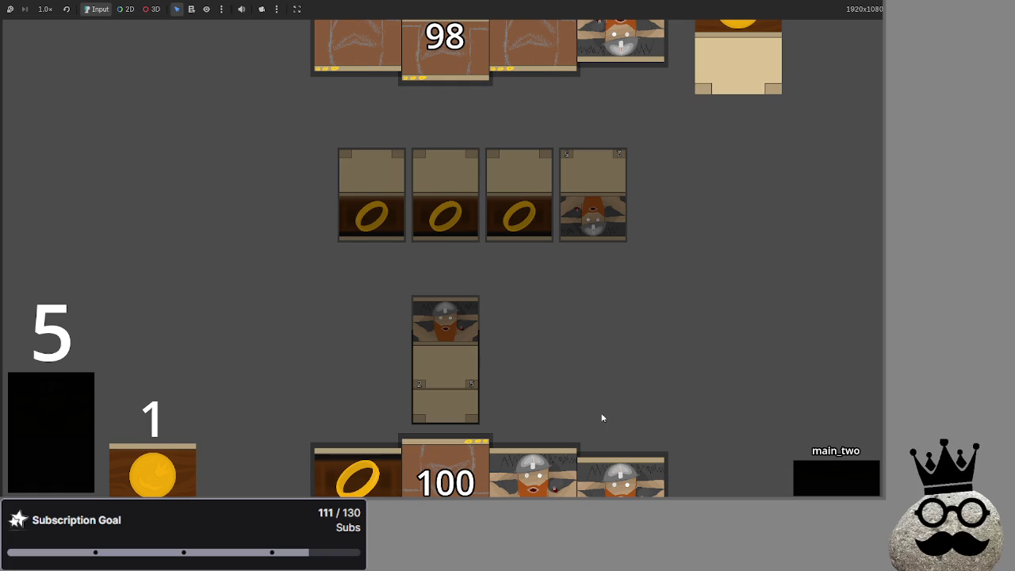
pyautogui.hotkey('alt', 'Tab')
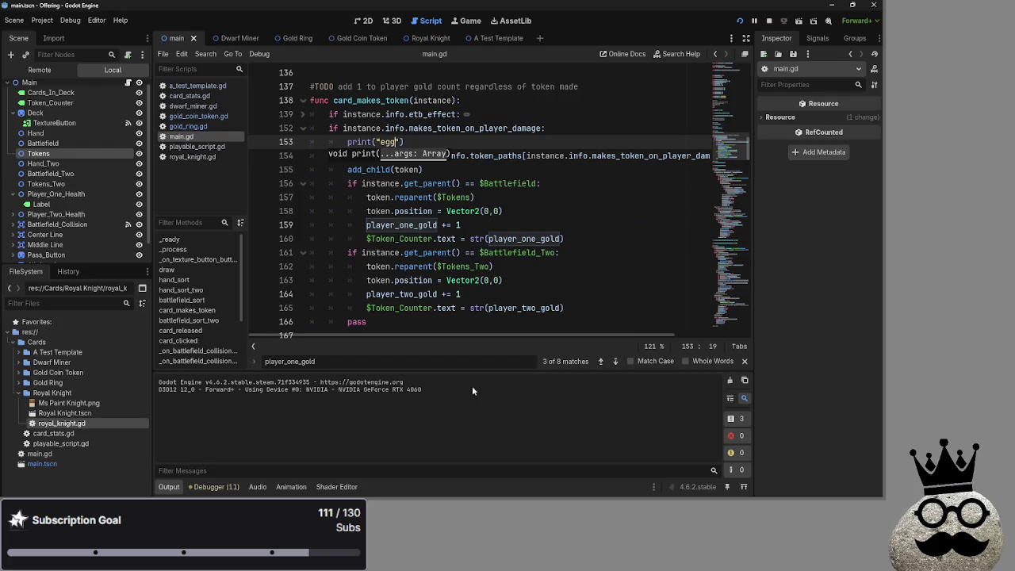
# Step: Compare the damage token value in gold_ring.gd, add a colon on line 152, and delete the old print("egg") line
pyautogui.doubleClick(413, 128)
pyautogui.doubleClick(395, 128)
pyautogui.doubleClick(413, 128)
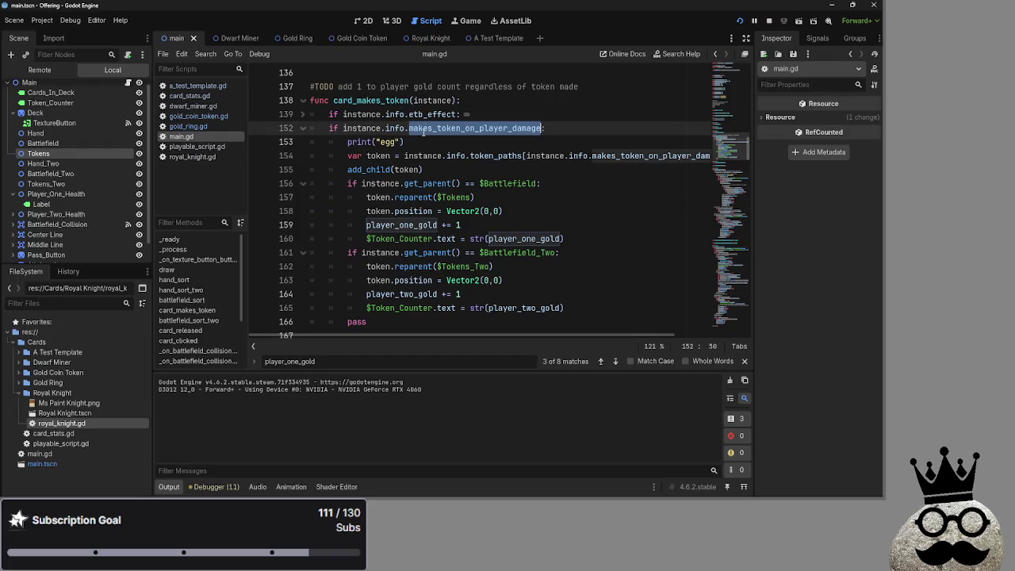
pyautogui.click(188, 126)
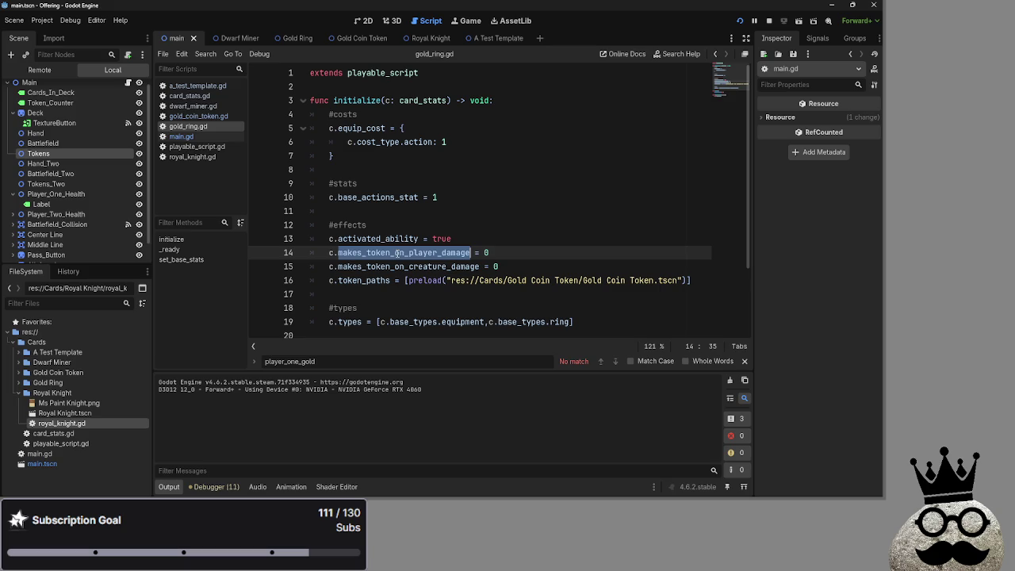
pyautogui.click(181, 136)
pyautogui.click(489, 142)
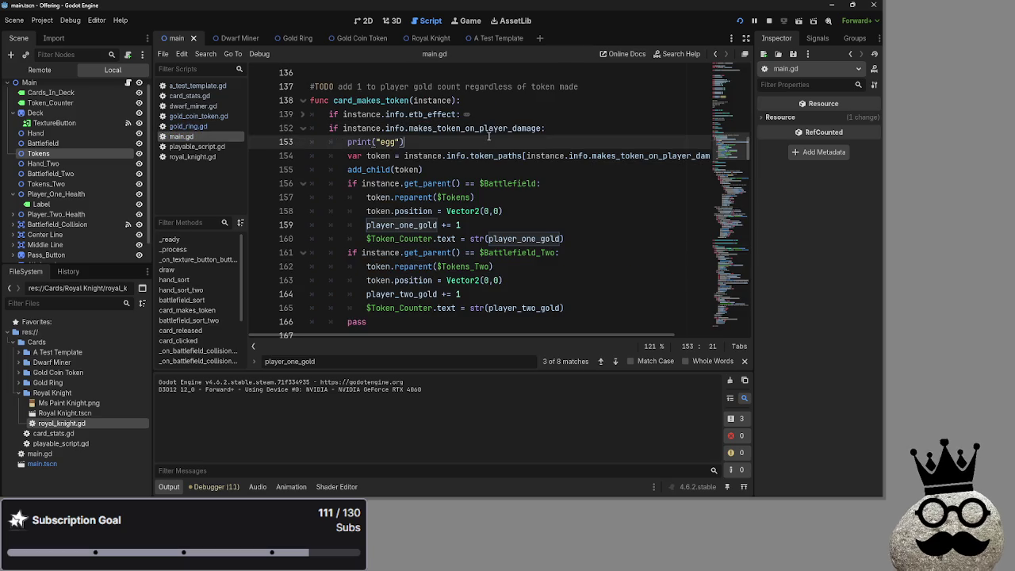
pyautogui.doubleClick(489, 130)
pyautogui.click(543, 128)
pyautogui.write(':')
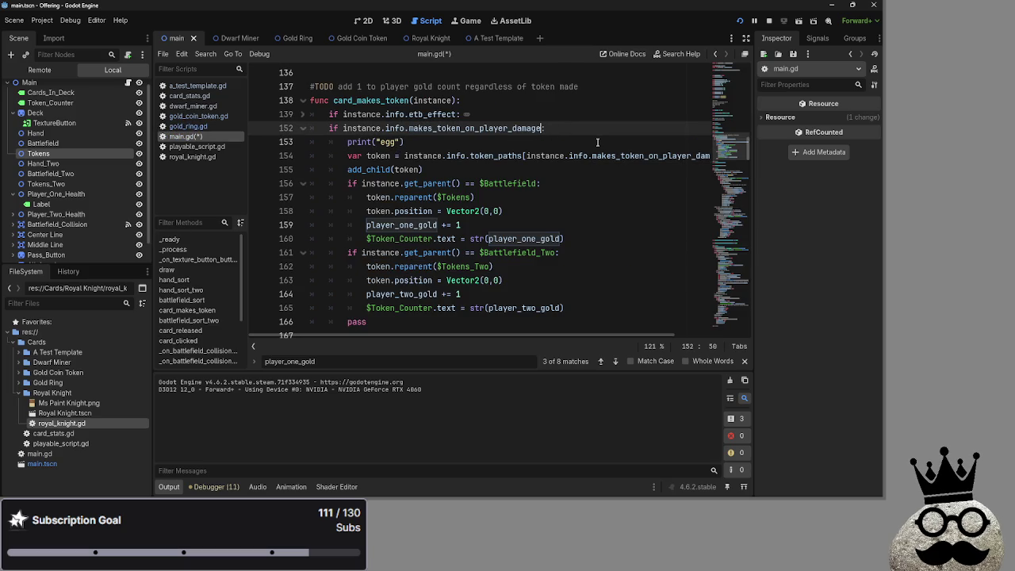
pyautogui.doubleClick(469, 129)
pyautogui.click(545, 128)
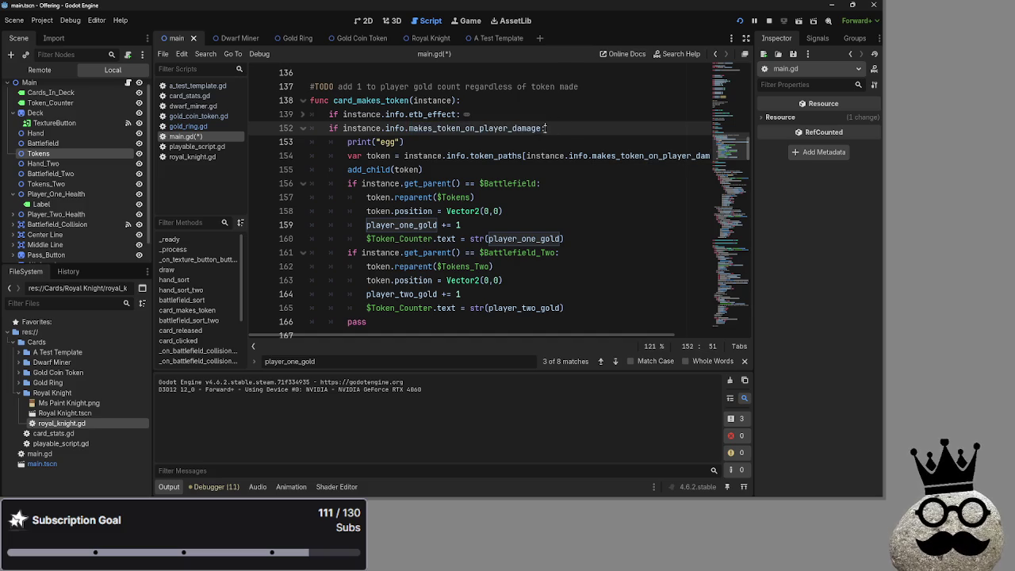
pyautogui.moveTo(405, 142); pyautogui.dragTo(310, 141)
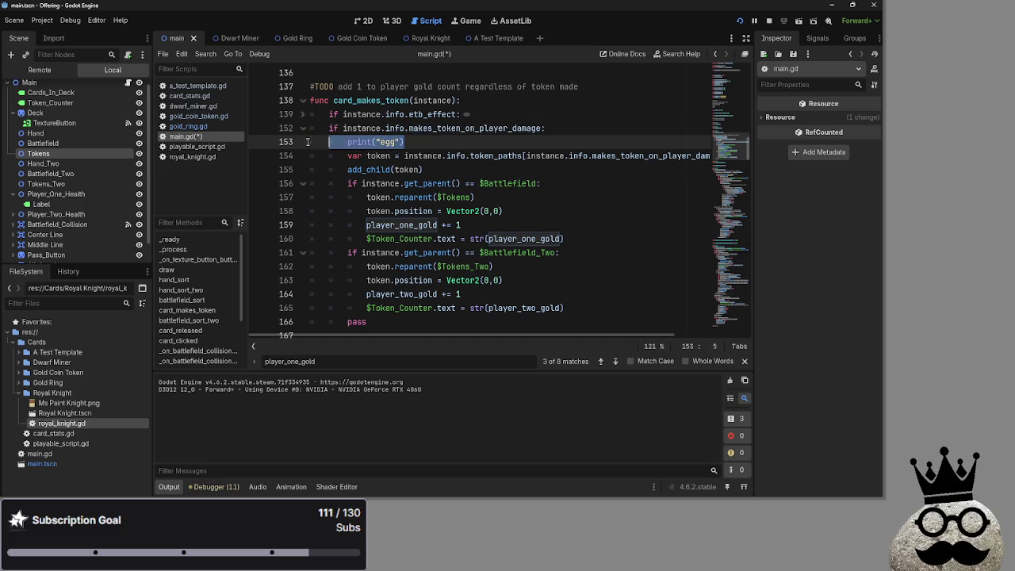
pyautogui.hotkey('ctrl', 'shift', 'k')
# Step: Rewrite line 152's condition as instance.info.makes_token_on_player_damage <= 0
pyautogui.doubleClick(509, 129)
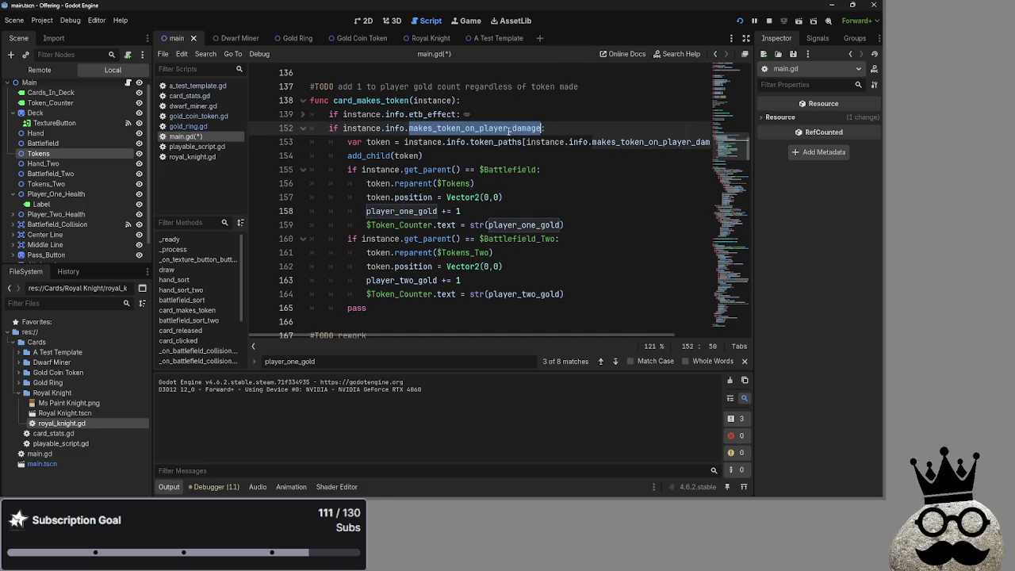
pyautogui.doubleClick(432, 114)
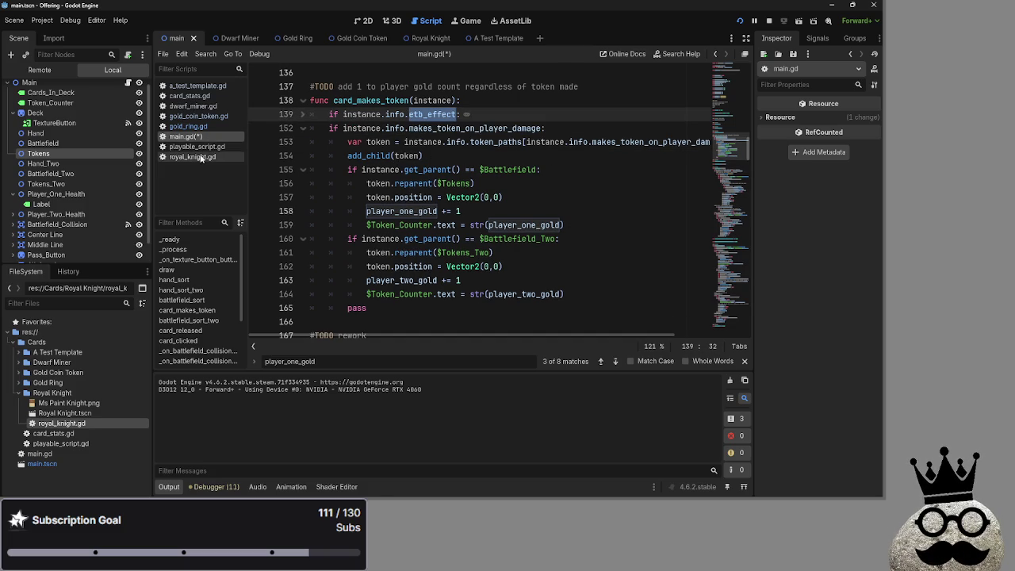
pyautogui.click(558, 132)
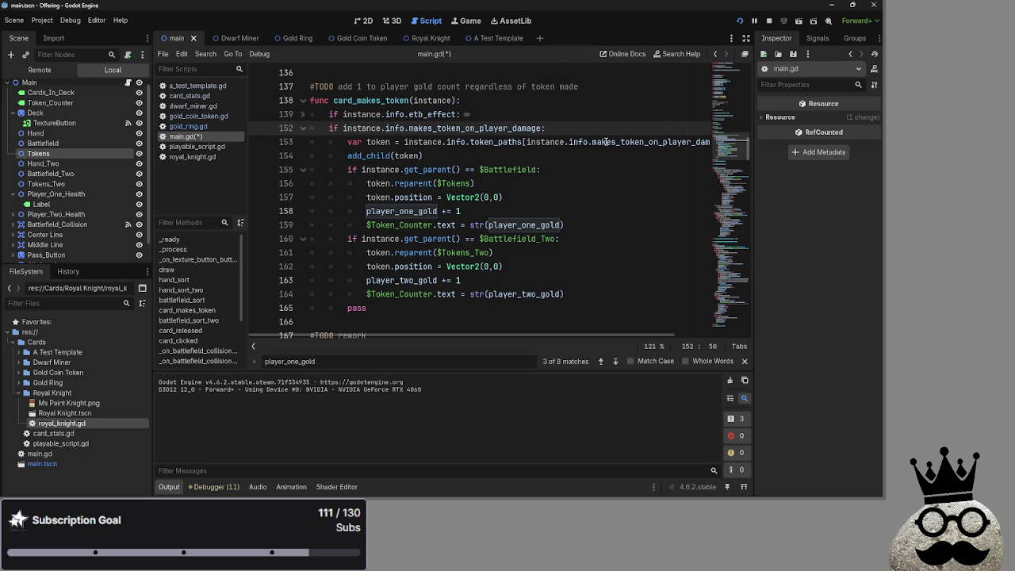
pyautogui.write('= int')
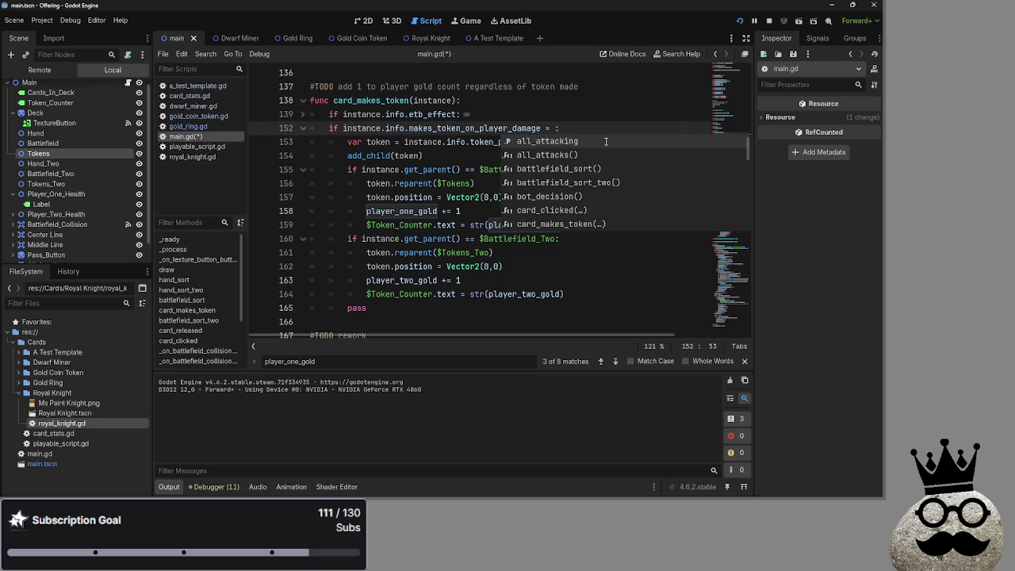
pyautogui.press('Escape')
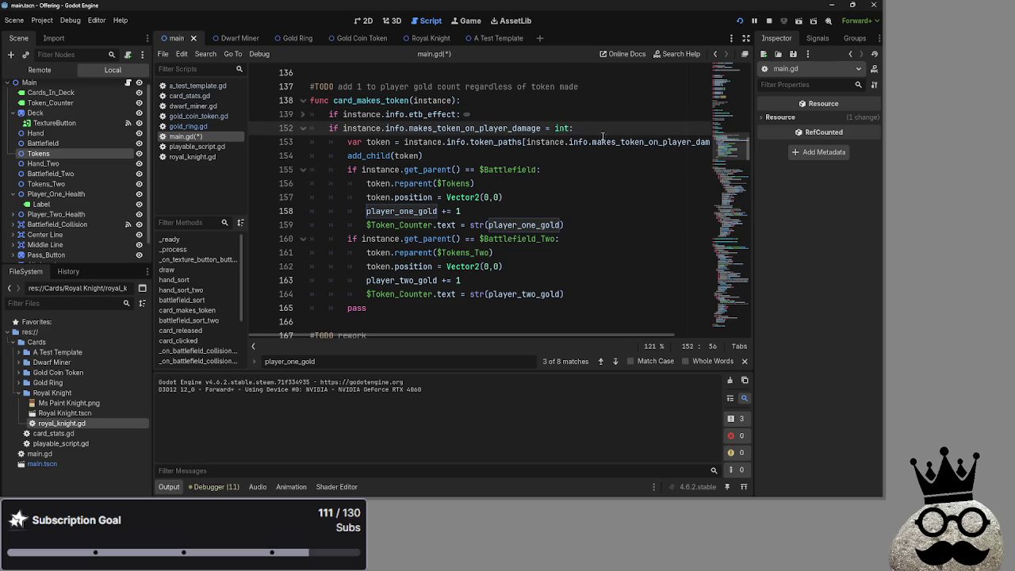
pyautogui.click(550, 128)
pyautogui.write('=')
pyautogui.press('End')
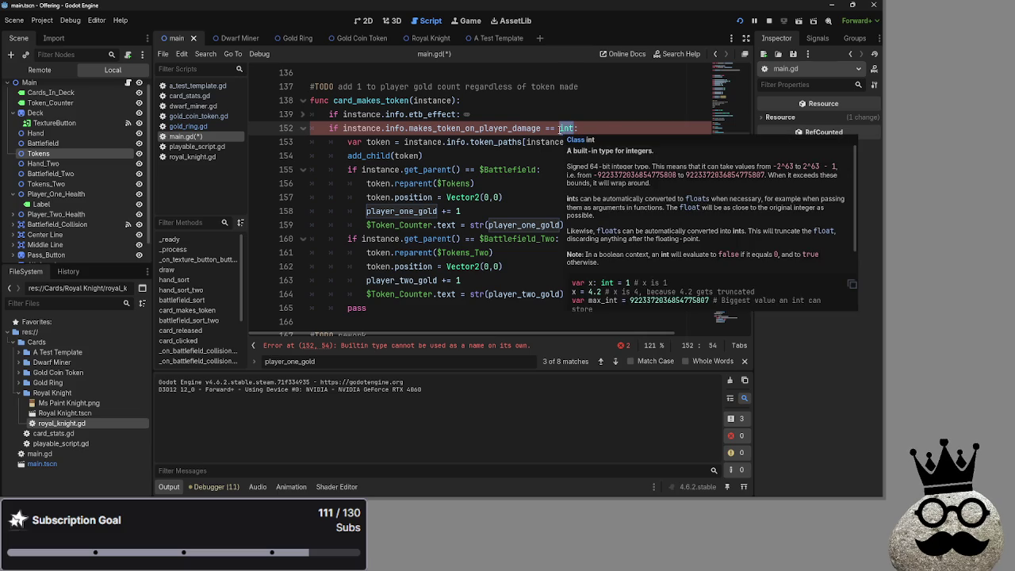
pyautogui.press('BackSpace')
pyautogui.press('BackSpace')
pyautogui.write('0')
pyautogui.rightClick(559, 131)
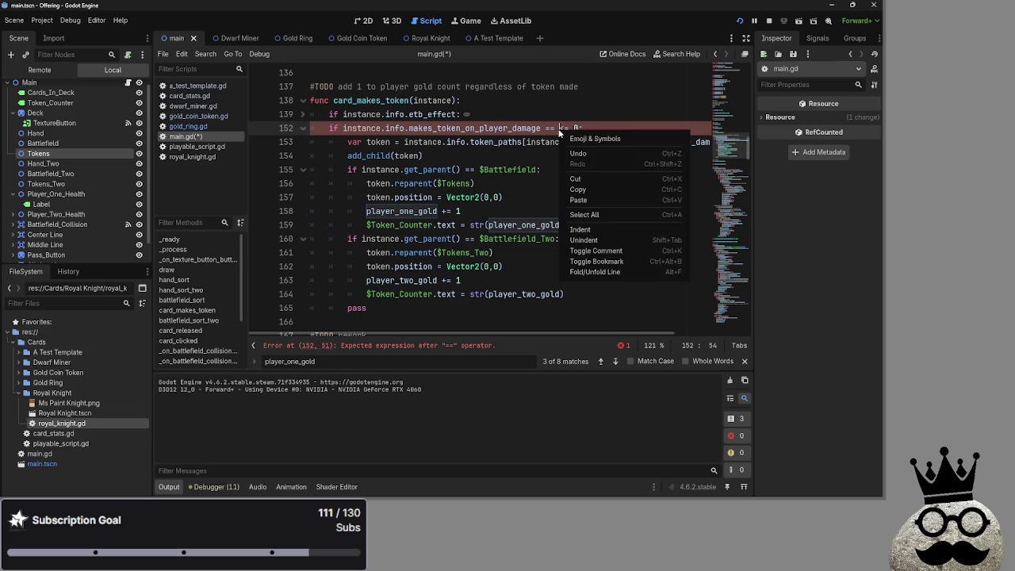
pyautogui.press('Escape')
pyautogui.press('BackSpace')
pyautogui.press('BackSpace')
pyautogui.write('<=')
pyautogui.click(599, 130)
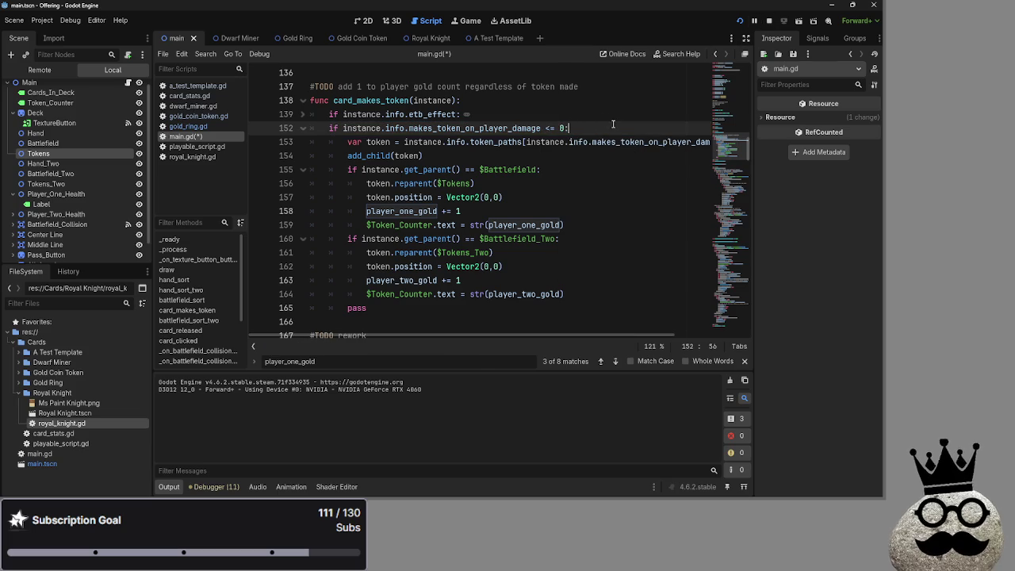
# Step: Add a print("egg") debug line inside the branch and run the game
pyautogui.press('Return')
pyautogui.write('print**')
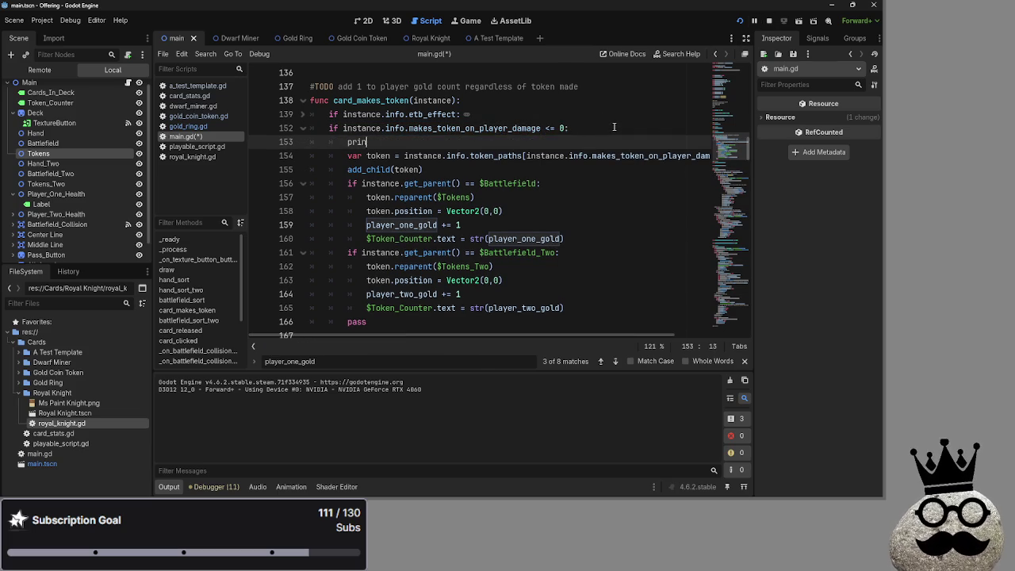
pyautogui.press('BackSpace')
pyautogui.press('BackSpace')
pyautogui.write('(')
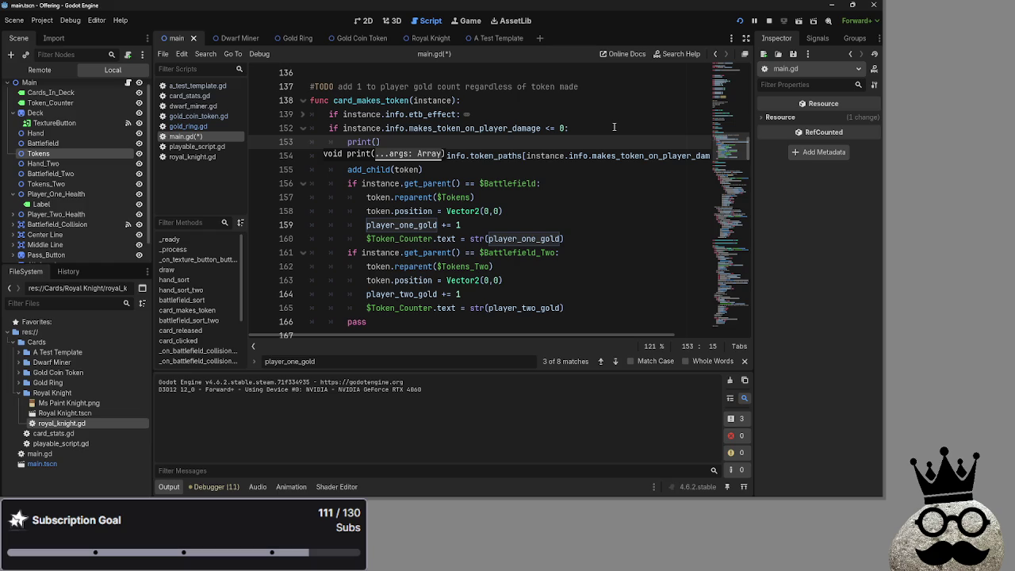
pyautogui.write('"egg')
pyautogui.click(765, 24)
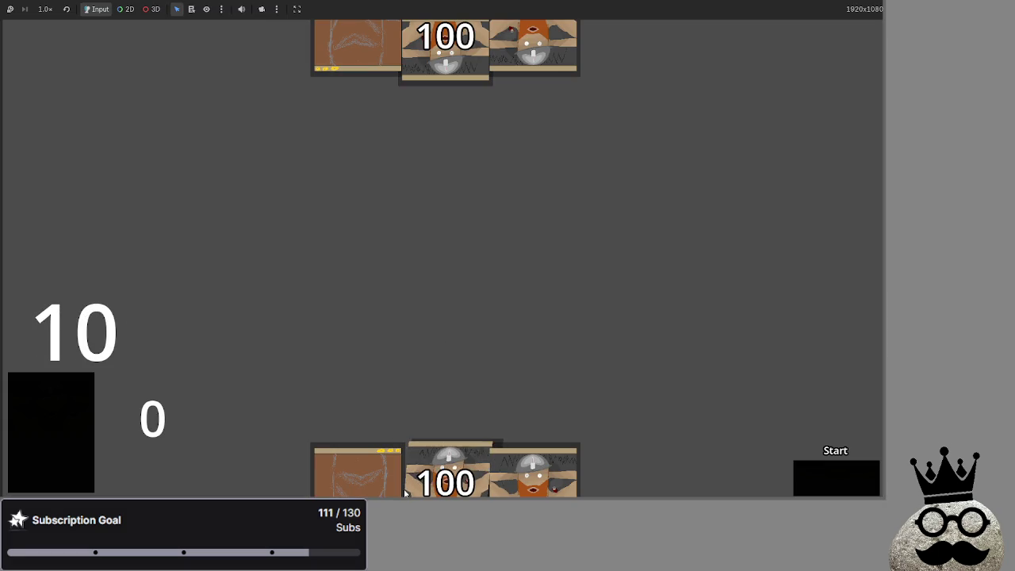
# Step: Play a card onto the board, then go to the Nil/int '<=' error on line 152
pyautogui.moveTo(530, 472); pyautogui.dragTo(515, 293)
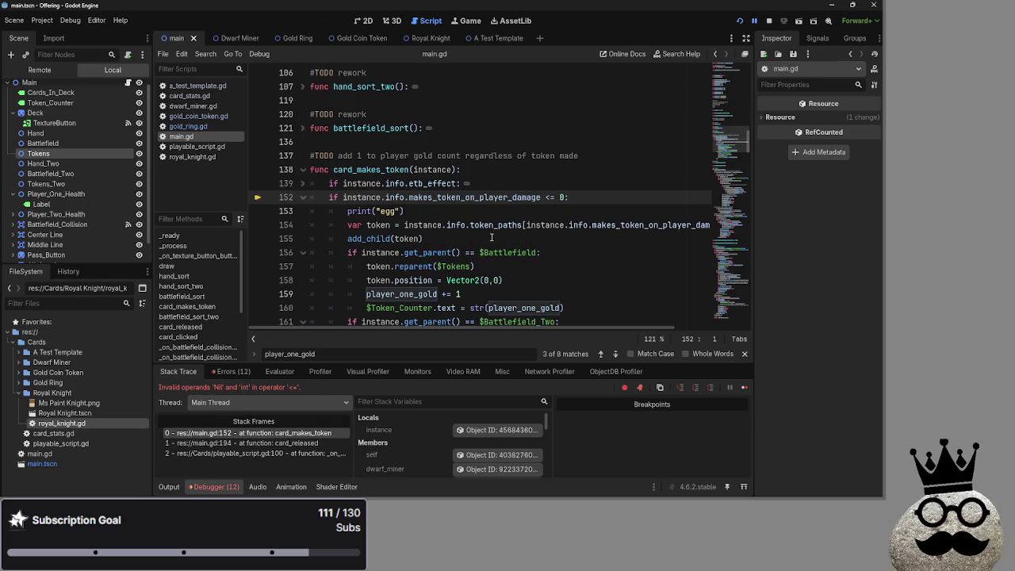
pyautogui.click(549, 198)
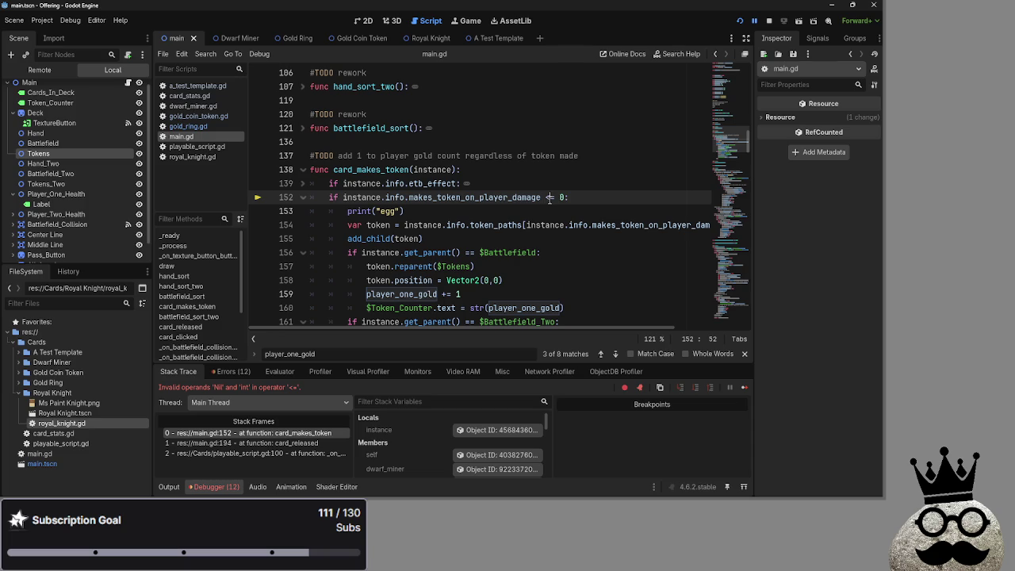
pyautogui.hotkey('alt', 'Tab')
pyautogui.hotkey('alt', 'Tab')
pyautogui.hotkey('alt', 'Tab')
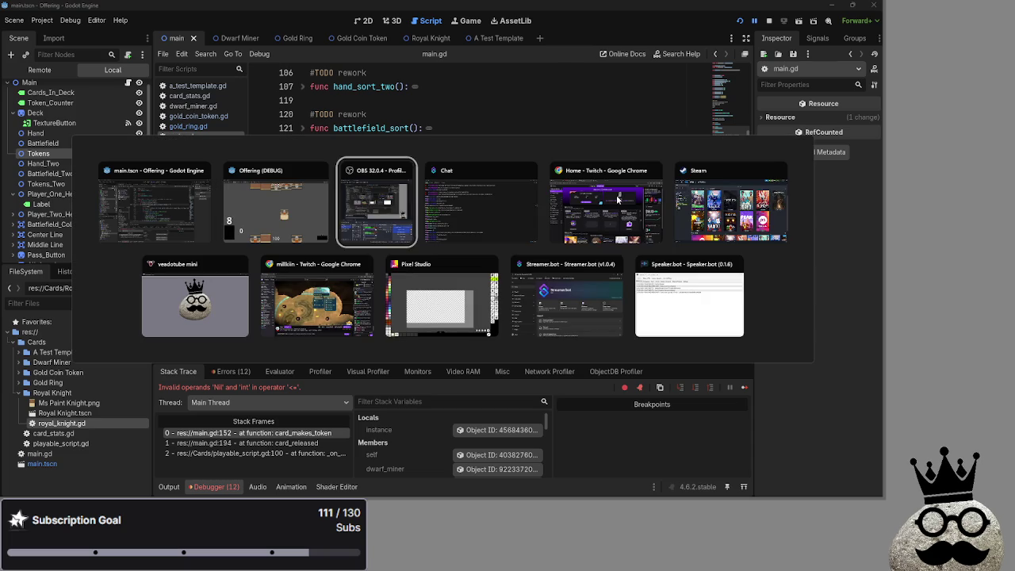
# Step: Change line 152's comparison to 'is int' and relaunch the game with F5
pyautogui.press('Escape')
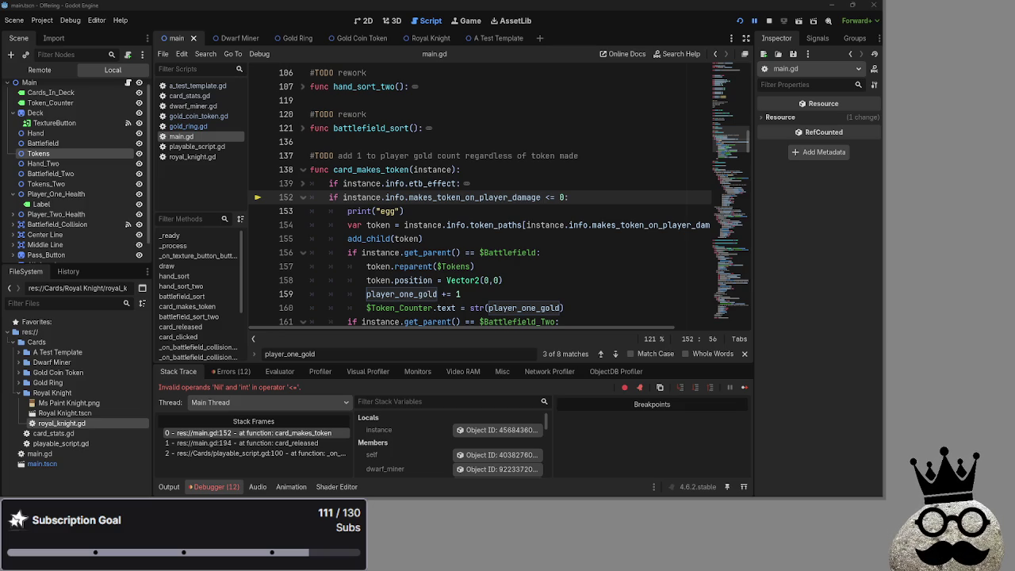
pyautogui.click(560, 197)
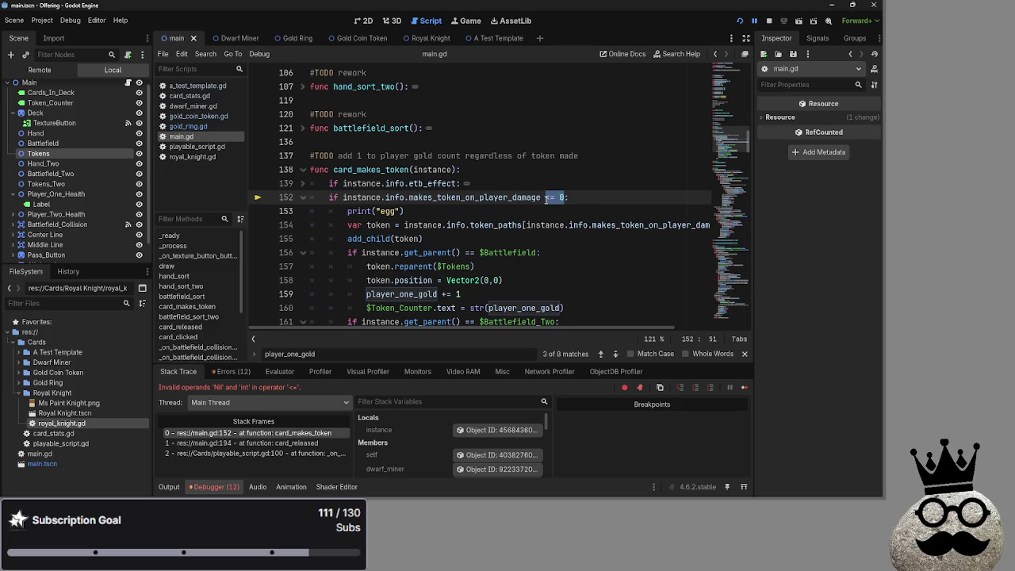
pyautogui.write('is')
pyautogui.press('BackSpace')
pyautogui.write('int')
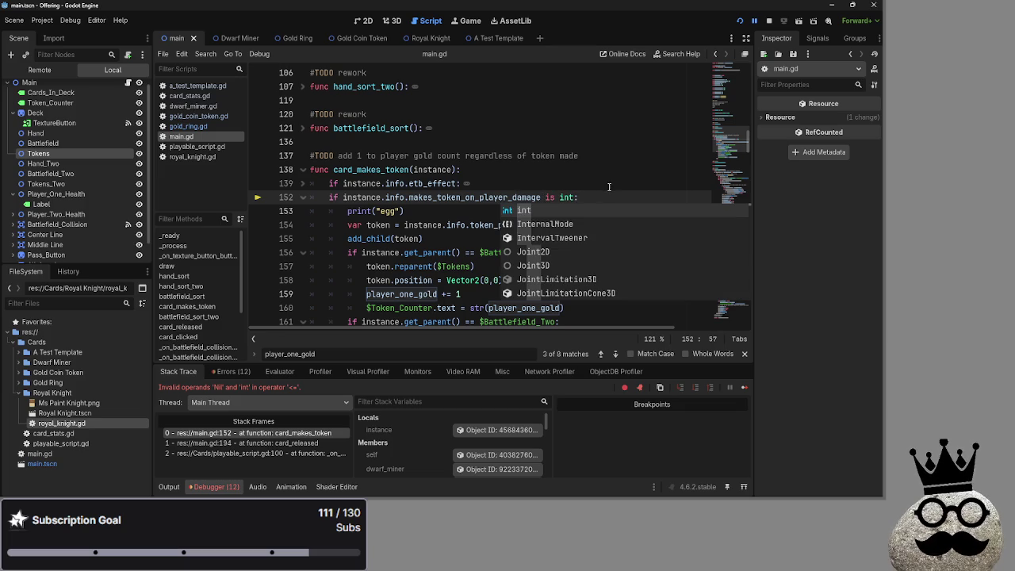
pyautogui.press('Return')
pyautogui.click(766, 22)
pyautogui.press('F5')
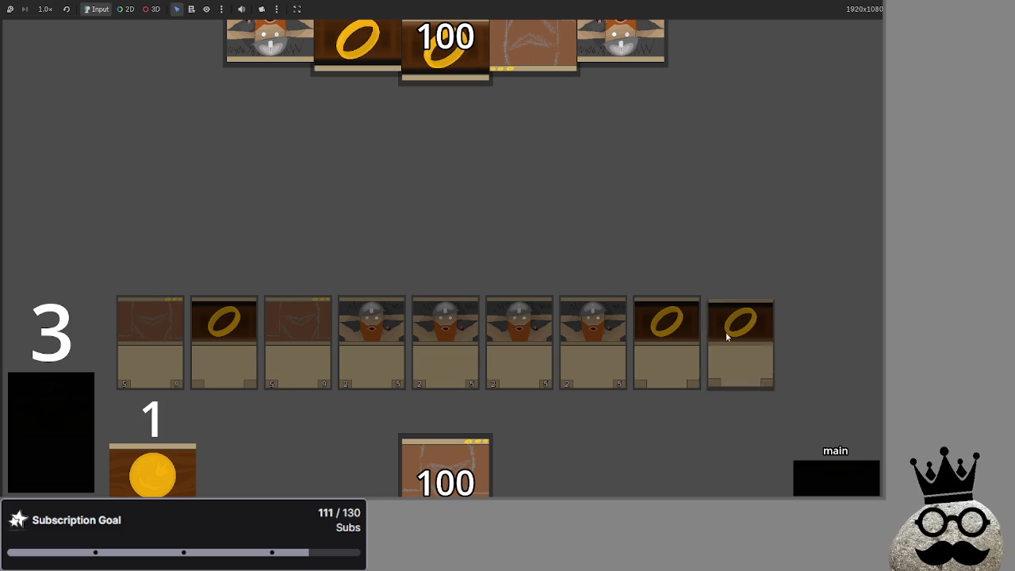
# Step: Step the game through end_turn, refresh, draw, main, attack and block phases
pyautogui.click(823, 481)
pyautogui.click(823, 480)
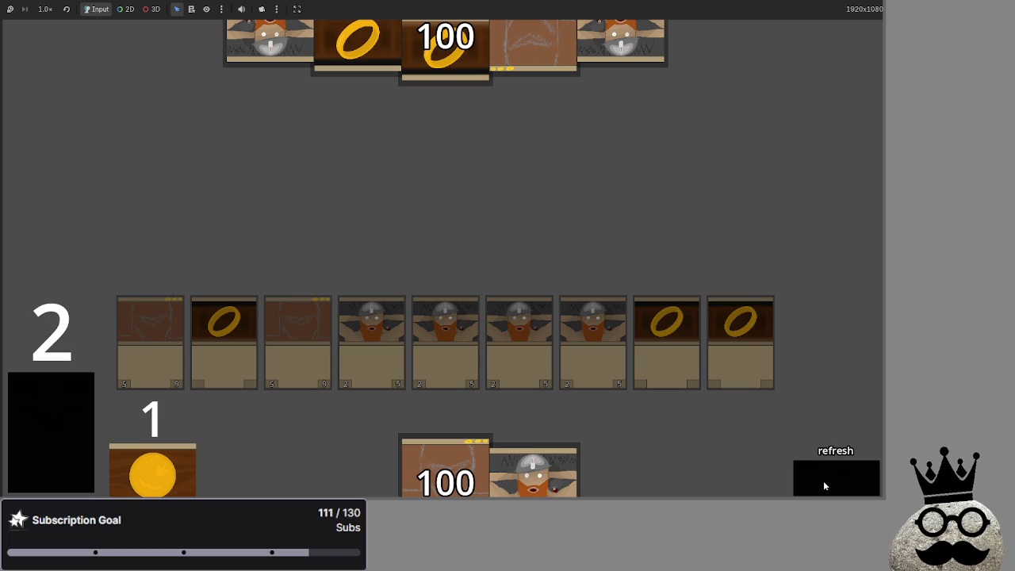
pyautogui.click(823, 480)
pyautogui.click(823, 481)
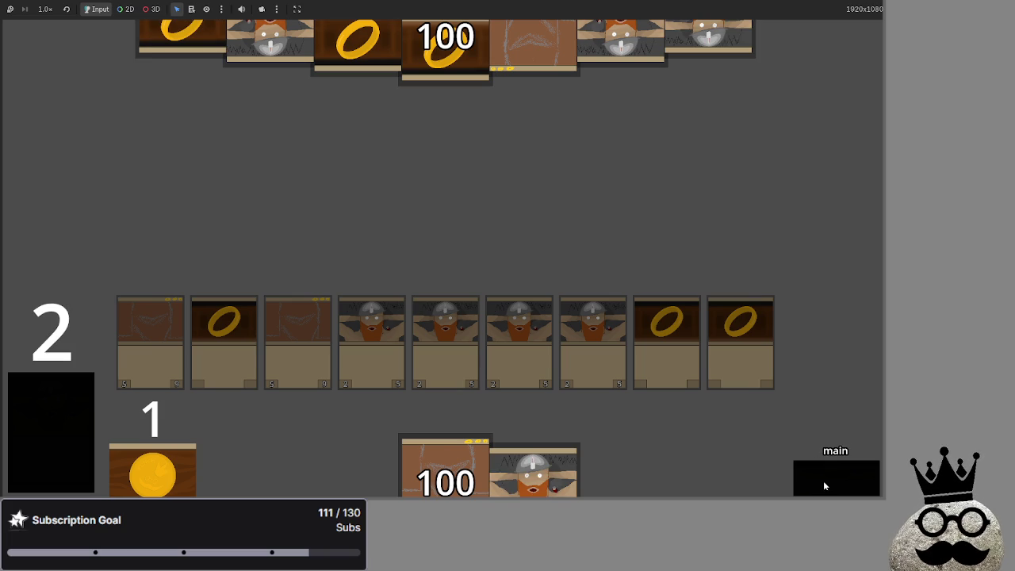
pyautogui.click(823, 481)
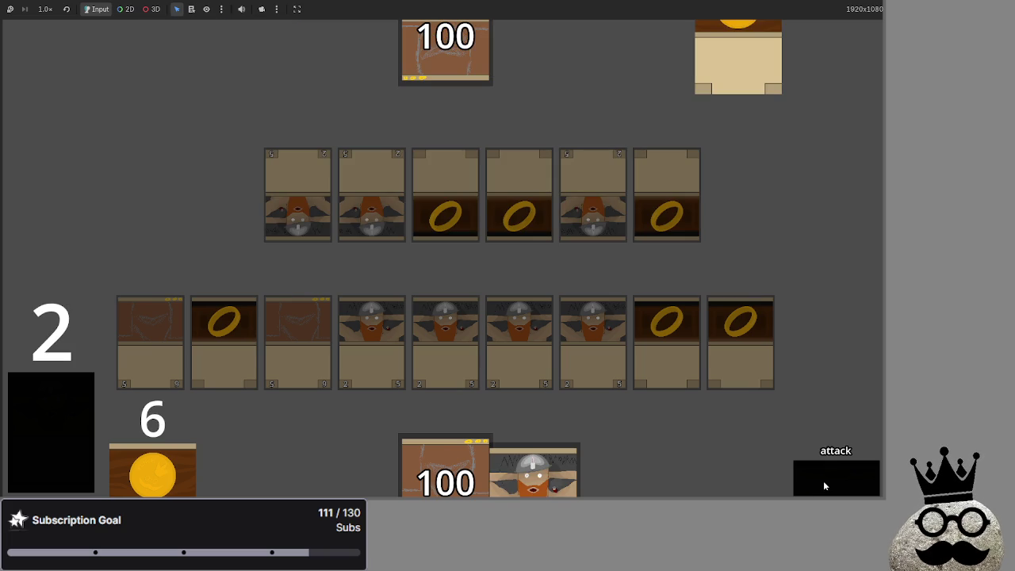
pyautogui.click(823, 481)
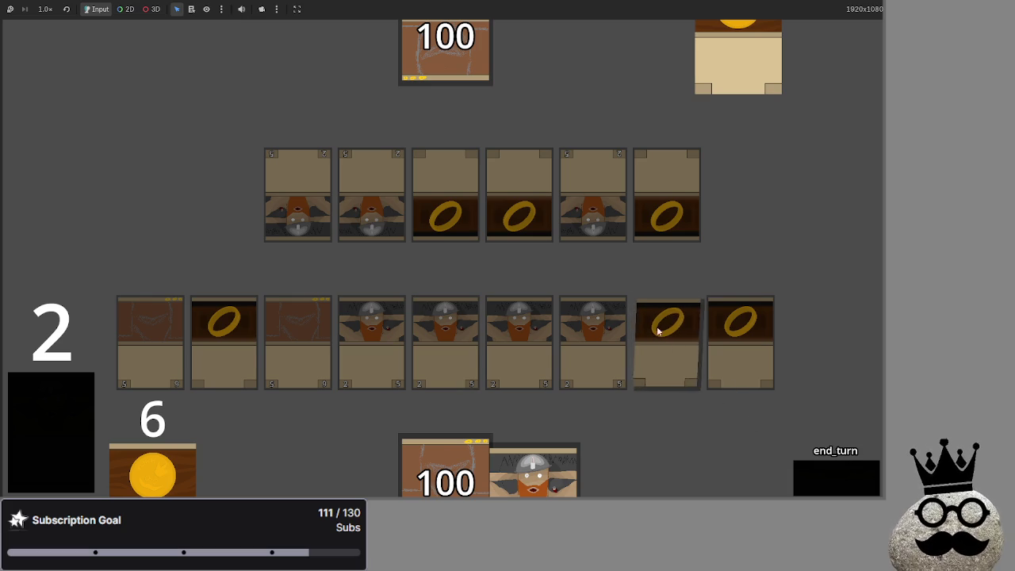
pyautogui.hotkey('alt', 'Tab')
pyautogui.hotkey('alt', 'Tab')
pyautogui.hotkey('alt', 'Tab')
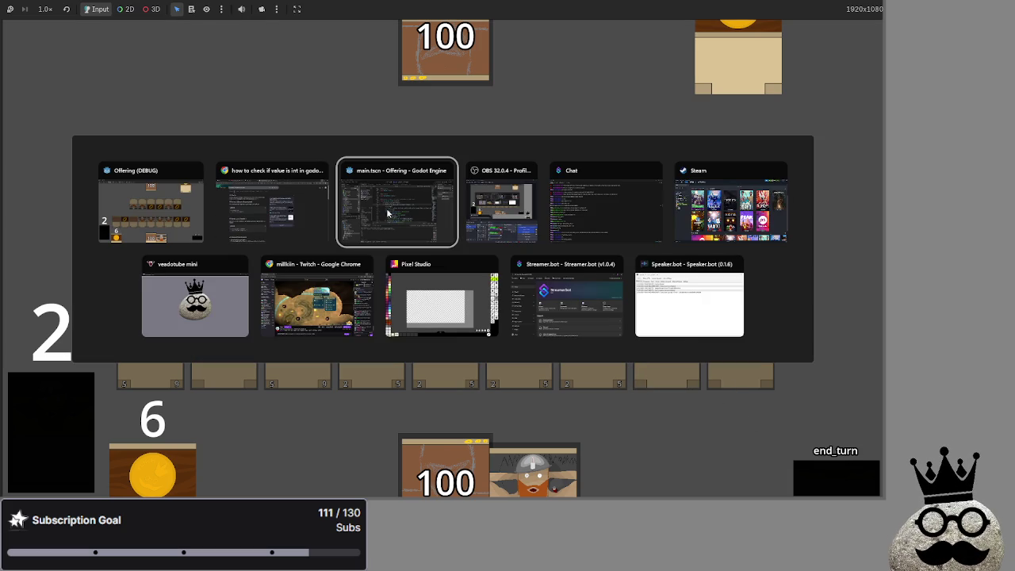
# Step: Back in the script editor, inspect the card_makes_token call inside card_released, then collapse that function
pyautogui.press('Tab')
pyautogui.press('Tab')
pyautogui.click(150, 203)
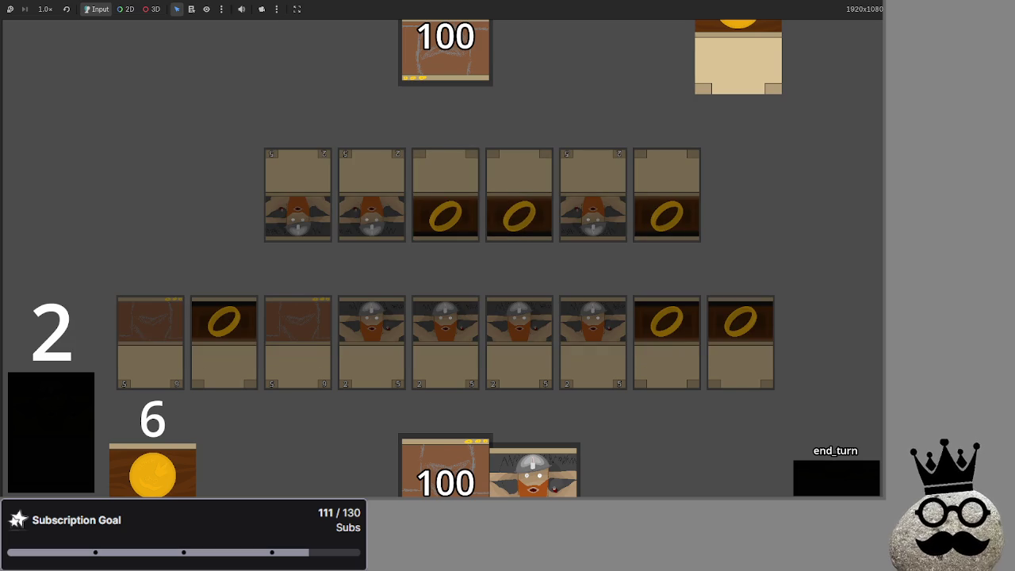
pyautogui.hotkey('alt', 'Tab')
pyautogui.hotkey('alt', 'Tab')
pyautogui.hotkey('alt', 'Tab')
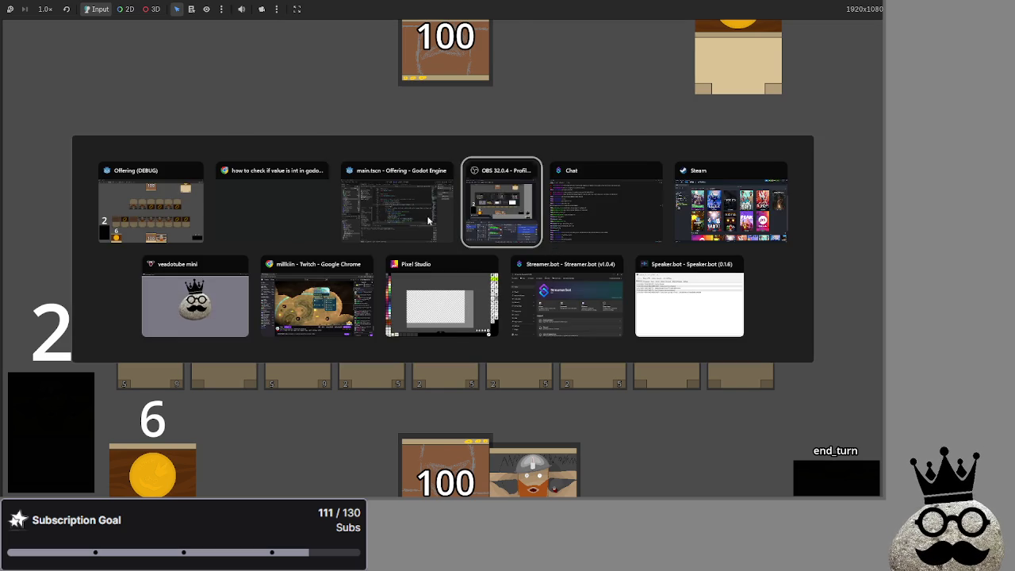
pyautogui.scroll(4, 359, 191)
pyautogui.scroll(-9, 306, 223)
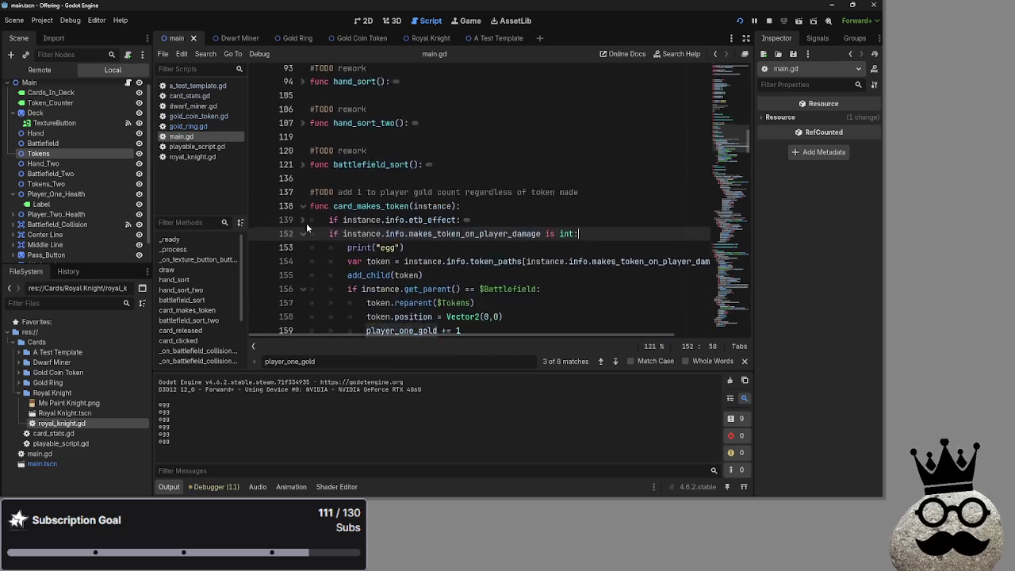
pyautogui.click(302, 252)
pyautogui.scroll(-4, 357, 222)
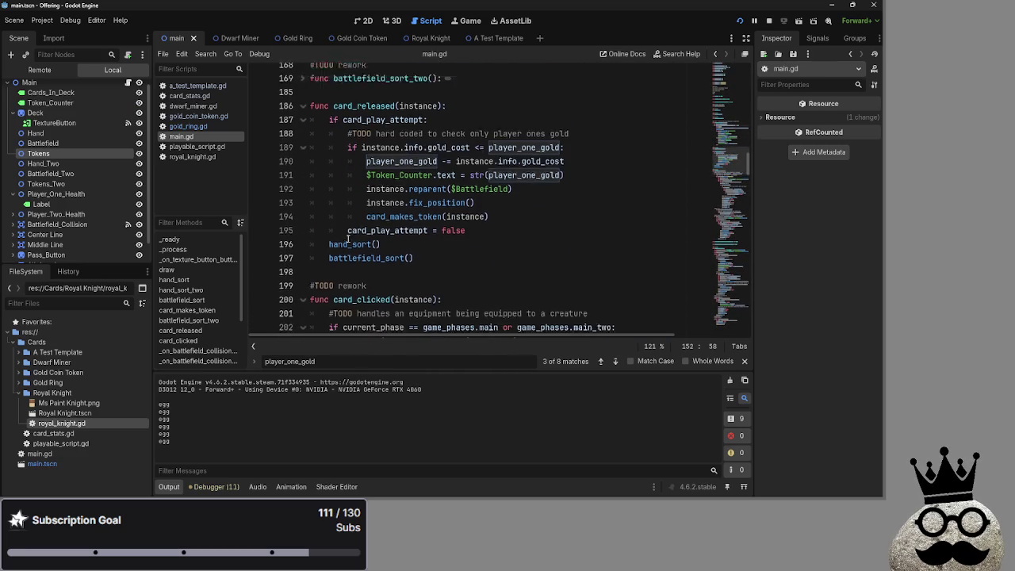
pyautogui.click(395, 197)
pyautogui.scroll(1, 544, 201)
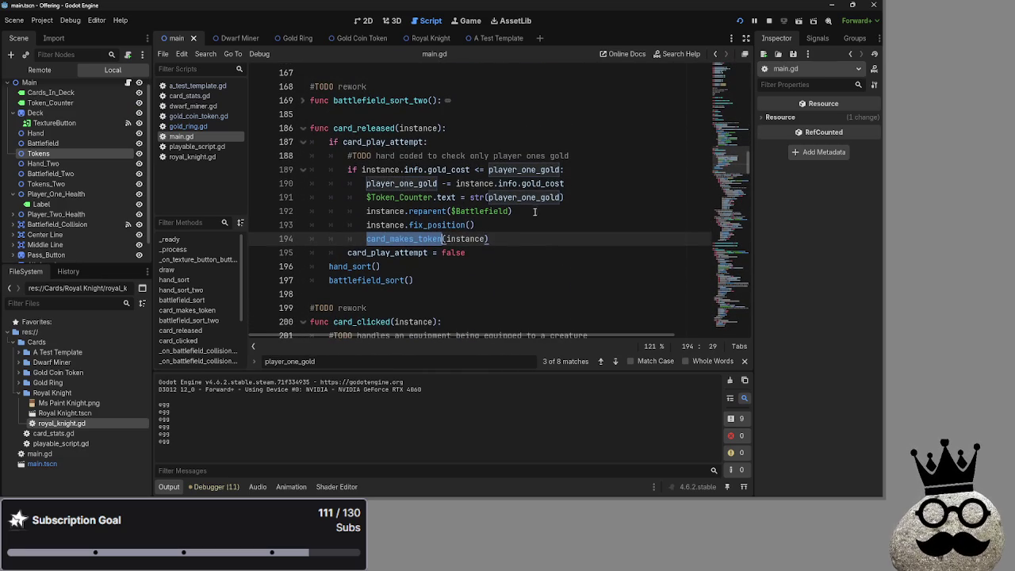
pyautogui.doubleClick(471, 238)
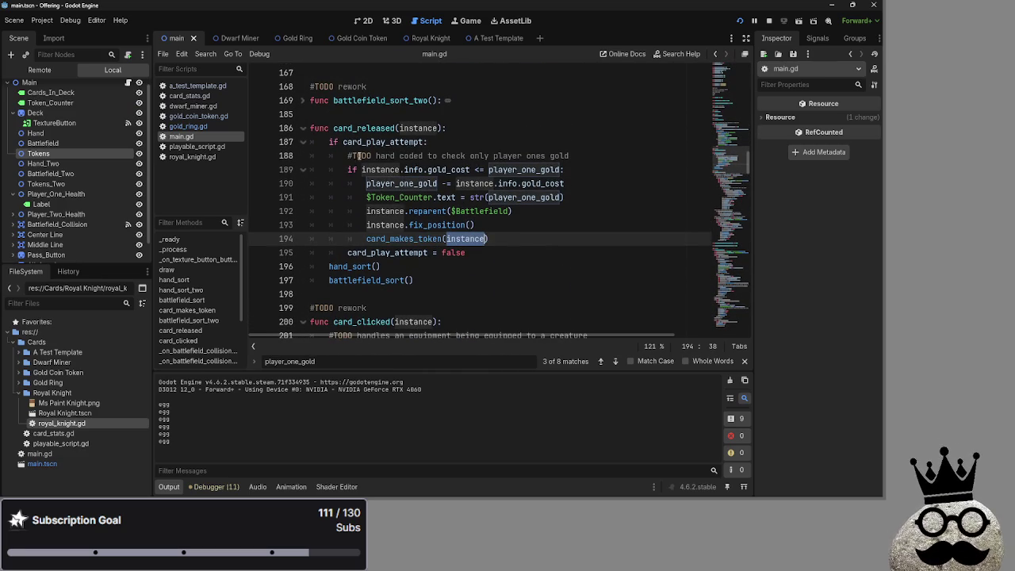
pyautogui.click(302, 128)
# Step: Unfold and refold the etb_effect block at line 139 and review line 152's condition
pyautogui.scroll(6, 325, 167)
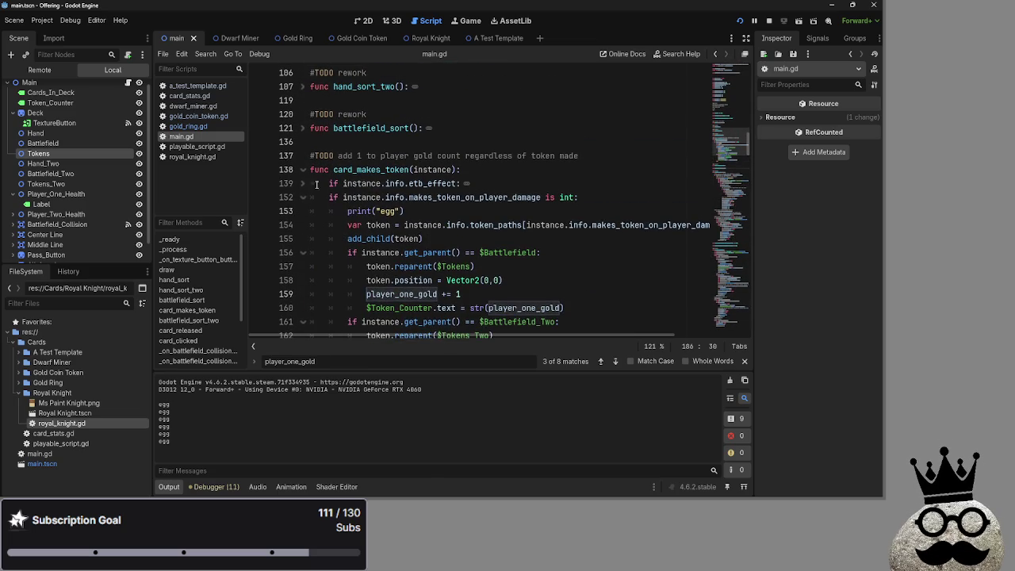
pyautogui.click(302, 183)
pyautogui.click(360, 183)
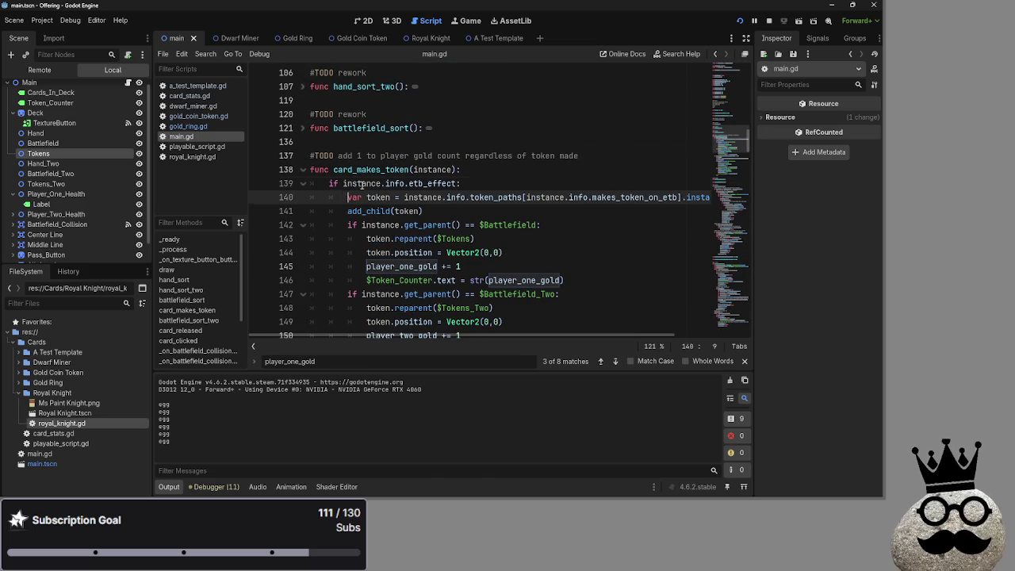
pyautogui.click(304, 184)
pyautogui.moveTo(597, 199); pyautogui.dragTo(329, 202)
pyautogui.click(641, 203)
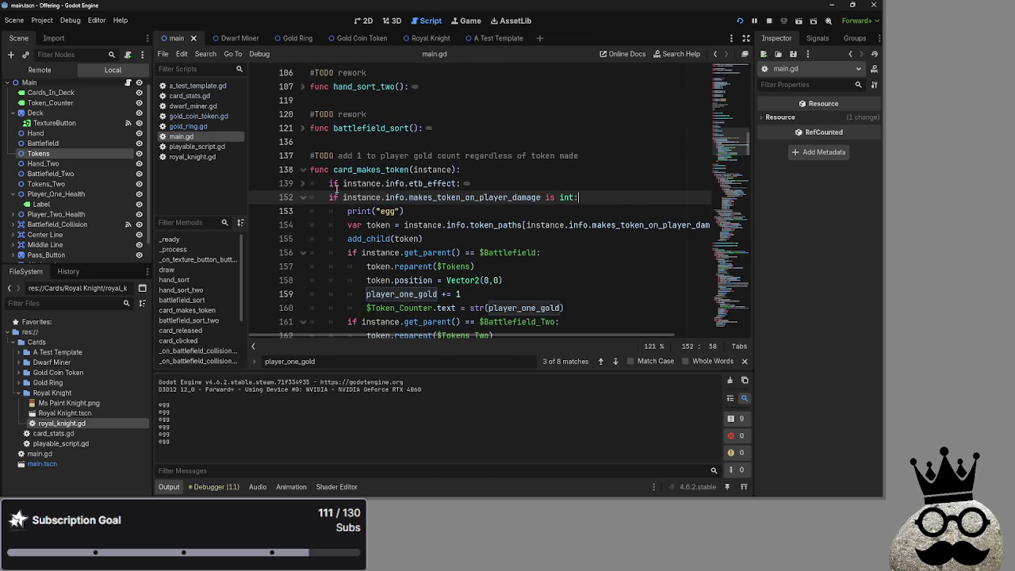
pyautogui.click(302, 183)
pyautogui.click(303, 184)
pyautogui.click(329, 184)
# Step: Fold the makes_token_on_player_damage branch and compare the conditions on lines 152 and 139
pyautogui.click(329, 197)
pyautogui.click(302, 198)
pyautogui.click(333, 198)
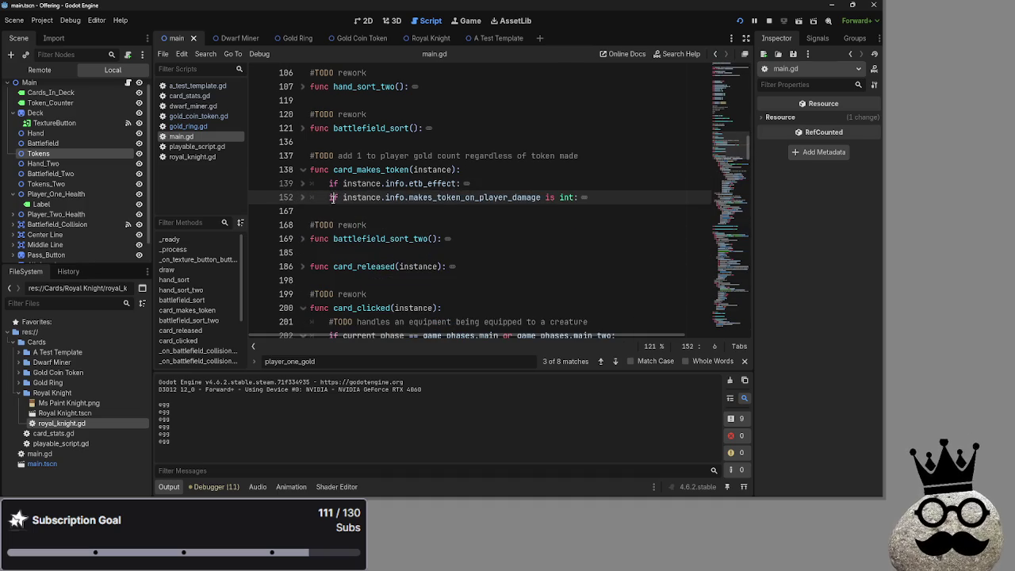
pyautogui.click(329, 197)
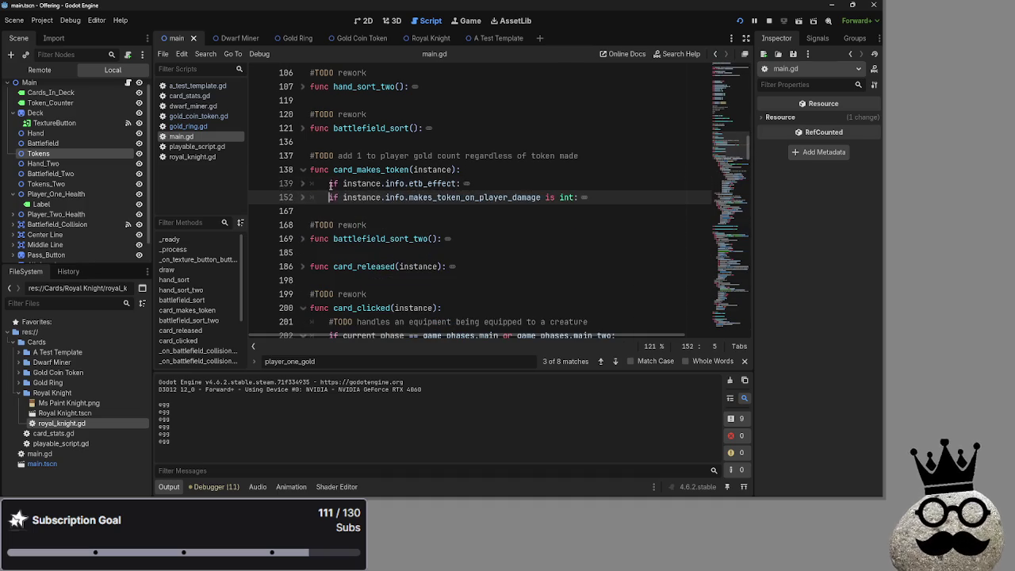
pyautogui.press('Right')
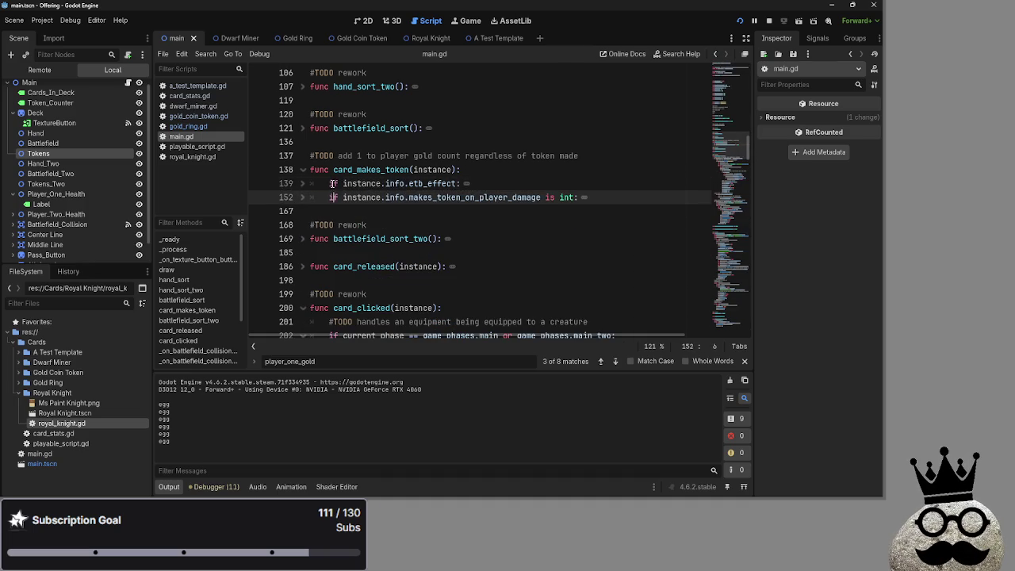
pyautogui.press('Left')
pyautogui.click(329, 183)
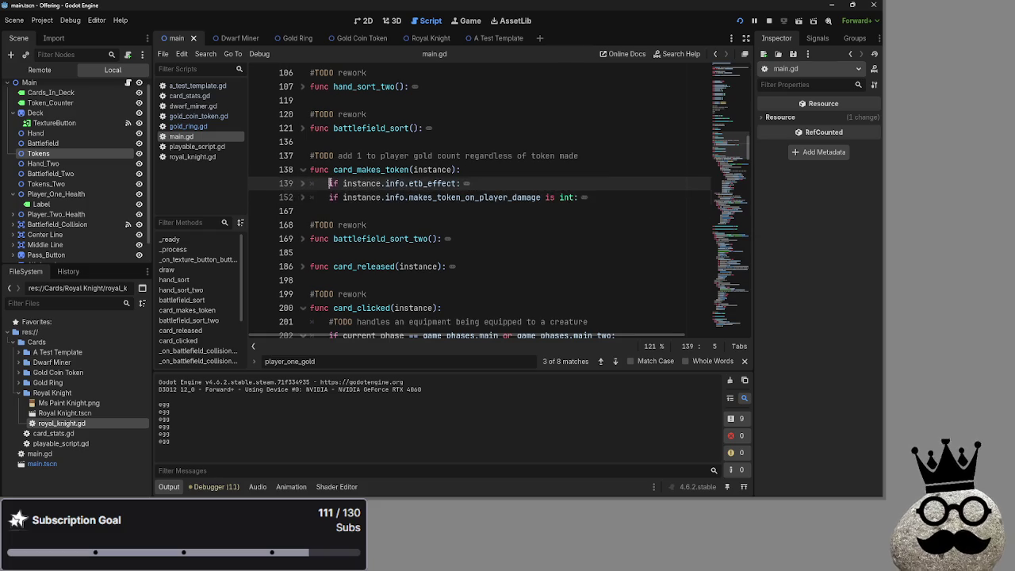
pyautogui.click(331, 192)
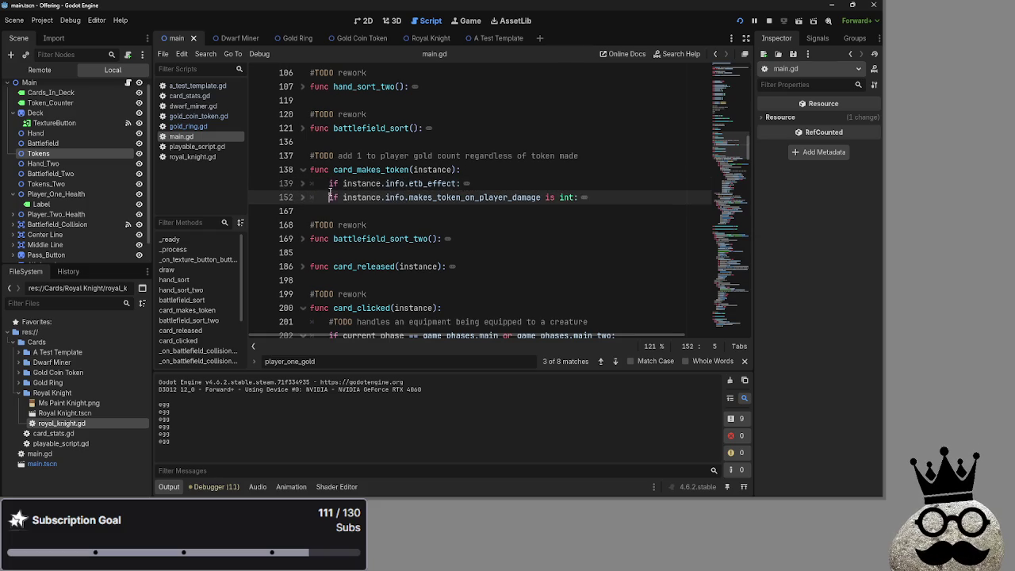
pyautogui.click(331, 188)
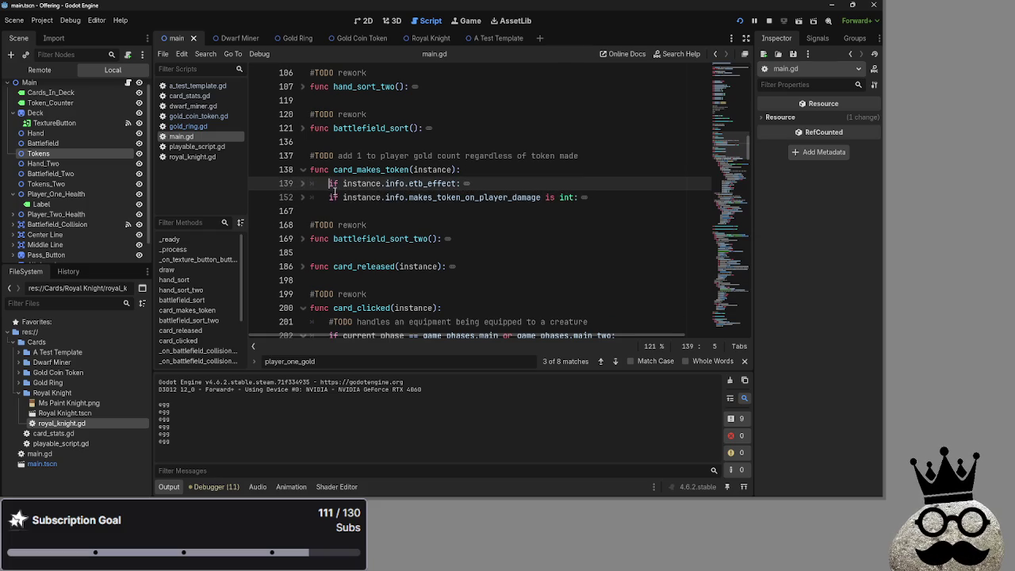
pyautogui.doubleClick(422, 183)
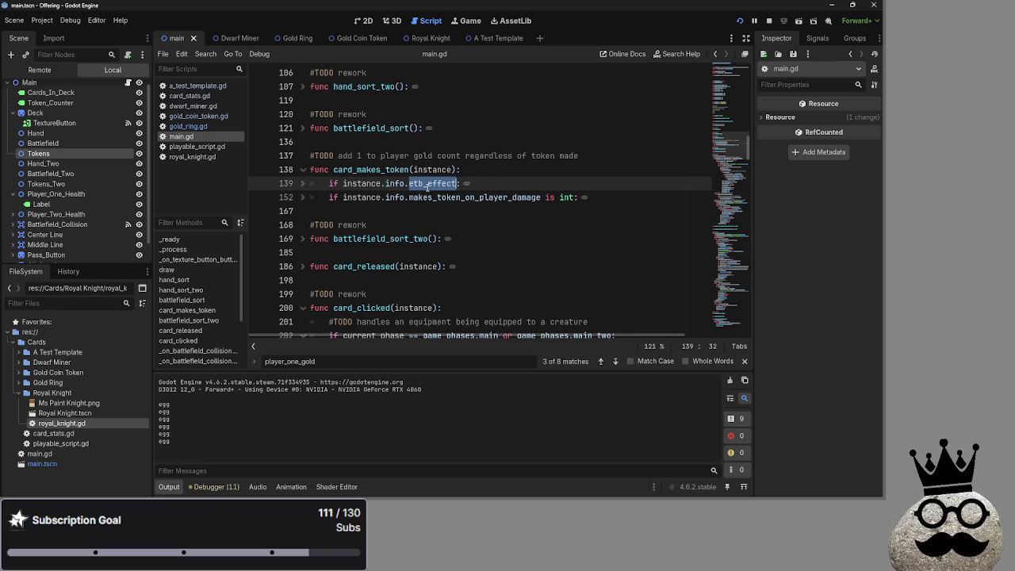
pyautogui.doubleClick(464, 197)
pyautogui.click(461, 207)
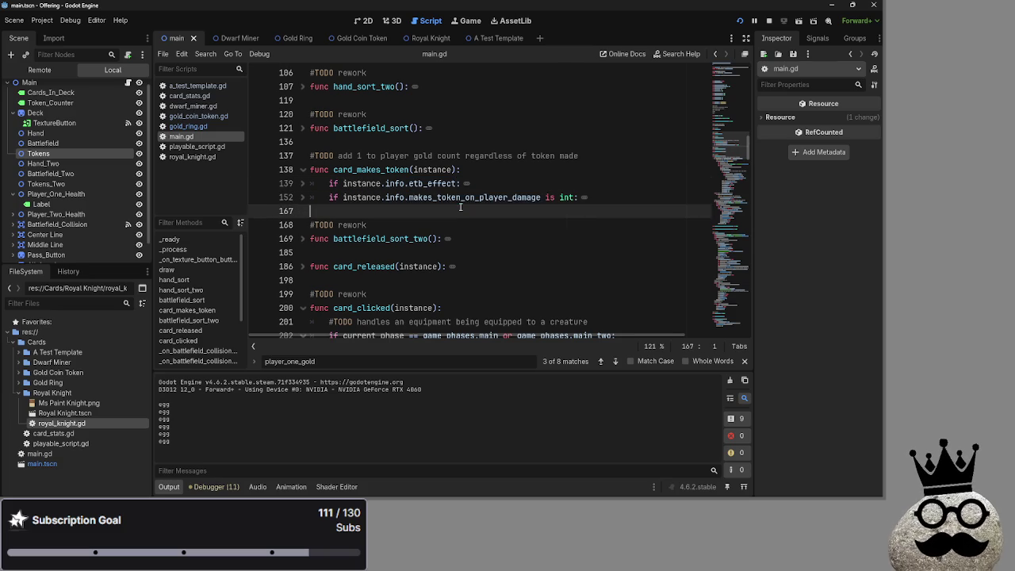
pyautogui.doubleClick(433, 183)
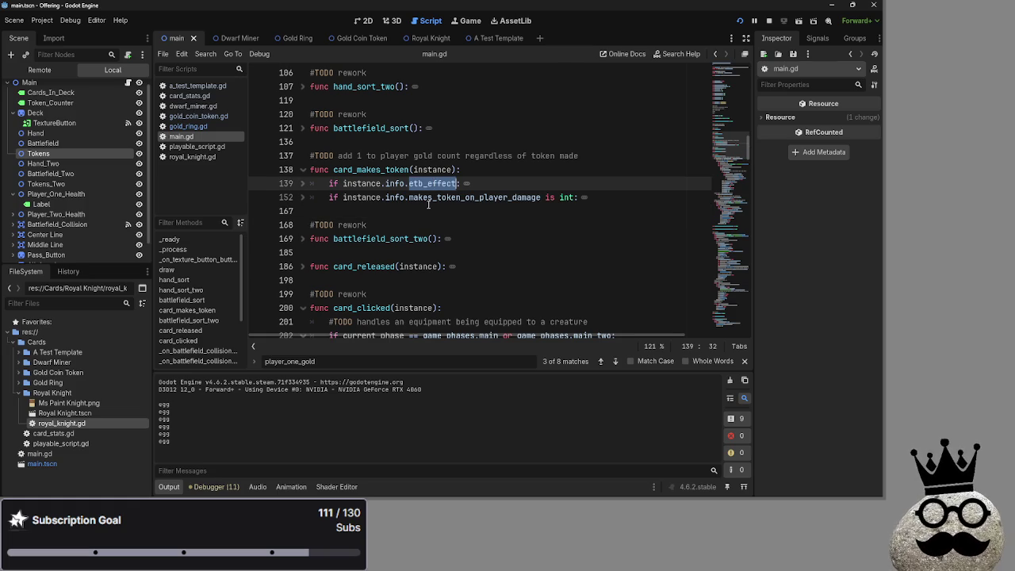
pyautogui.doubleClick(429, 198)
pyautogui.click(425, 213)
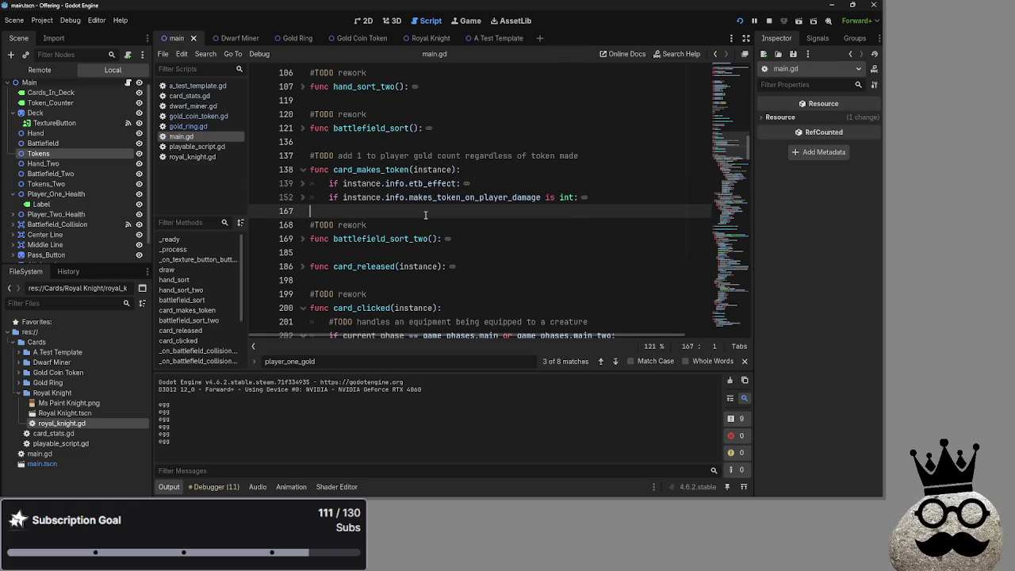
pyautogui.doubleClick(431, 199)
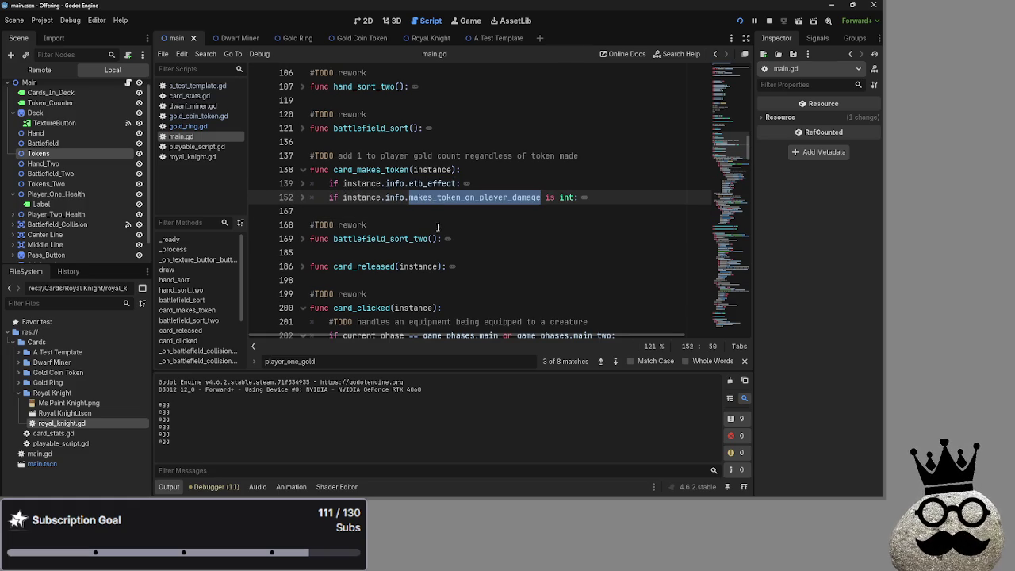
pyautogui.click(329, 165)
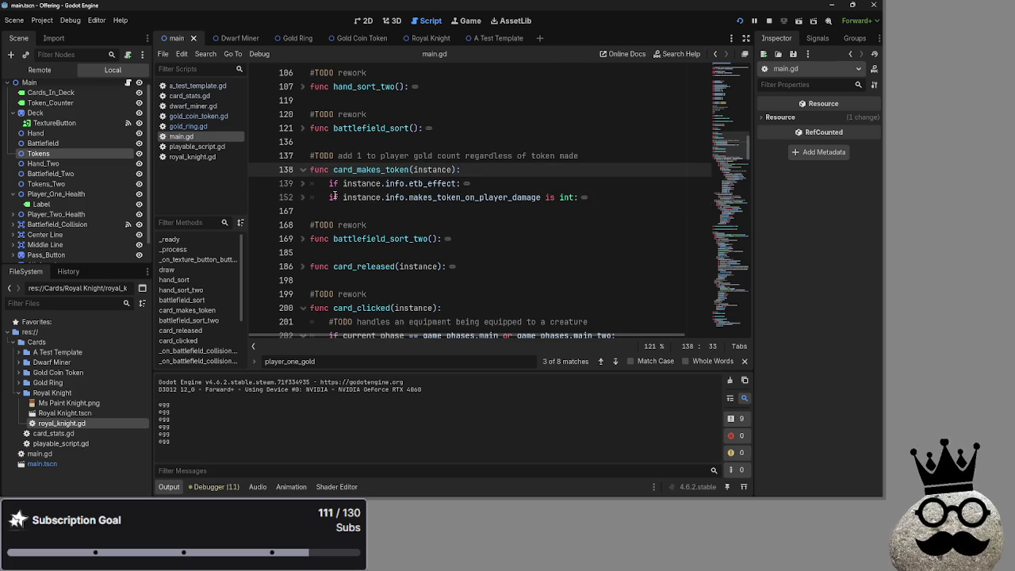
pyautogui.click(331, 197)
pyautogui.moveTo(332, 197); pyautogui.dragTo(668, 200)
pyautogui.click(646, 192)
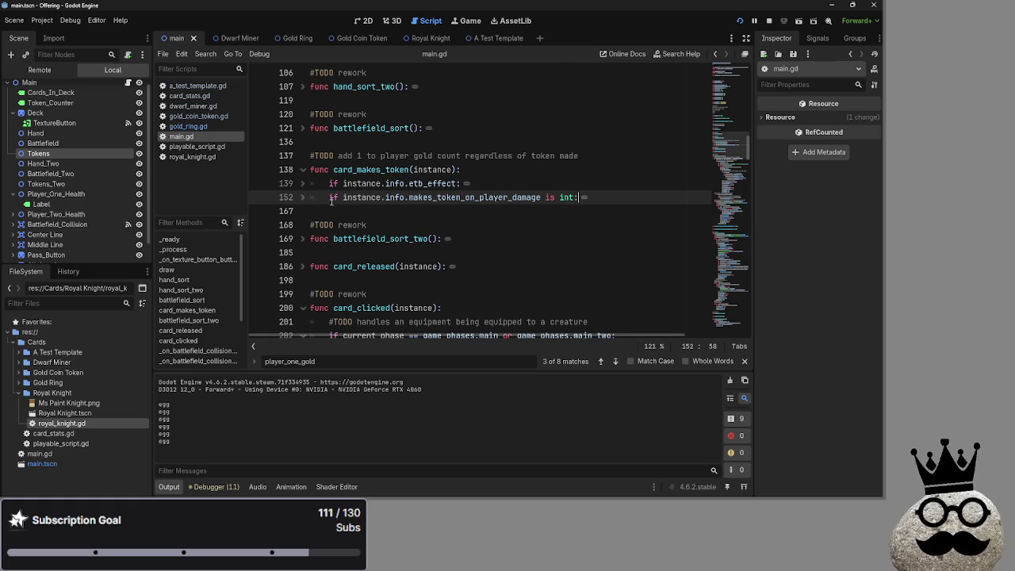
pyautogui.hotkey('alt', 'Tab')
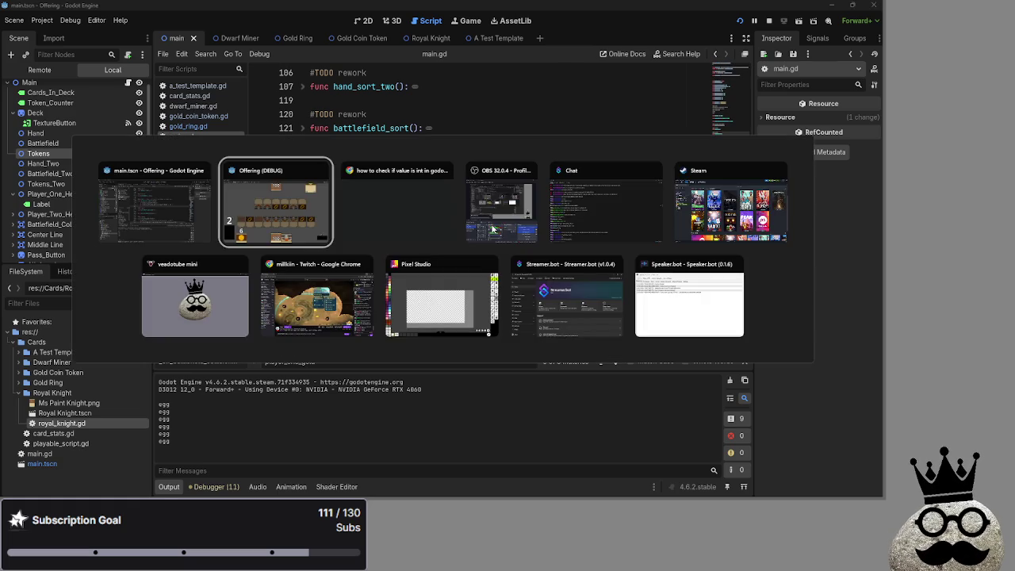
pyautogui.hotkey('alt', 'Tab')
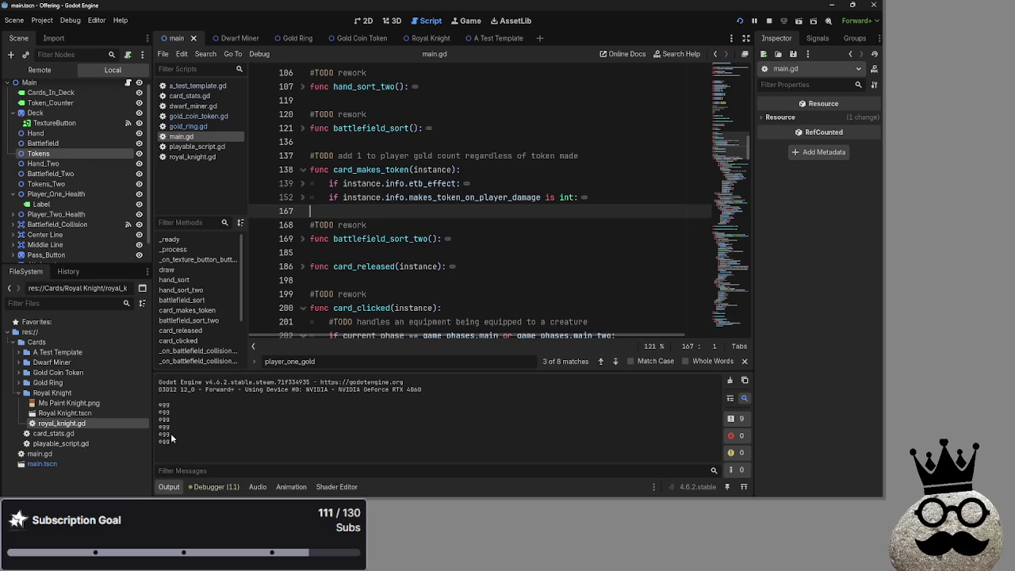
pyautogui.hotkey('alt', 'Tab')
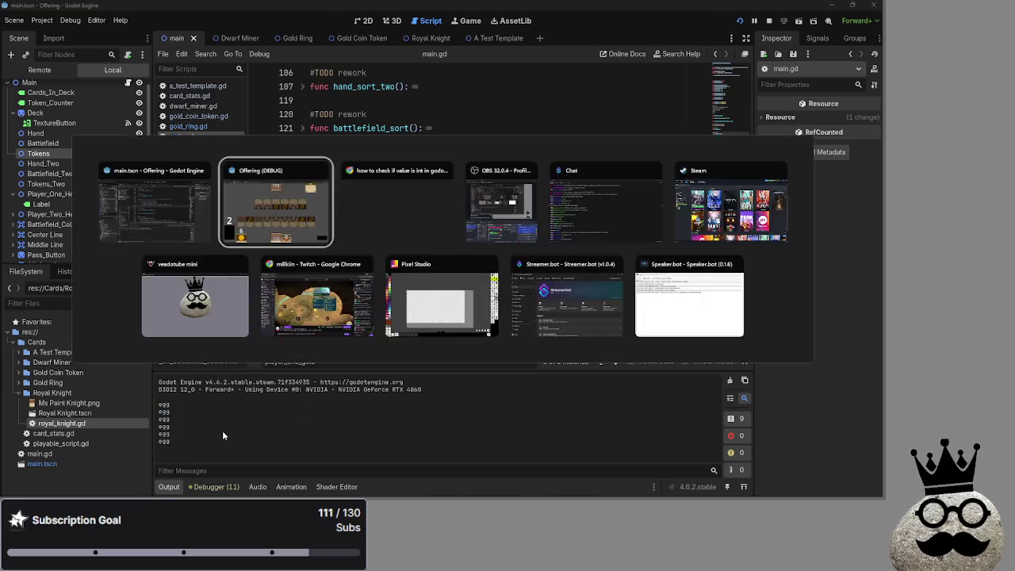
pyautogui.hotkey('alt', 'Tab')
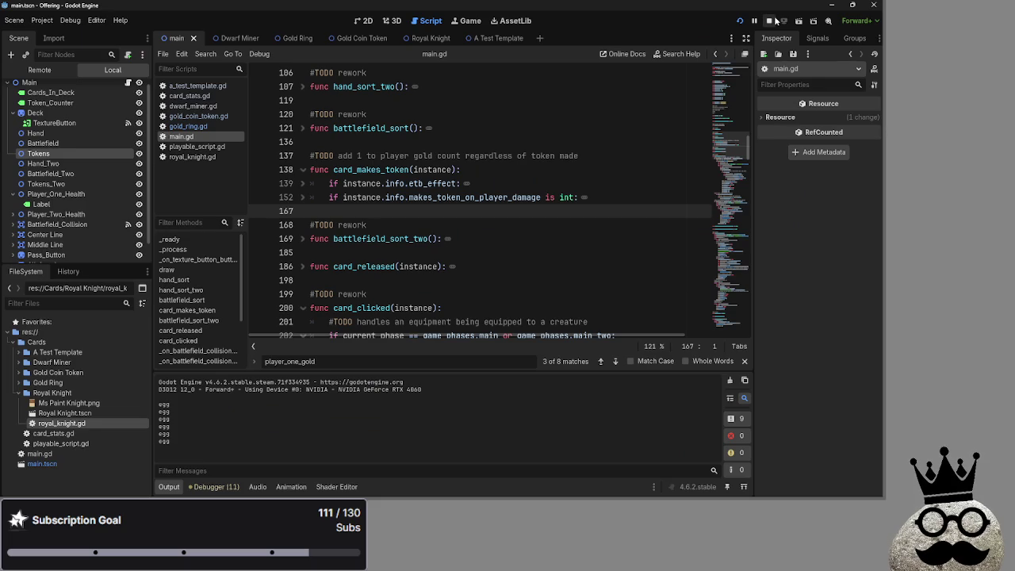
# Step: Stop the game, delete the print("egg") and leftover pass lines, and refold the branch
pyautogui.click(769, 22)
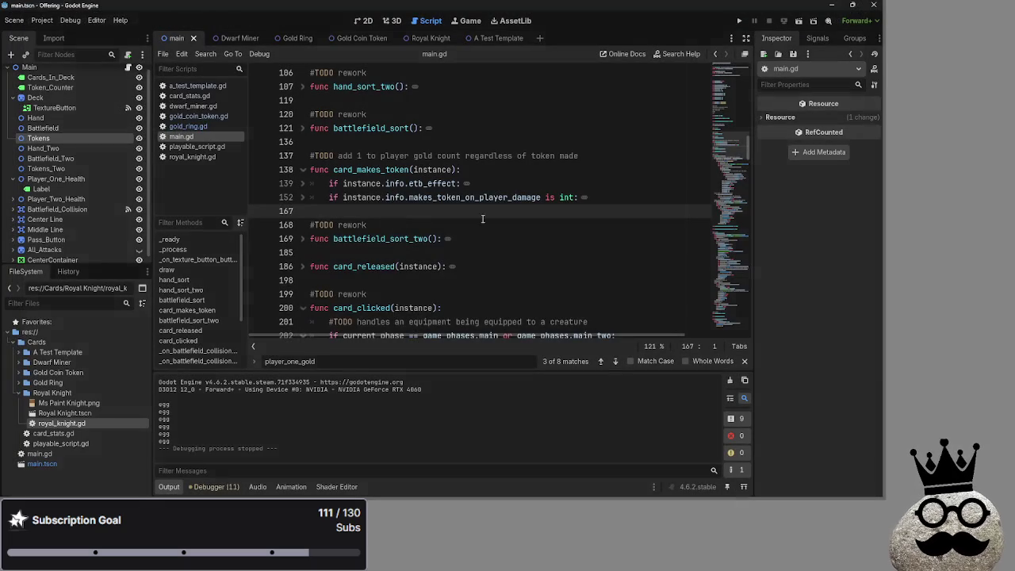
pyautogui.click(302, 197)
pyautogui.moveTo(409, 211); pyautogui.dragTo(310, 208)
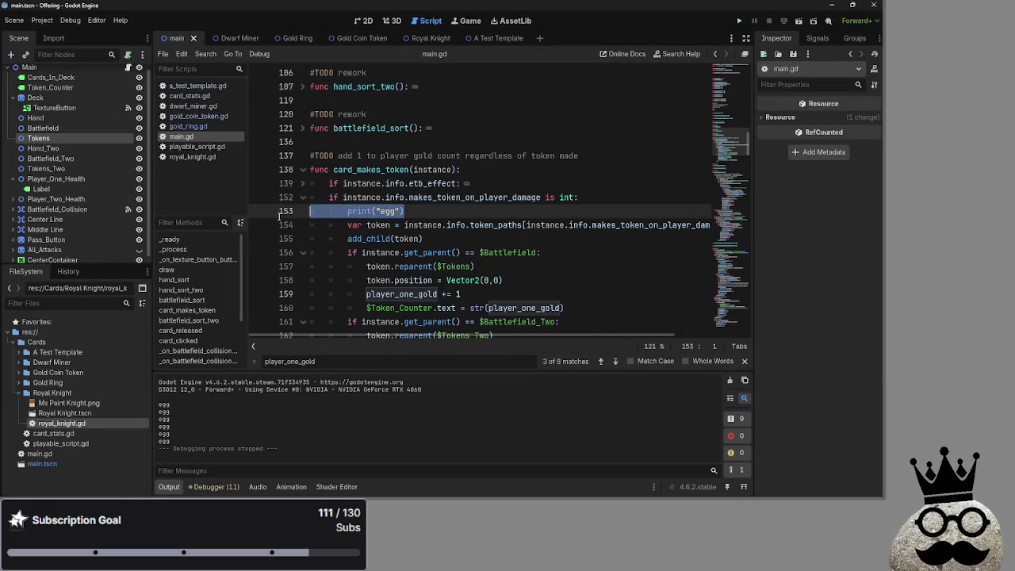
pyautogui.press('BackSpace')
pyautogui.scroll(-1, 383, 210)
pyautogui.moveTo(330, 157)
pyautogui.mouseDown()
pyautogui.moveTo(475, 198)
pyautogui.moveTo(576, 285)
pyautogui.moveTo(367, 294)
pyautogui.mouseUp()
pyautogui.click(564, 281)
pyautogui.press('BackSpace')
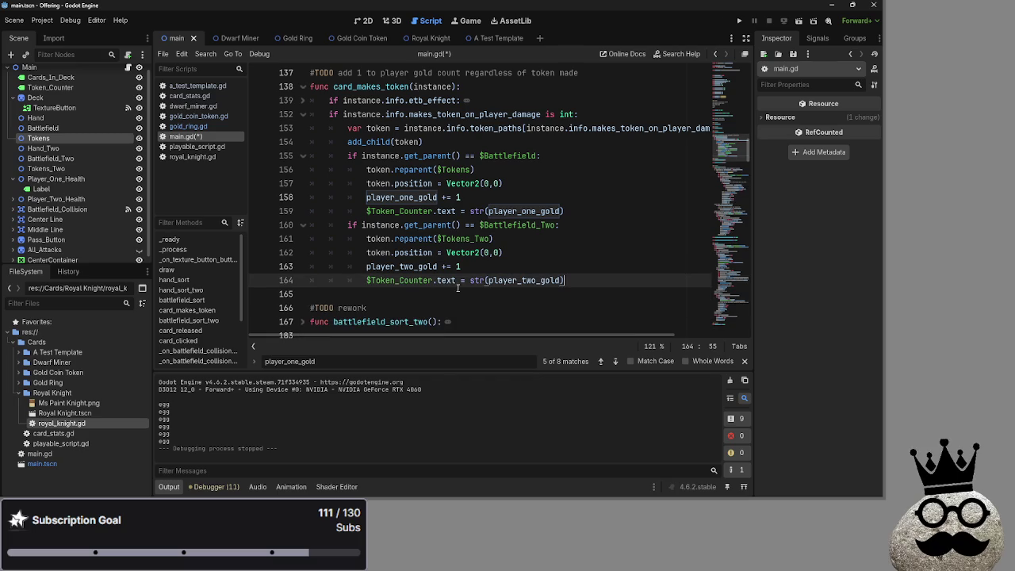
pyautogui.click(302, 115)
pyautogui.click(302, 114)
pyautogui.click(302, 114)
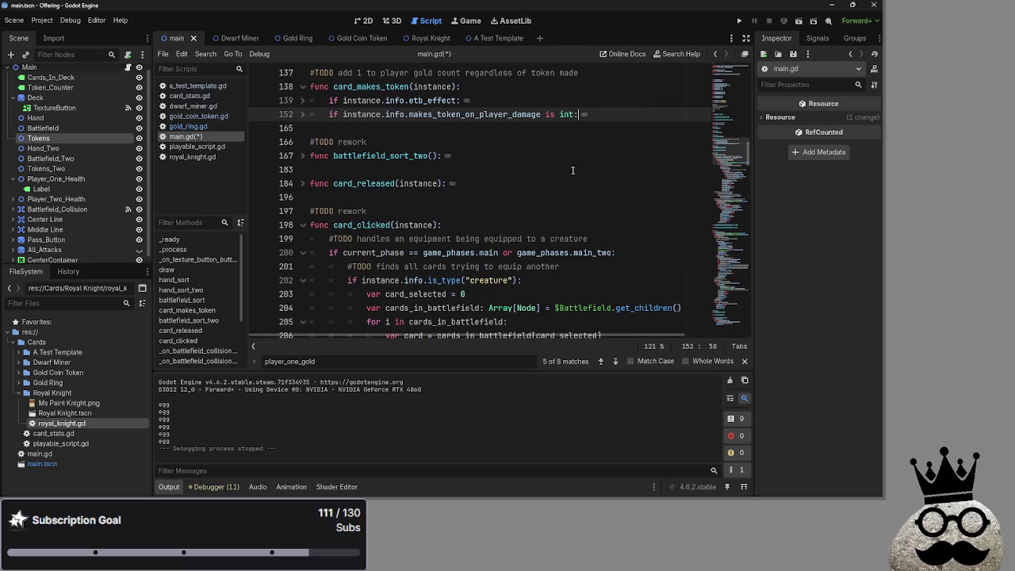
# Step: Add a source parameter to the card_makes_token function signature
pyautogui.click(452, 86)
pyautogui.write(',')
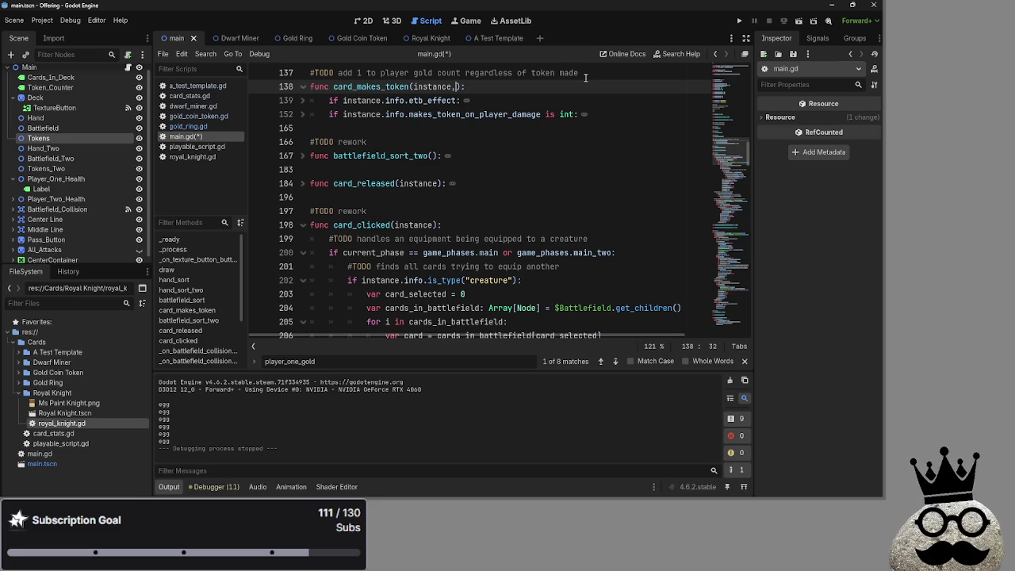
pyautogui.write('to')
pyautogui.press('BackSpace')
pyautogui.press('BackSpace')
pyautogui.write('creation')
pyautogui.press('BackSpace')
pyautogui.press('BackSpace')
pyautogui.press('BackSpace')
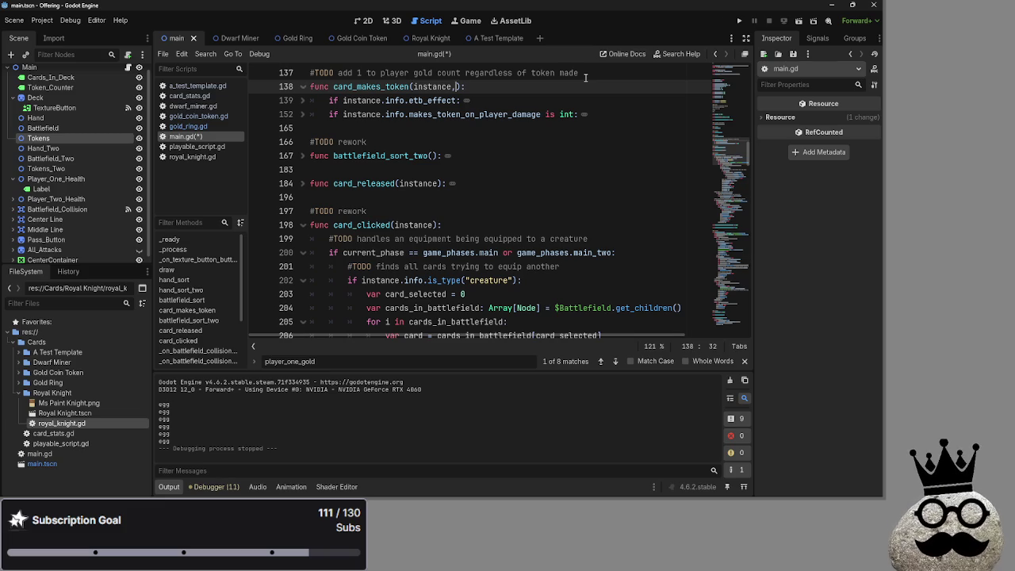
pyautogui.write('source')
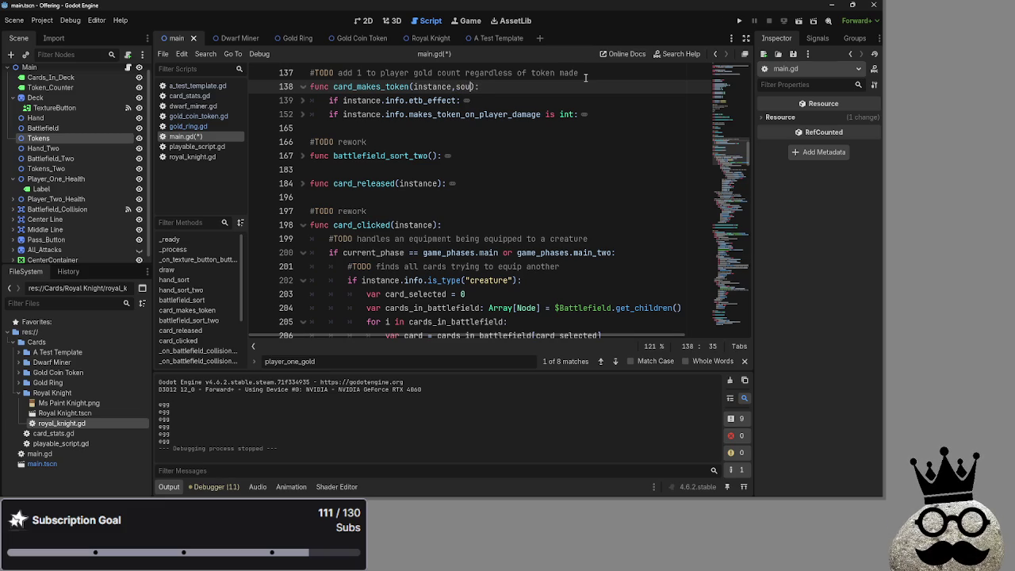
pyautogui.press('End')
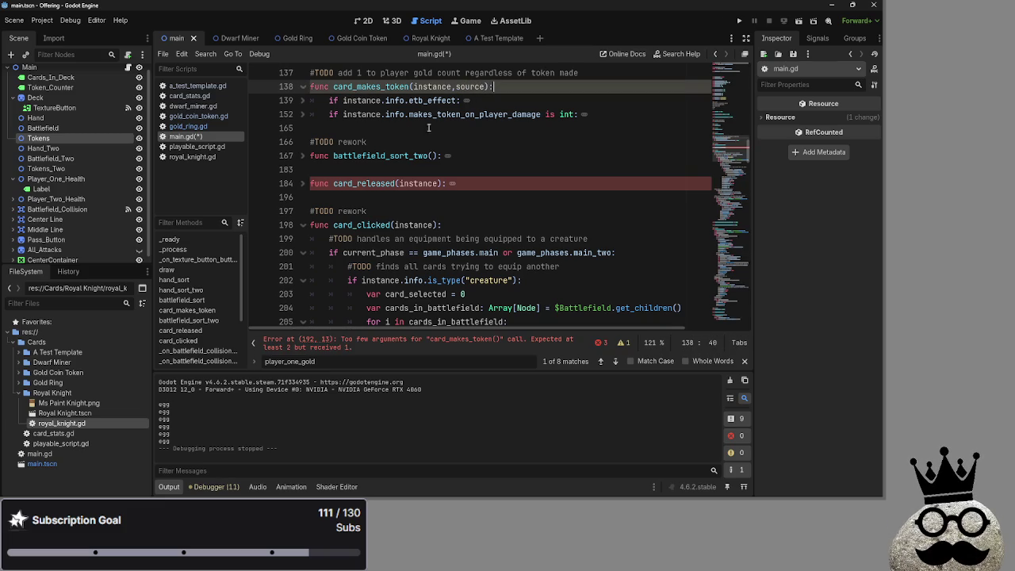
# Step: Add etb as a second argument to the card_makes_token call on line 192
pyautogui.click(302, 183)
pyautogui.scroll(-1, 437, 174)
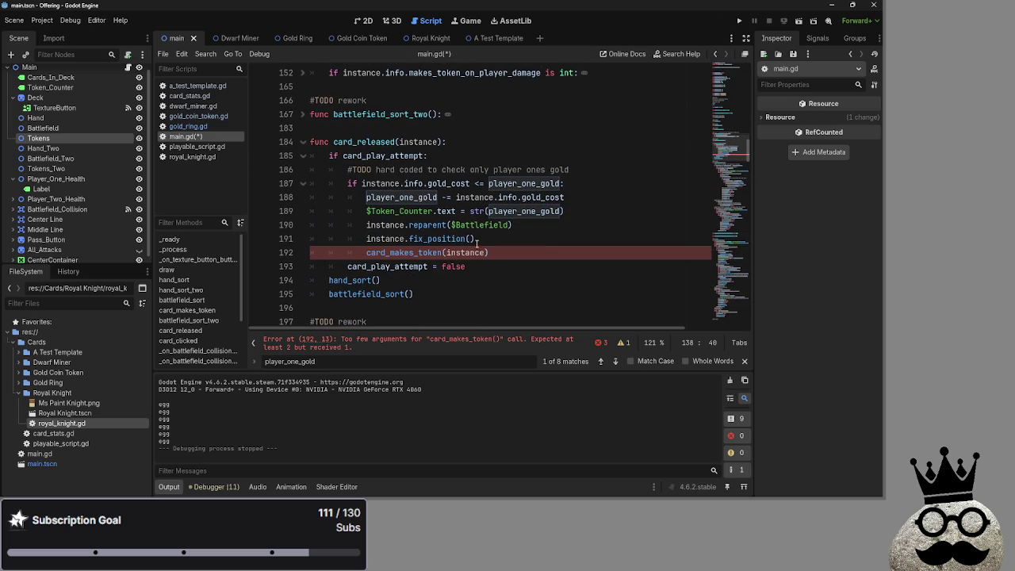
pyautogui.click(482, 252)
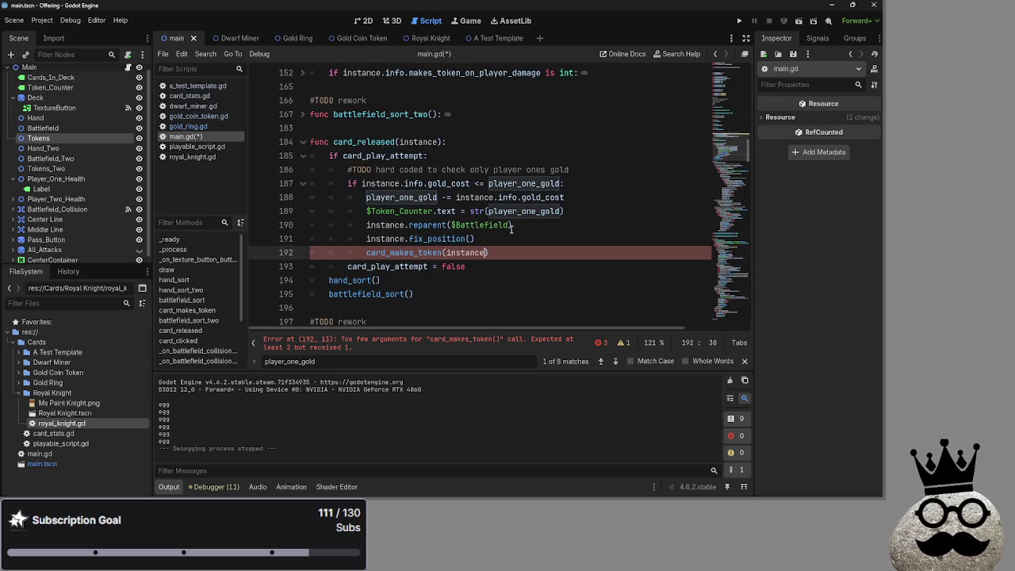
pyautogui.write(',')
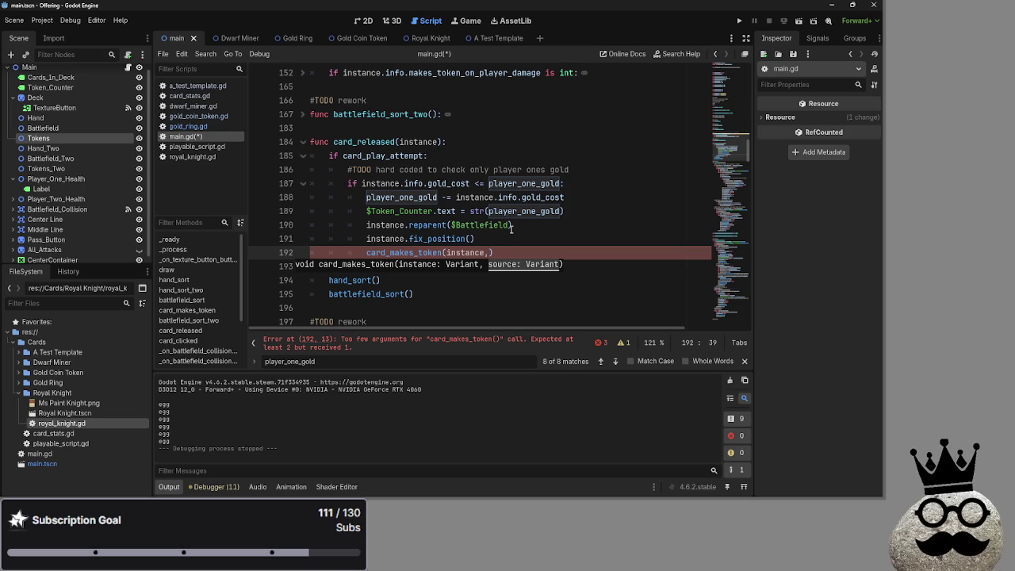
pyautogui.write('etb')
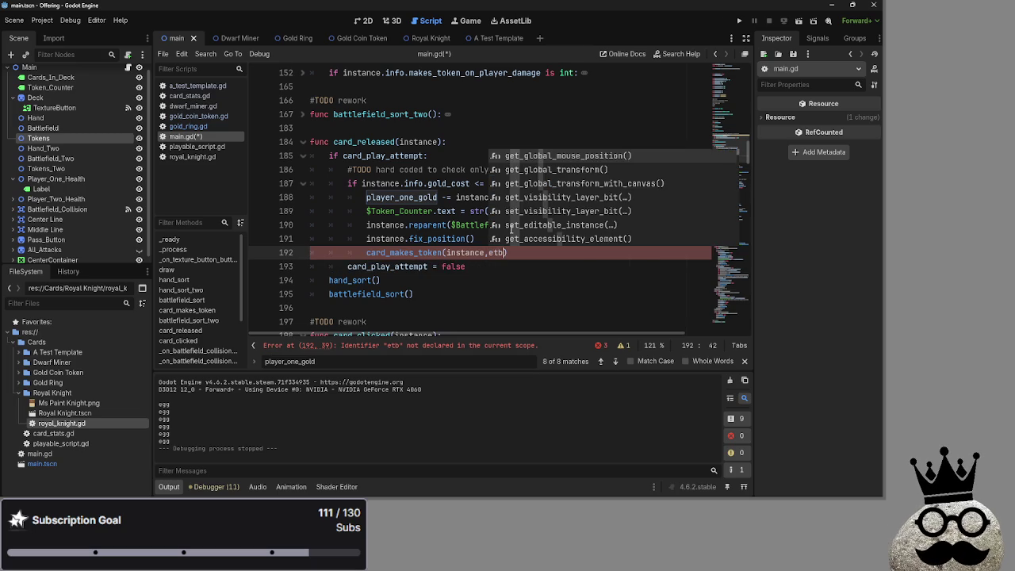
pyautogui.hotkey('ctrl', 'Left')
pyautogui.scroll(-2, 534, 274)
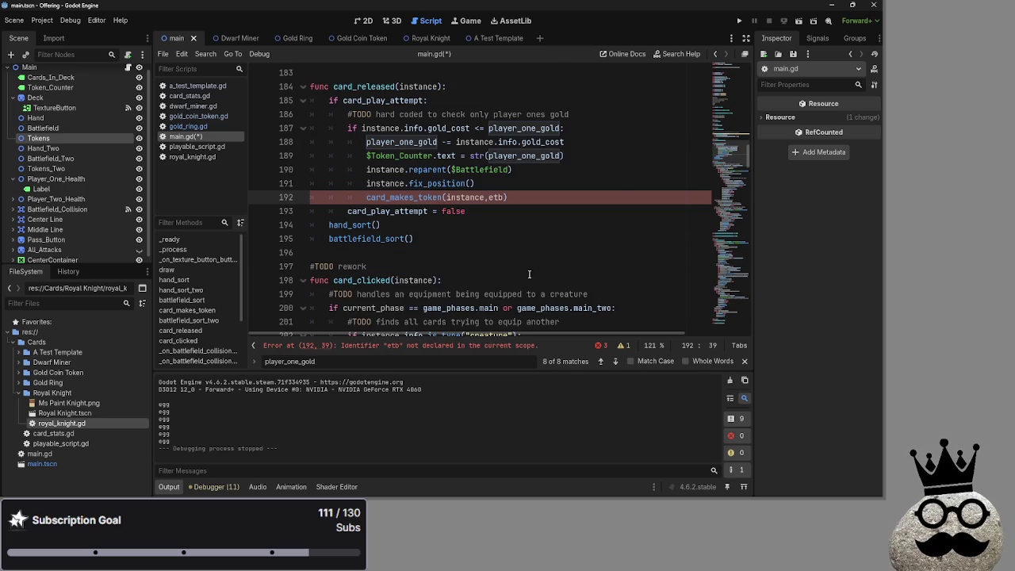
pyautogui.scroll(4, 533, 274)
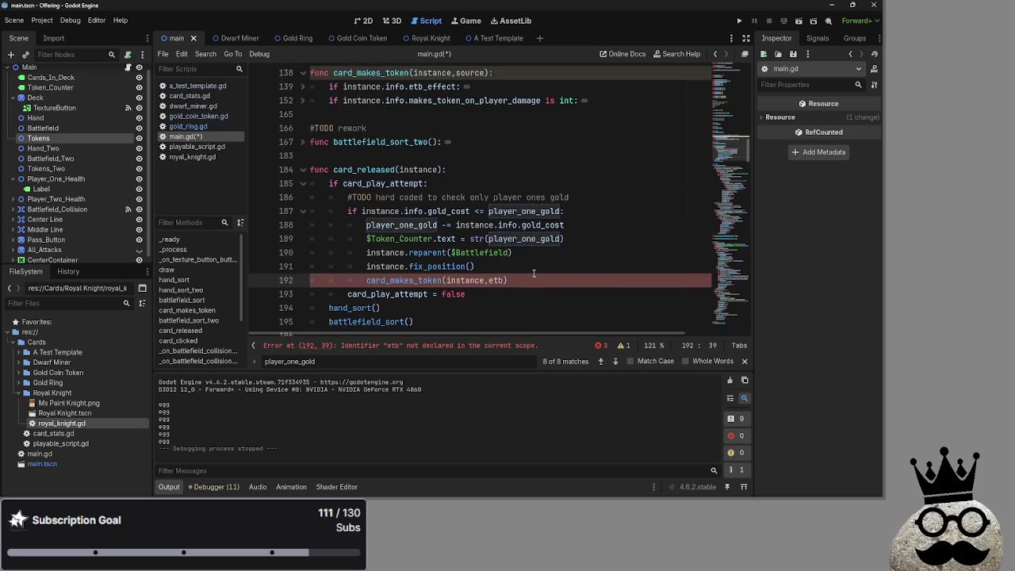
pyautogui.scroll(2, 533, 274)
pyautogui.scroll(1, 534, 274)
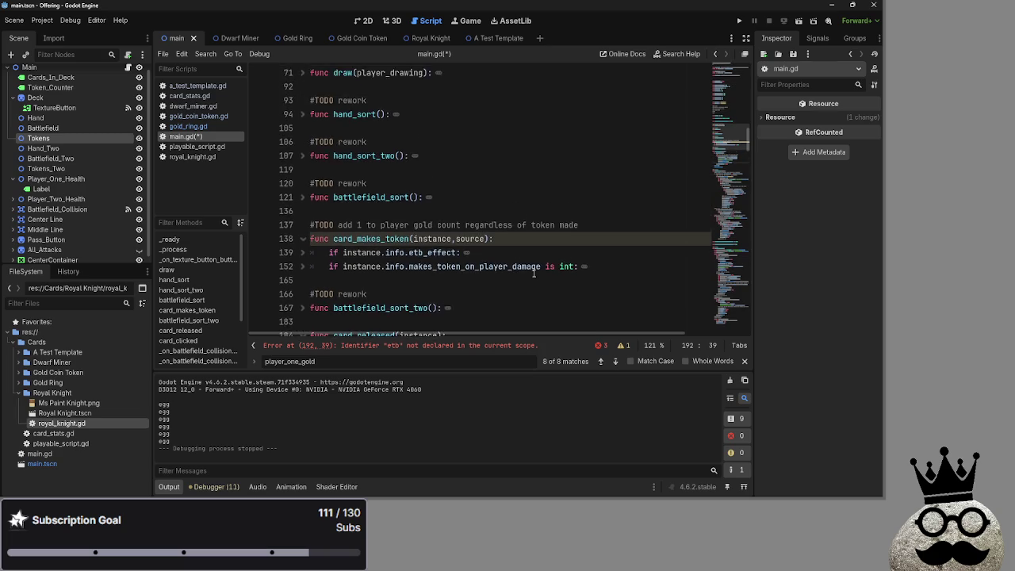
pyautogui.scroll(-3, 529, 262)
# Step: Replace that etb argument with true, then jump to the error on line 354
pyautogui.moveTo(544, 253)
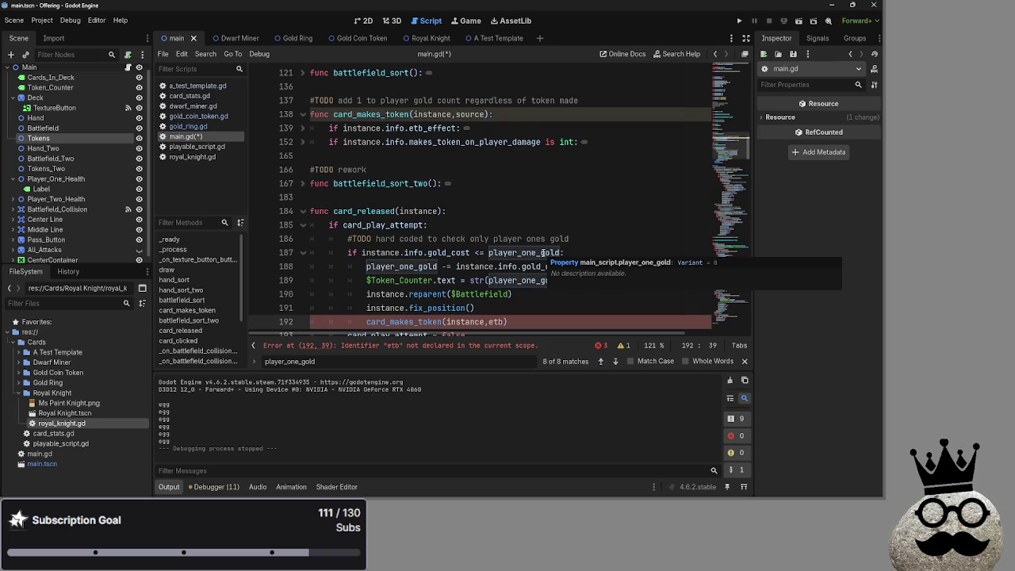
pyautogui.doubleClick(493, 321)
pyautogui.write('true')
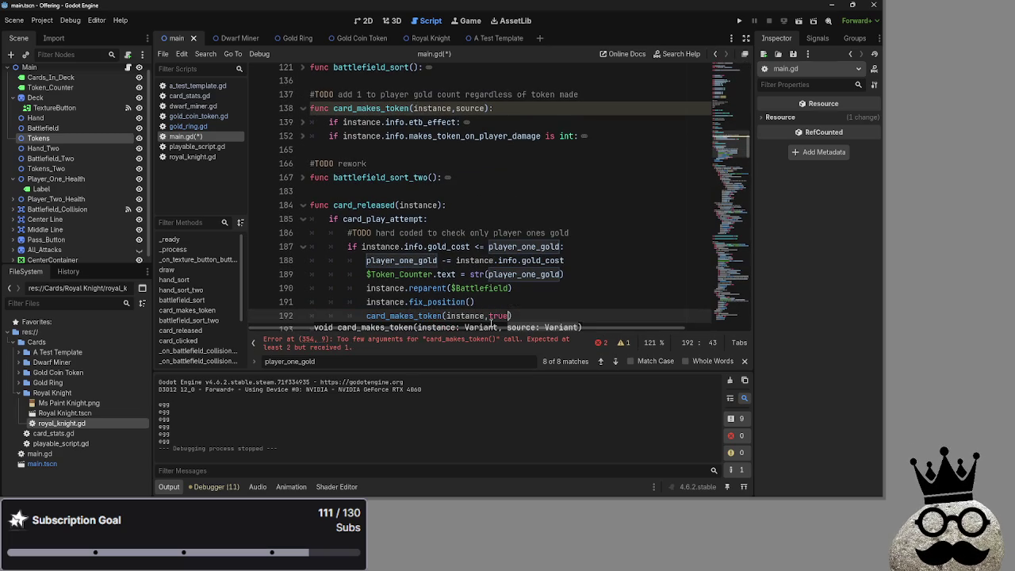
pyautogui.press('Up')
pyautogui.scroll(-1, 537, 315)
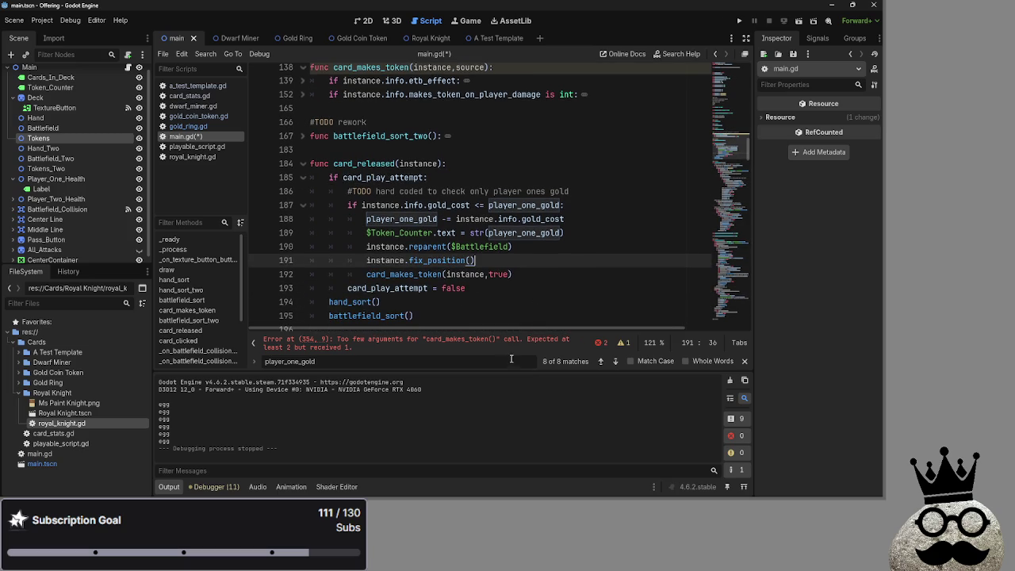
pyautogui.click(519, 346)
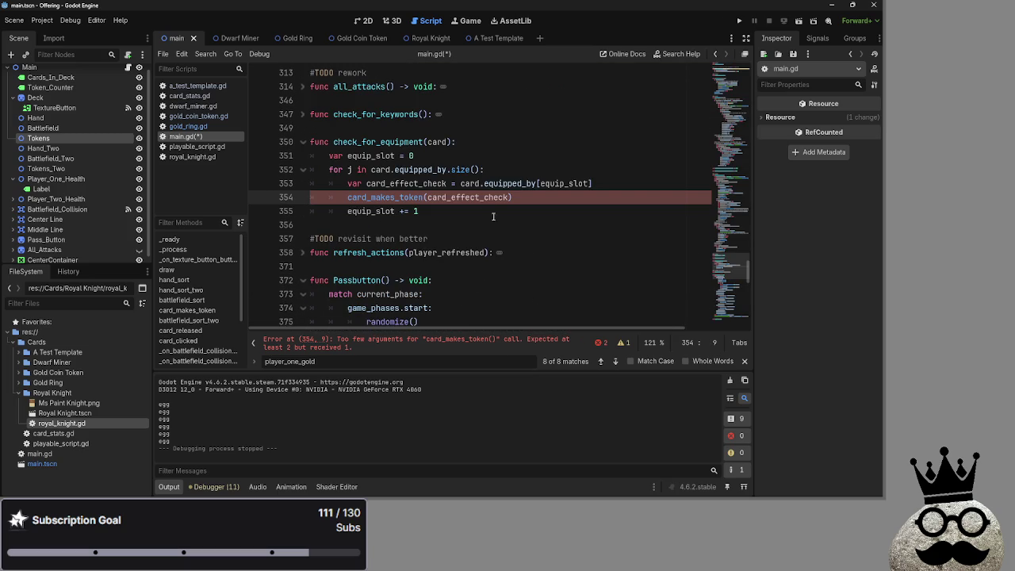
# Step: Replace true with "etb" in line 192's card_makes_token call
pyautogui.click(509, 197)
pyautogui.scroll(7, 555, 220)
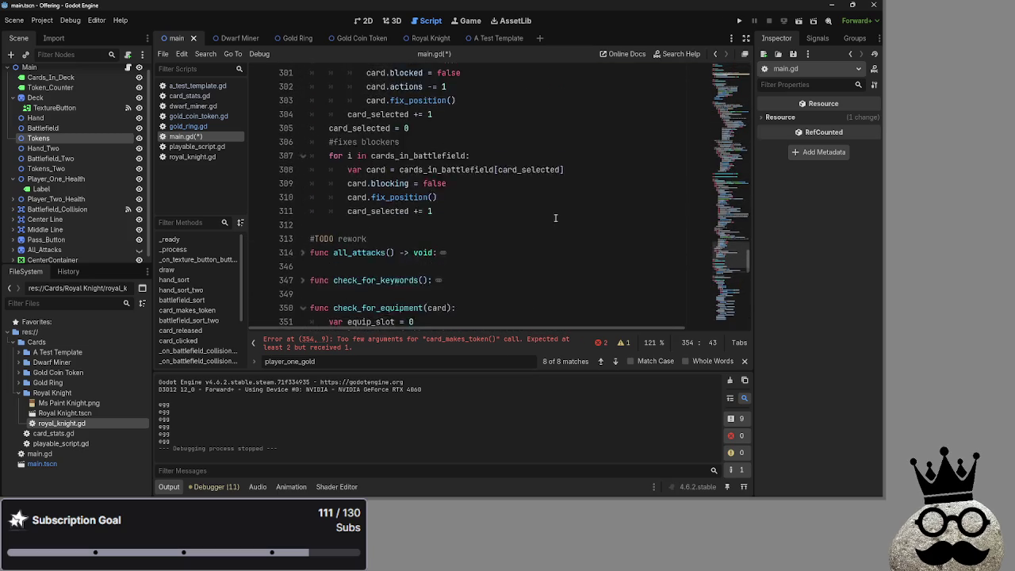
pyautogui.scroll(15, 555, 221)
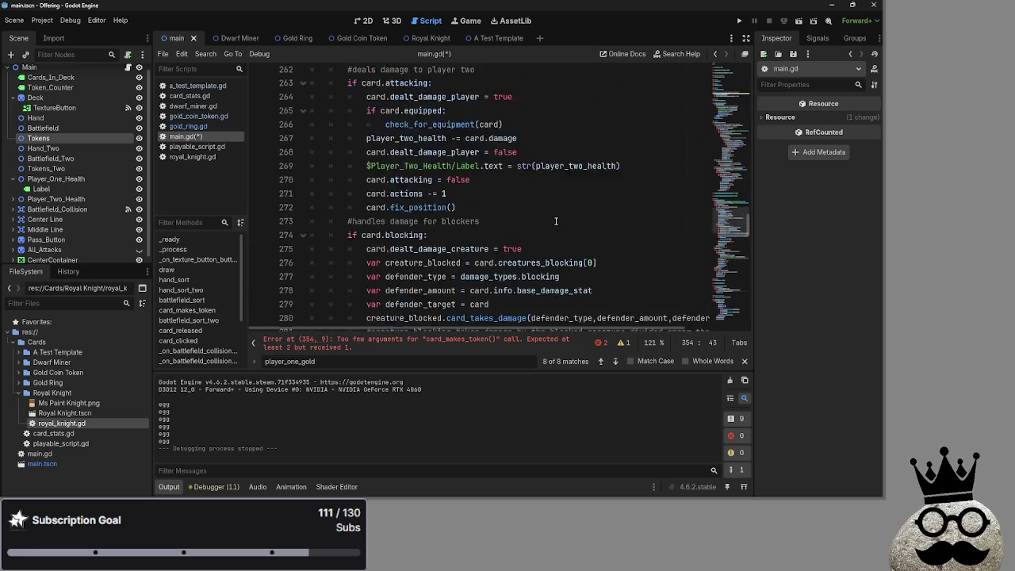
pyautogui.scroll(14, 556, 221)
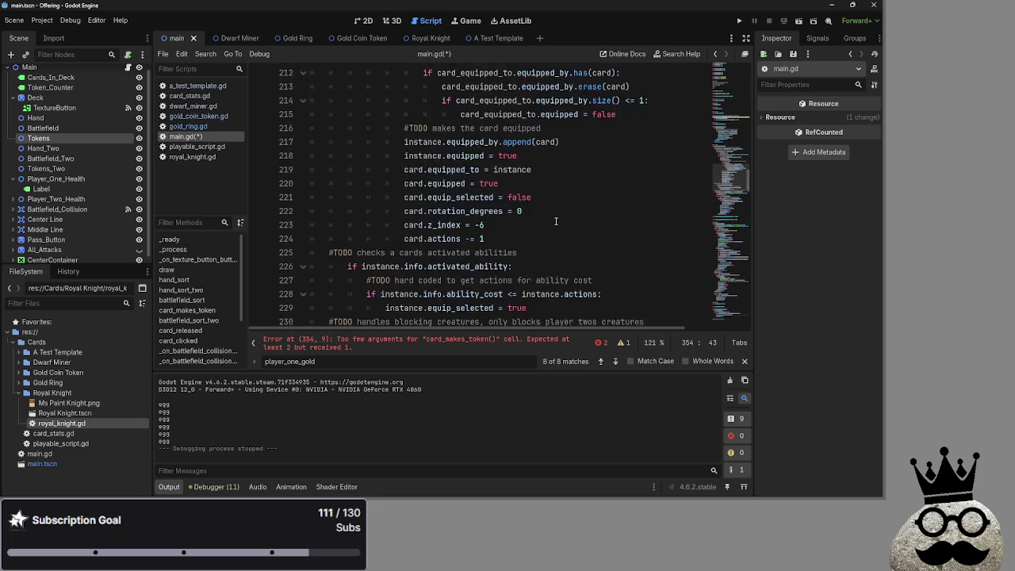
pyautogui.scroll(7, 556, 221)
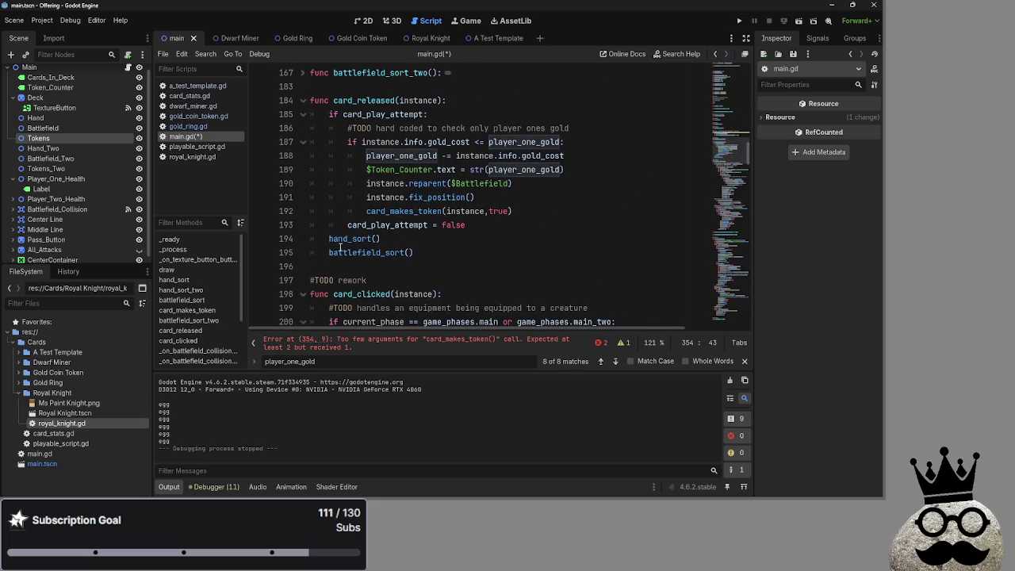
pyautogui.scroll(3, 301, 294)
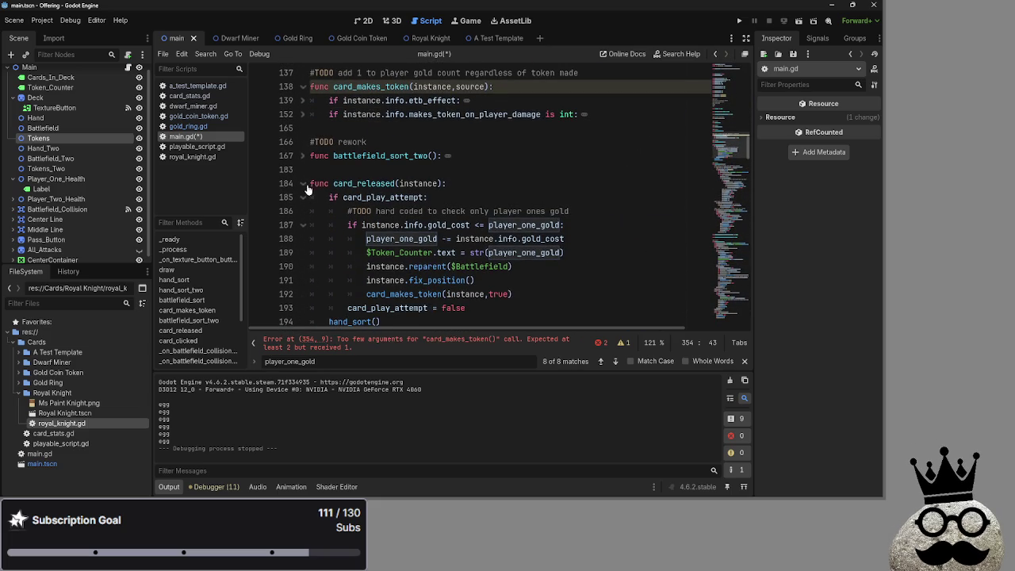
pyautogui.doubleClick(499, 294)
pyautogui.scroll(-1, 560, 278)
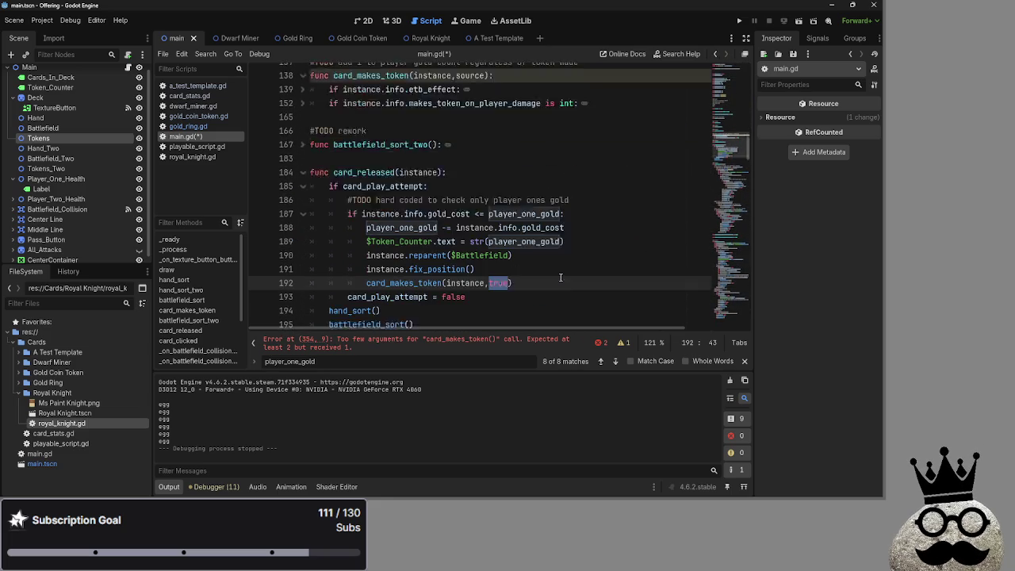
pyautogui.scroll(1, 560, 278)
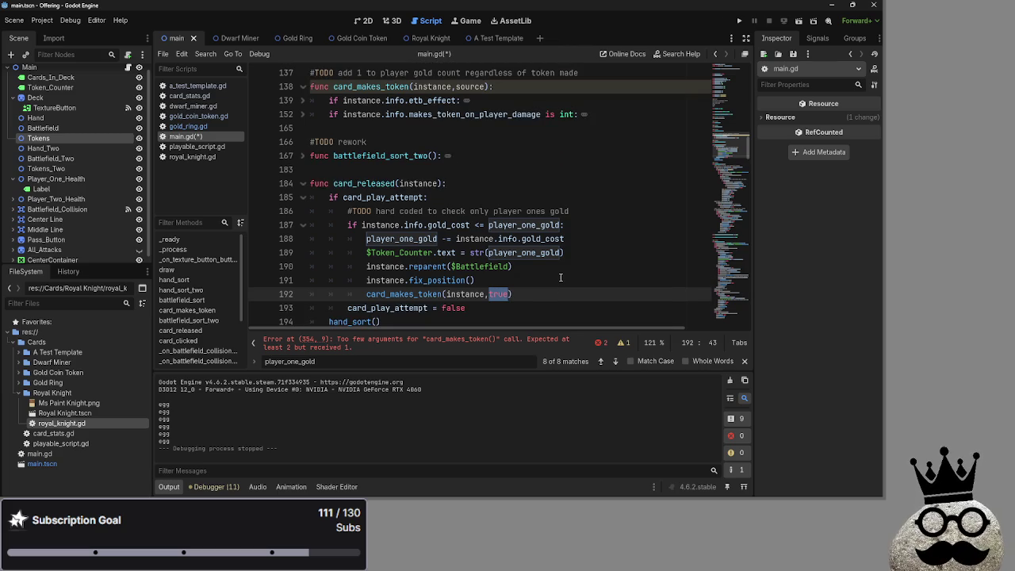
pyautogui.press('BackSpace')
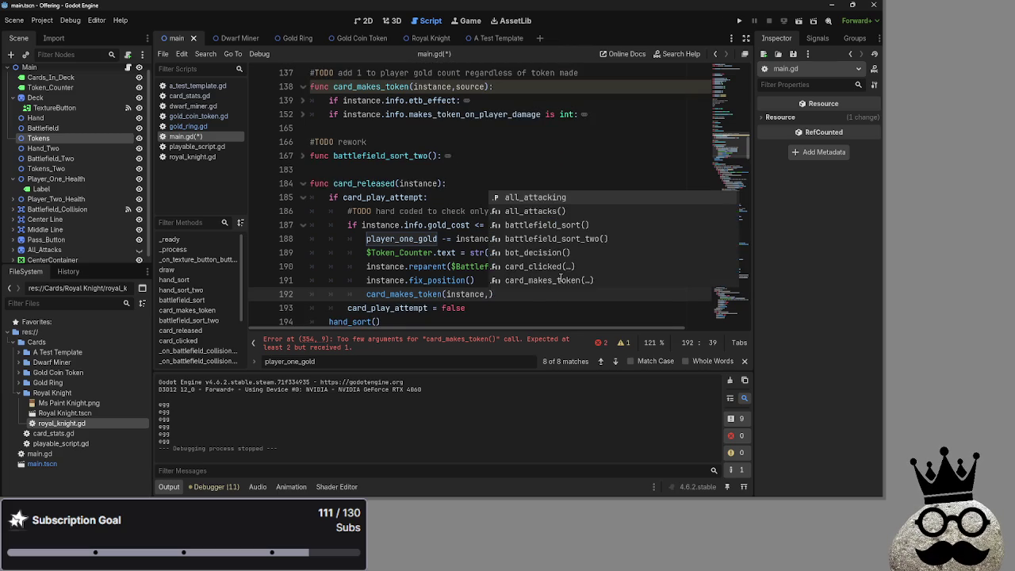
pyautogui.write('var :e')
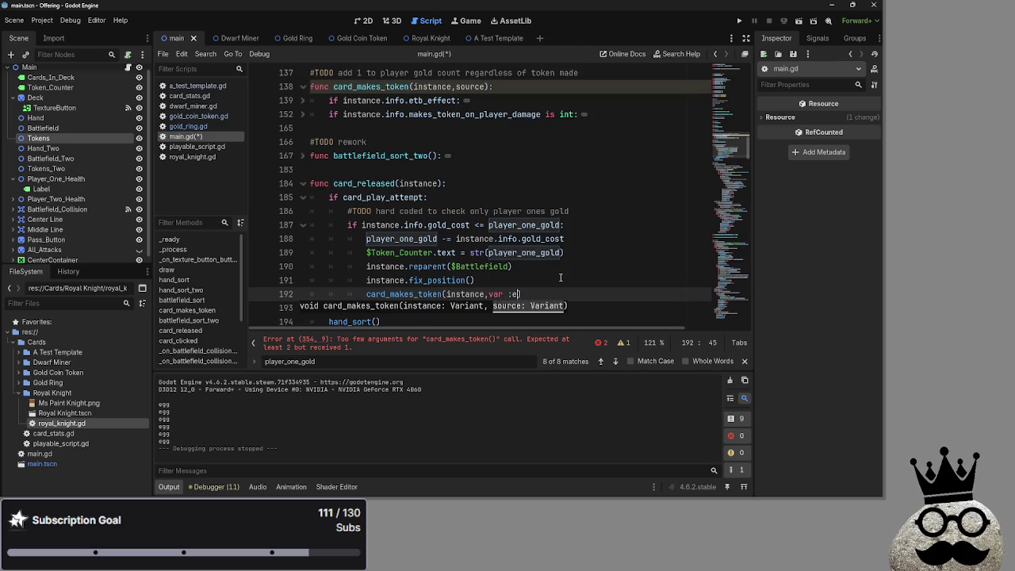
pyautogui.write('"ey')
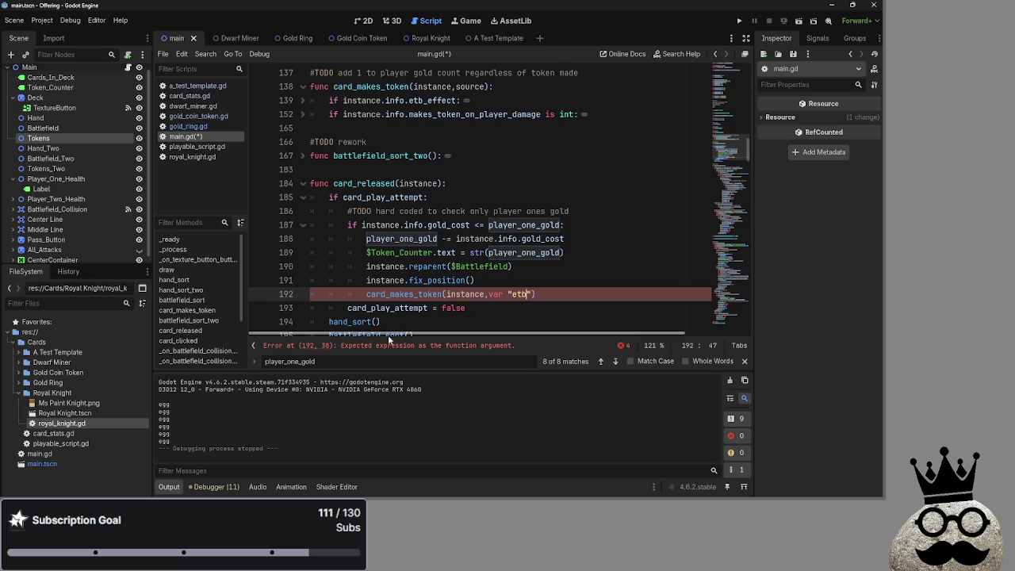
pyautogui.click(506, 295)
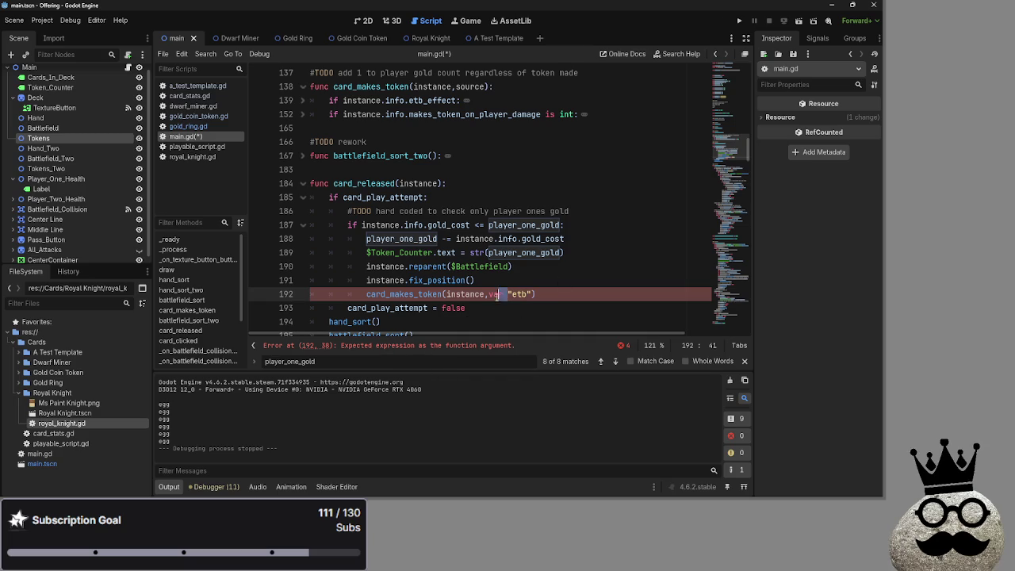
pyautogui.press('BackSpace')
pyautogui.press('BackSpace')
pyautogui.press('BackSpace')
pyautogui.click(564, 294)
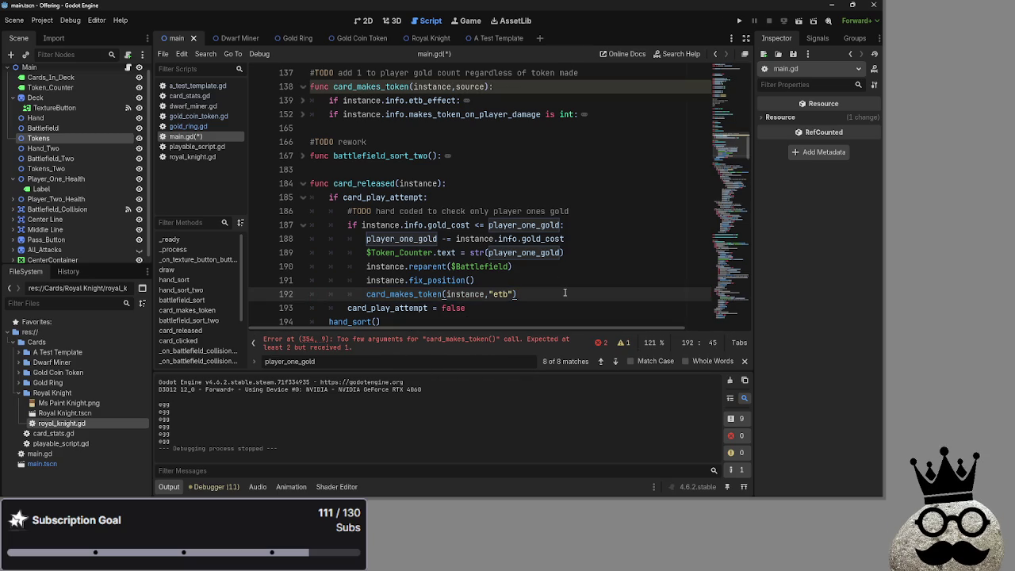
# Step: Jump to the line 354 error and add a comma after card_effect_check for a second argument
pyautogui.click(540, 343)
pyautogui.click(528, 199)
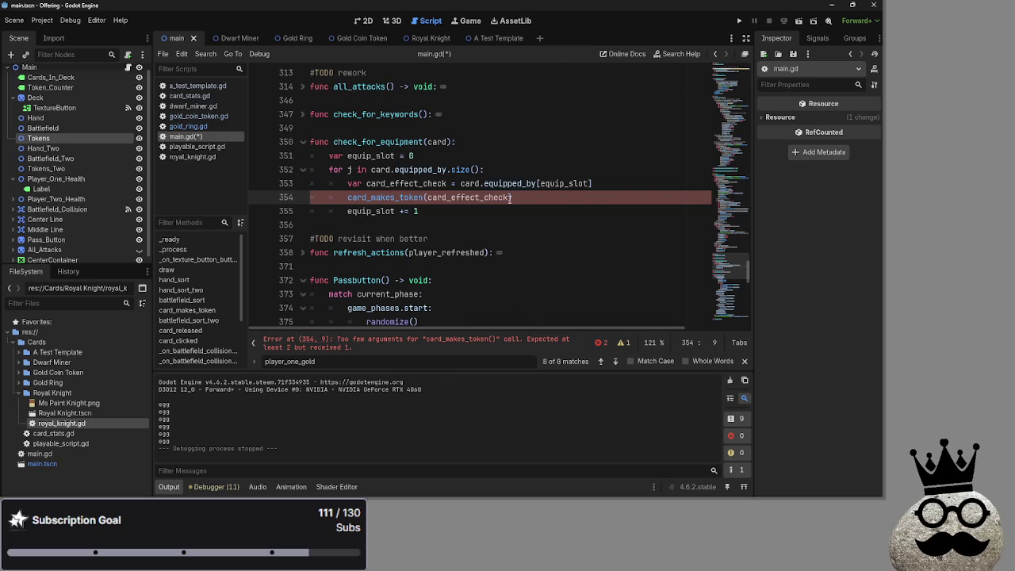
pyautogui.write(',')
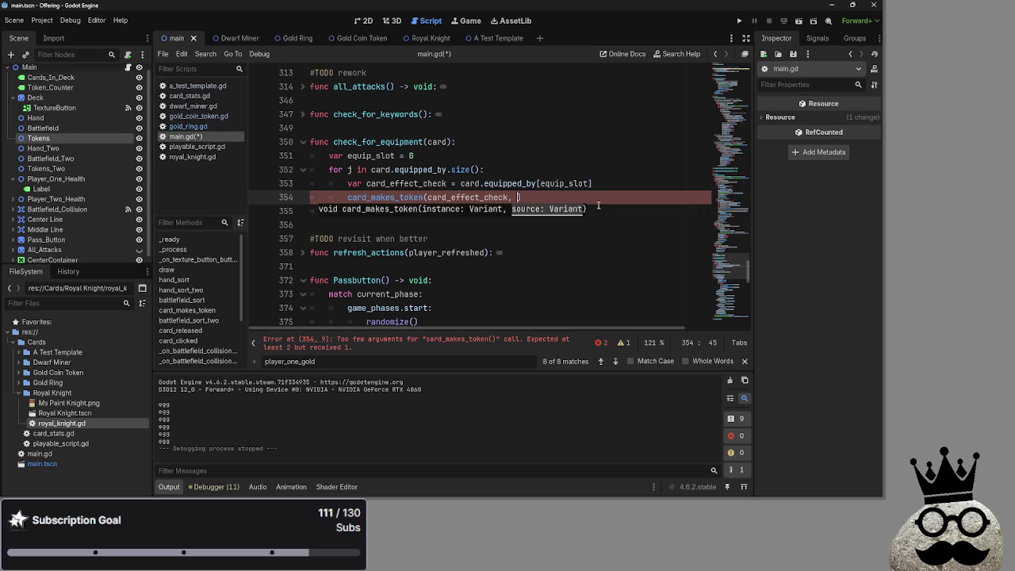
pyautogui.scroll(2, 596, 204)
pyautogui.scroll(15, 596, 203)
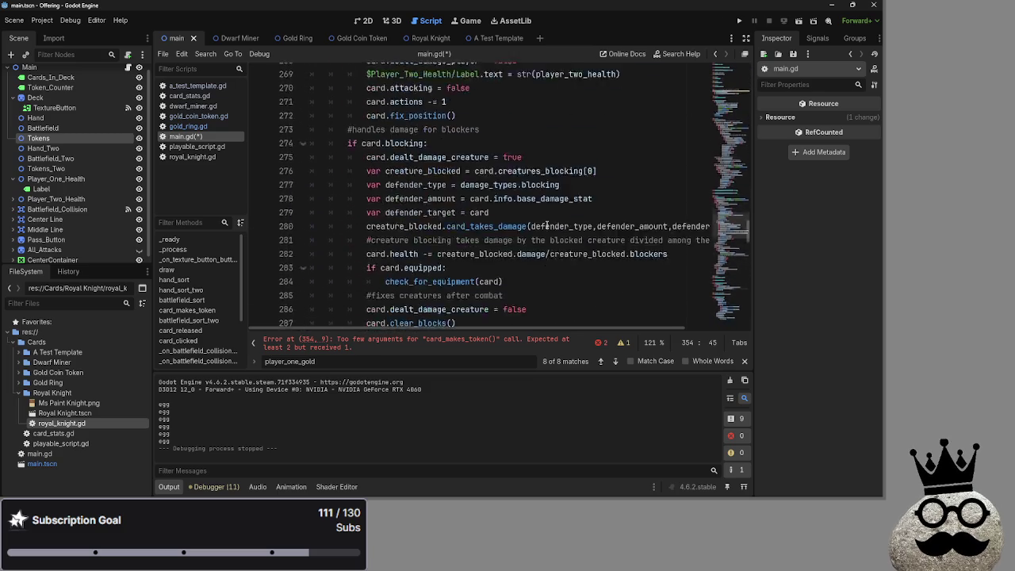
pyautogui.scroll(12, 539, 240)
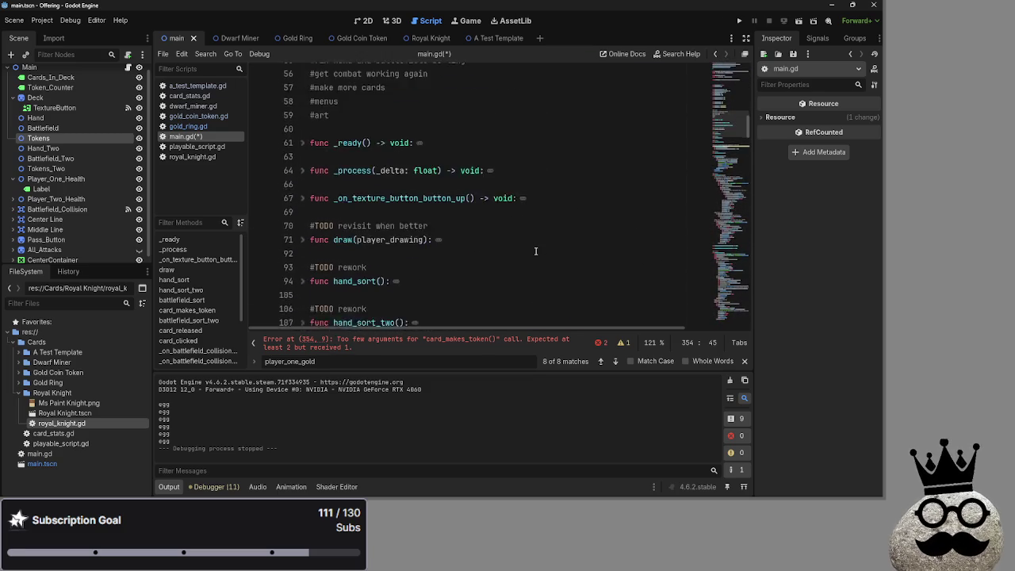
pyautogui.scroll(5, 535, 251)
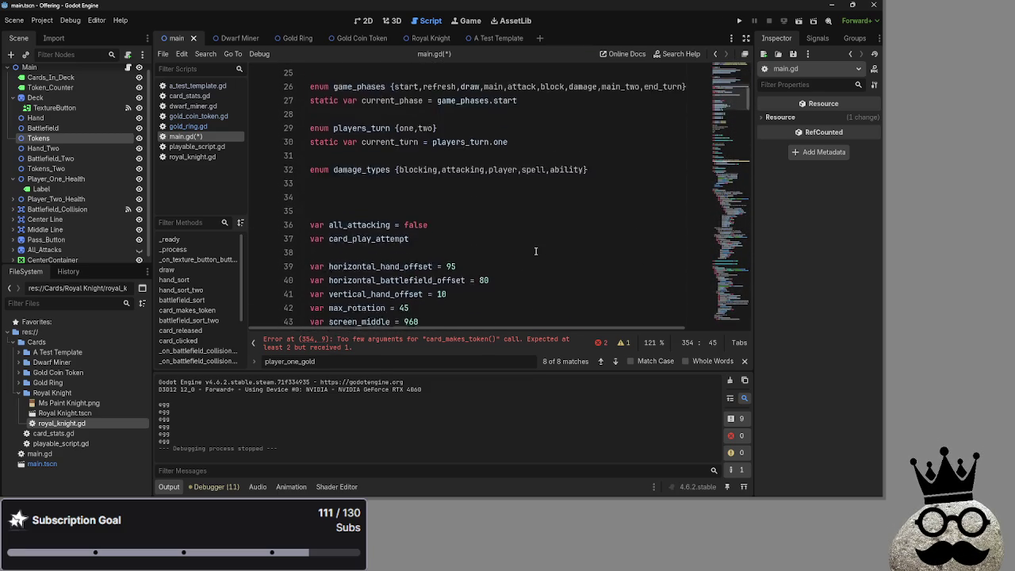
# Step: Write enum token_sources {etb,player_damage,creature_damage} on blank line 34 below the existing enums
pyautogui.click(435, 238)
pyautogui.press('Down')
pyautogui.press('Down')
pyautogui.press('Down')
pyautogui.scroll(-2, 411, 270)
pyautogui.click(427, 198)
pyautogui.write('n')
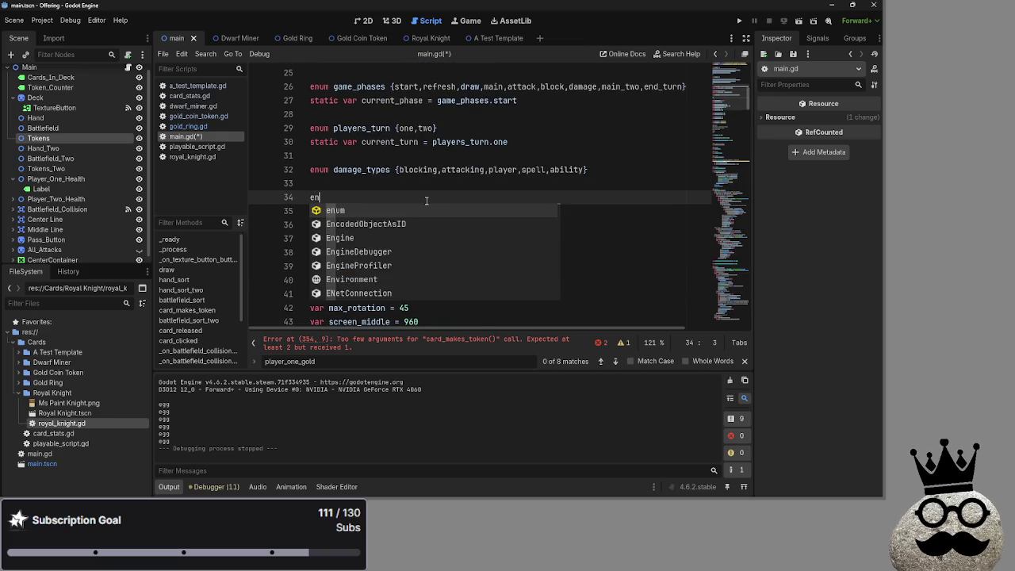
pyautogui.write('um toke')
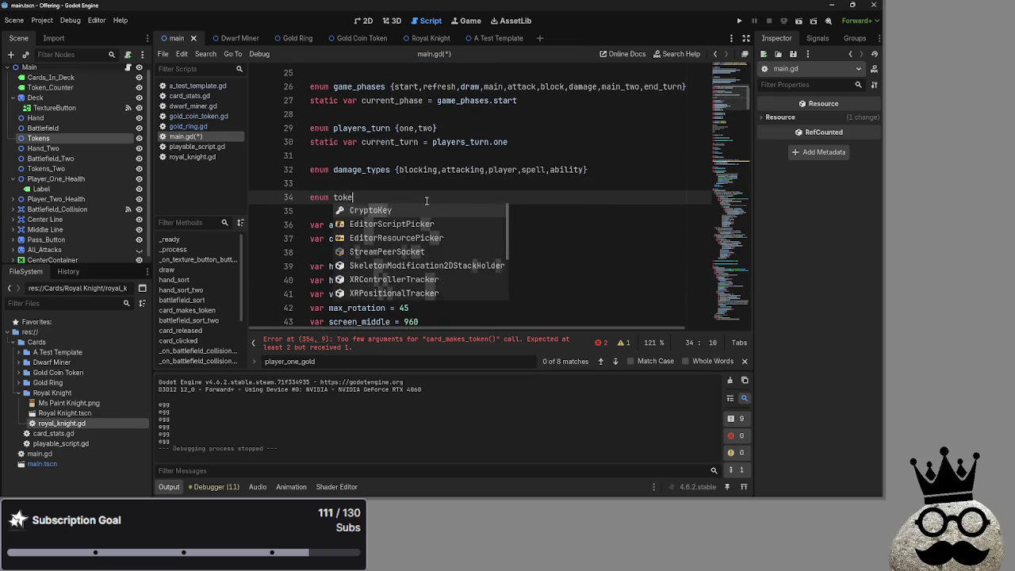
pyautogui.write('n_ources {')
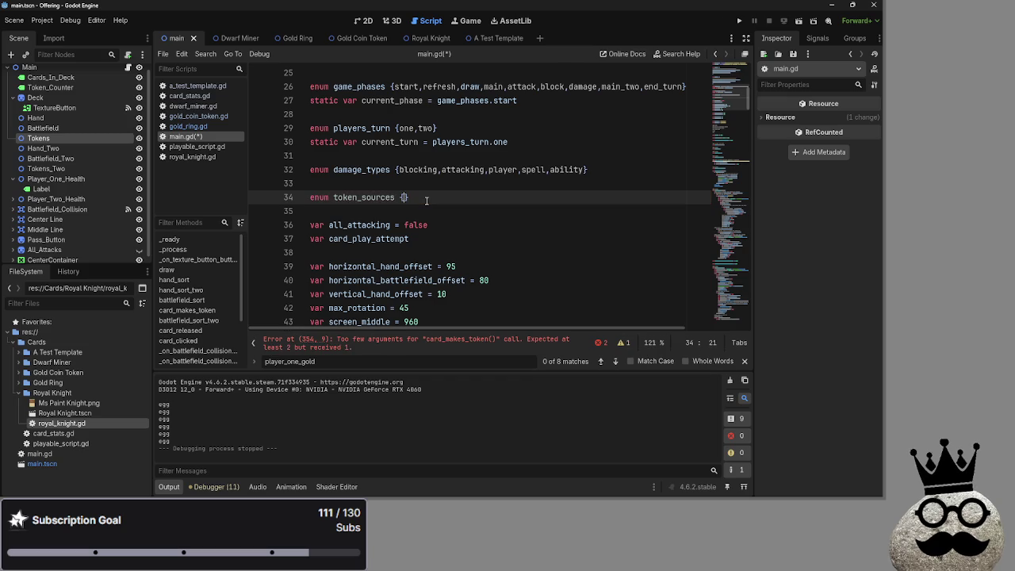
pyautogui.write('eyh')
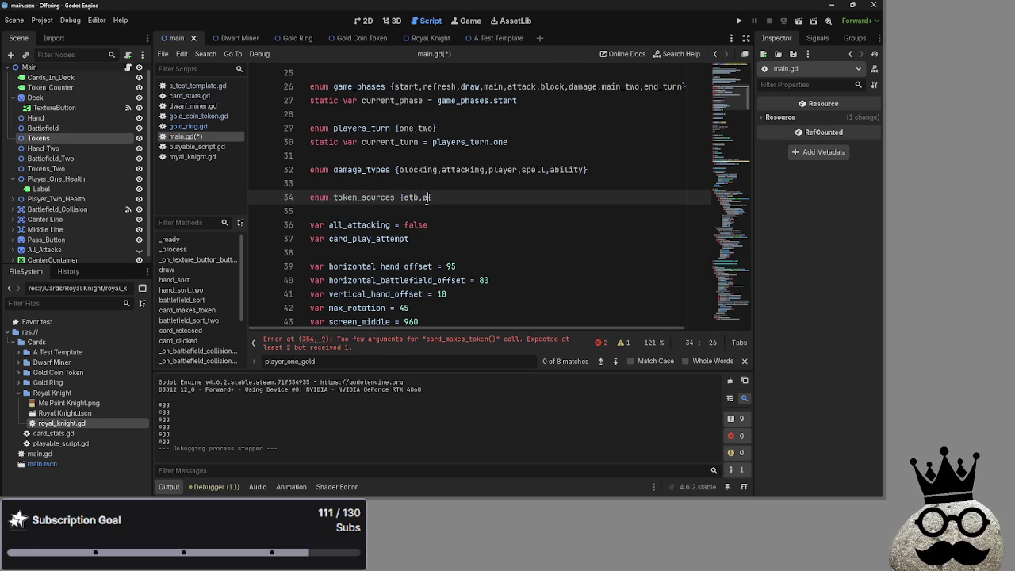
pyautogui.write('_damage<')
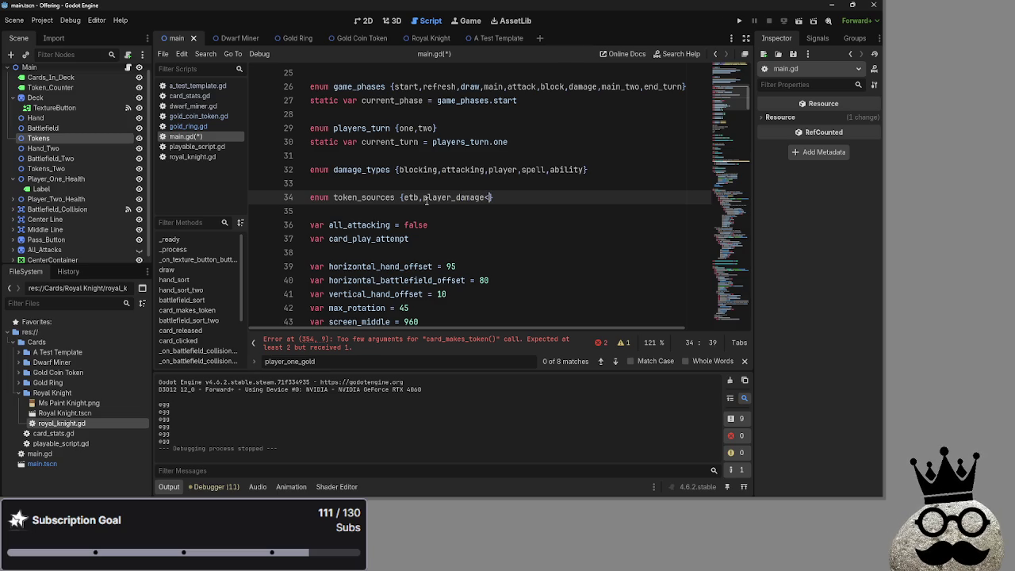
pyautogui.press('BackSpace')
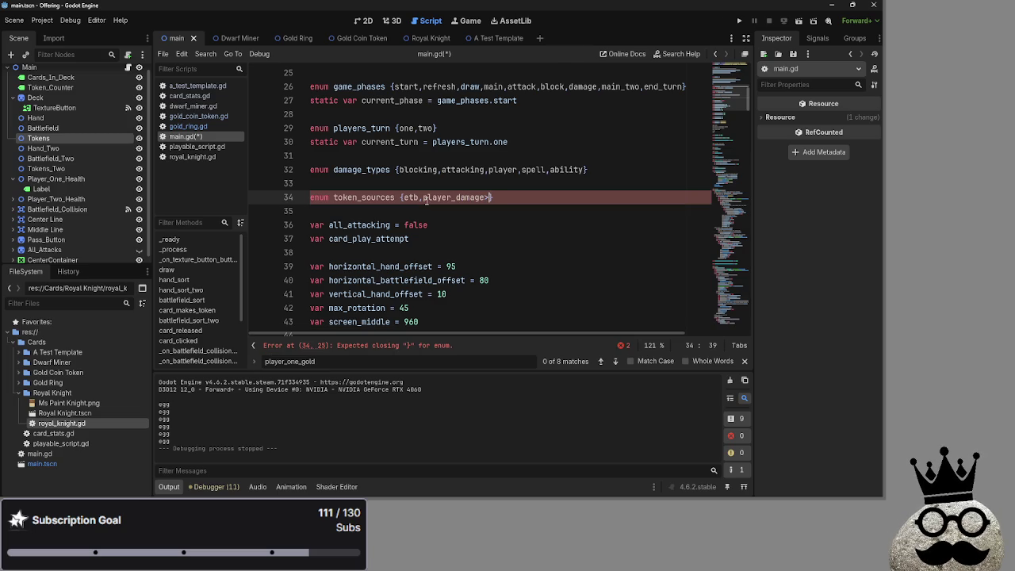
pyautogui.write('creature_da')
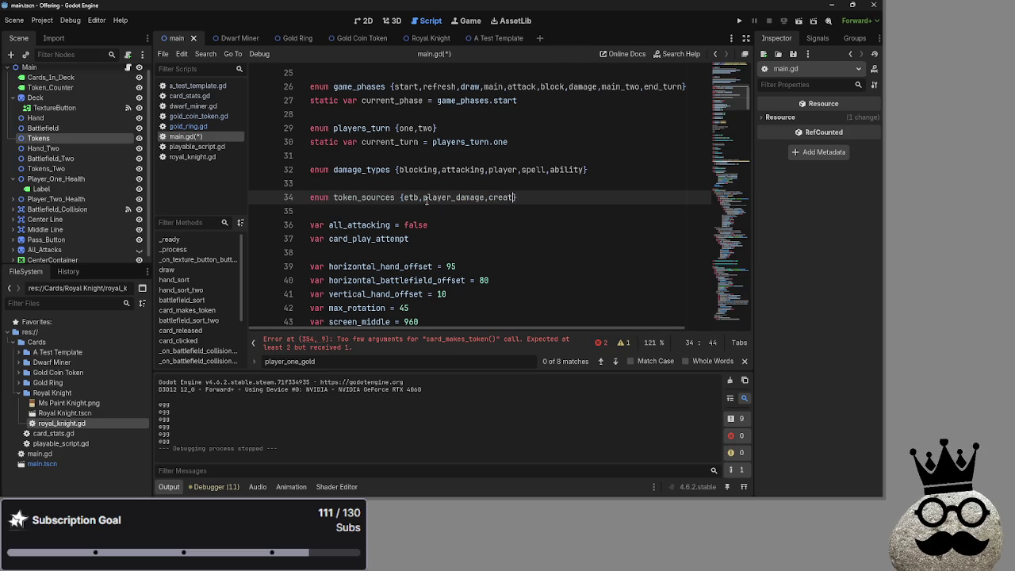
pyautogui.write('mage}')
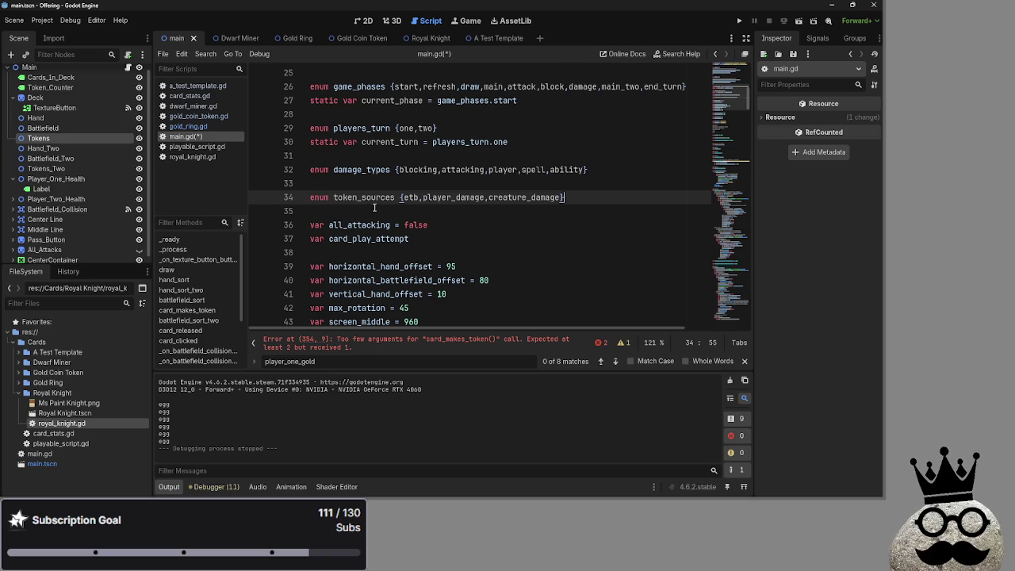
# Step: Review the main.gd code and select the token_sources enum name
pyautogui.scroll(3, 374, 207)
pyautogui.scroll(4, 373, 207)
pyautogui.scroll(-10, 373, 207)
pyautogui.scroll(-2, 374, 208)
pyautogui.click(388, 173)
pyautogui.scroll(10, 393, 190)
pyautogui.scroll(5, 398, 204)
pyautogui.scroll(-13, 398, 206)
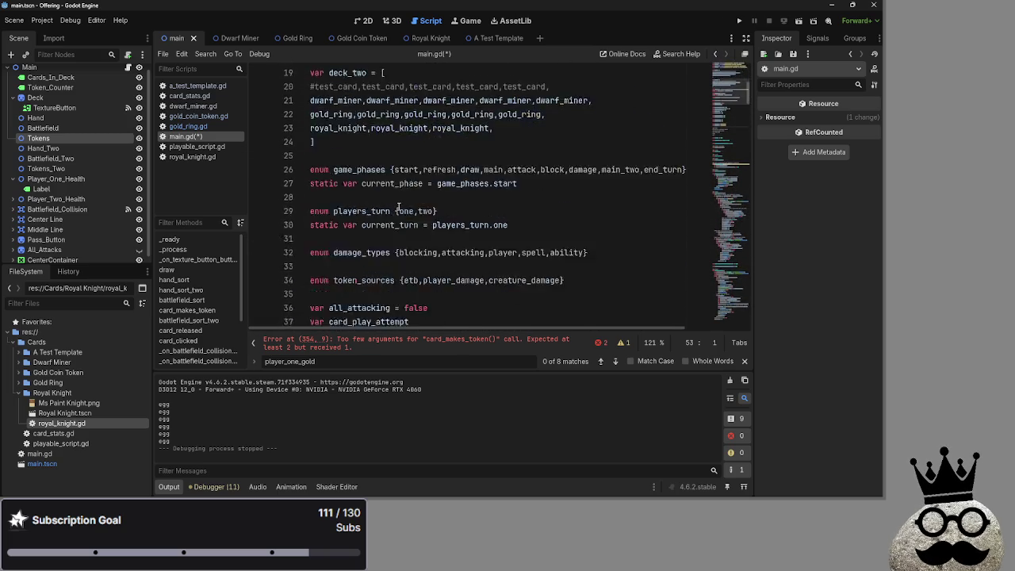
pyautogui.moveTo(456, 239)
pyautogui.mouseDown()
pyautogui.moveTo(301, 71)
pyautogui.moveTo(294, 142)
pyautogui.moveTo(284, 94)
pyautogui.moveTo(294, 72)
pyautogui.mouseUp()
pyautogui.click(354, 100)
pyautogui.moveTo(384, 127); pyautogui.dragTo(317, 129)
pyautogui.click(429, 117)
pyautogui.scroll(-3, 448, 250)
pyautogui.scroll(-2, 448, 251)
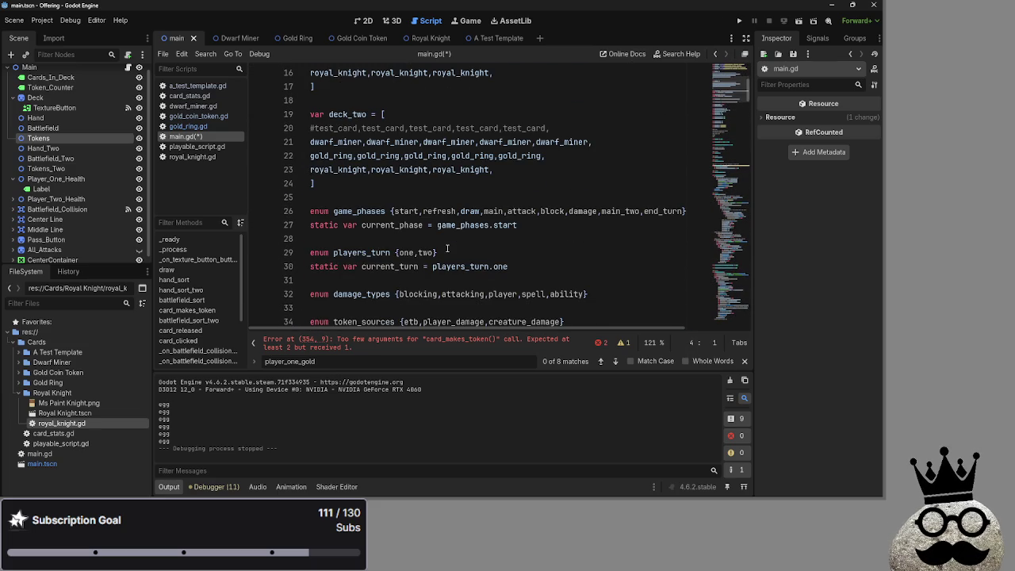
pyautogui.scroll(-8, 448, 249)
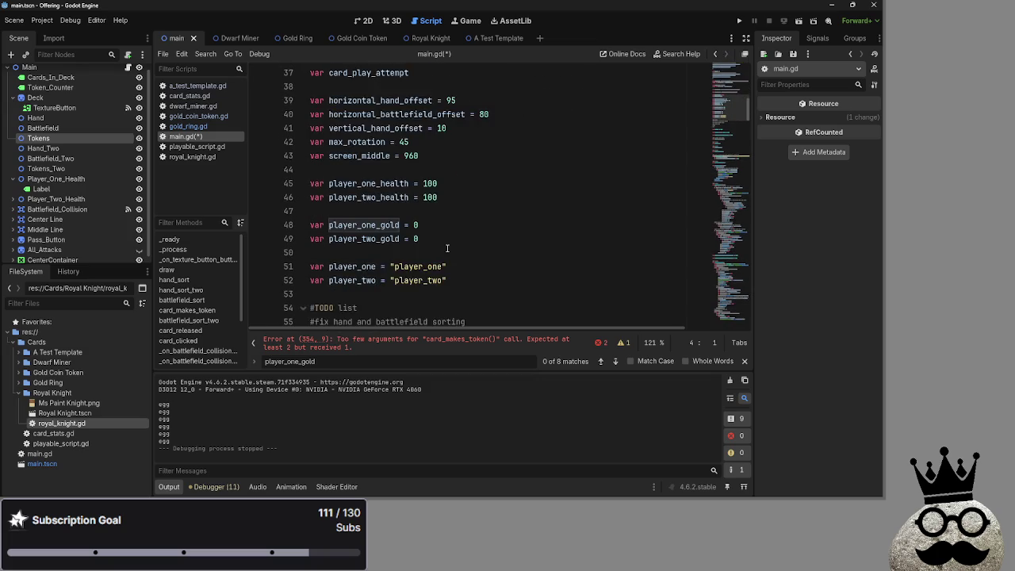
pyautogui.scroll(5, 447, 248)
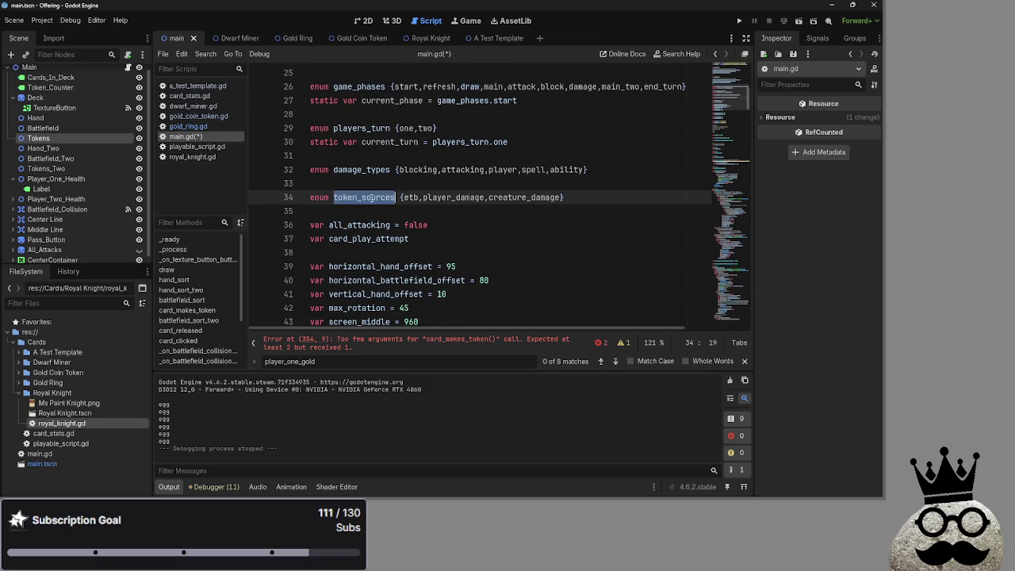
pyautogui.doubleClick(364, 196)
# Step: Replace the "etb" argument in card_released on line 192 with token_sources.etb
pyautogui.scroll(-8, 448, 256)
pyautogui.scroll(-4, 448, 254)
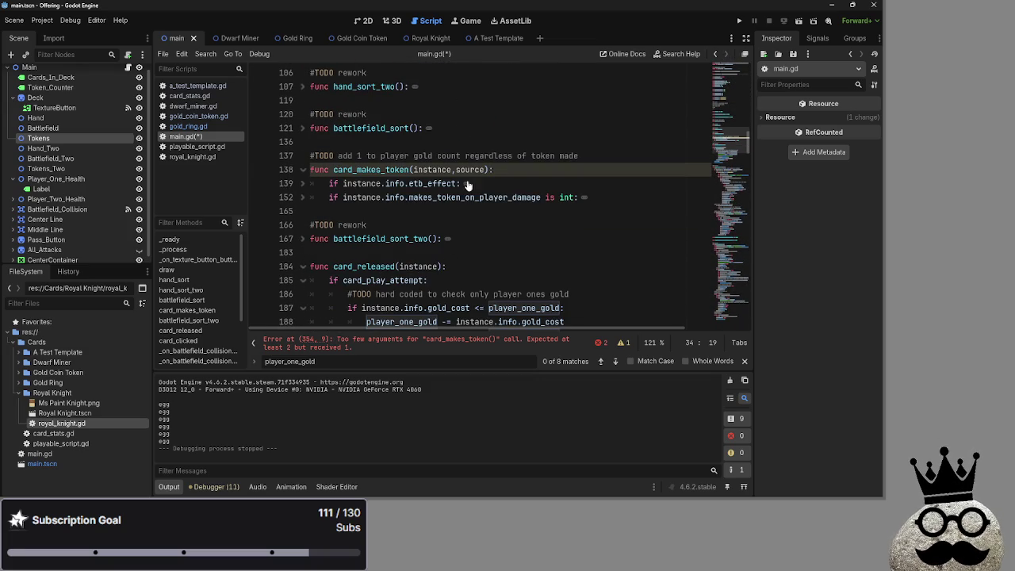
pyautogui.scroll(-5, 474, 206)
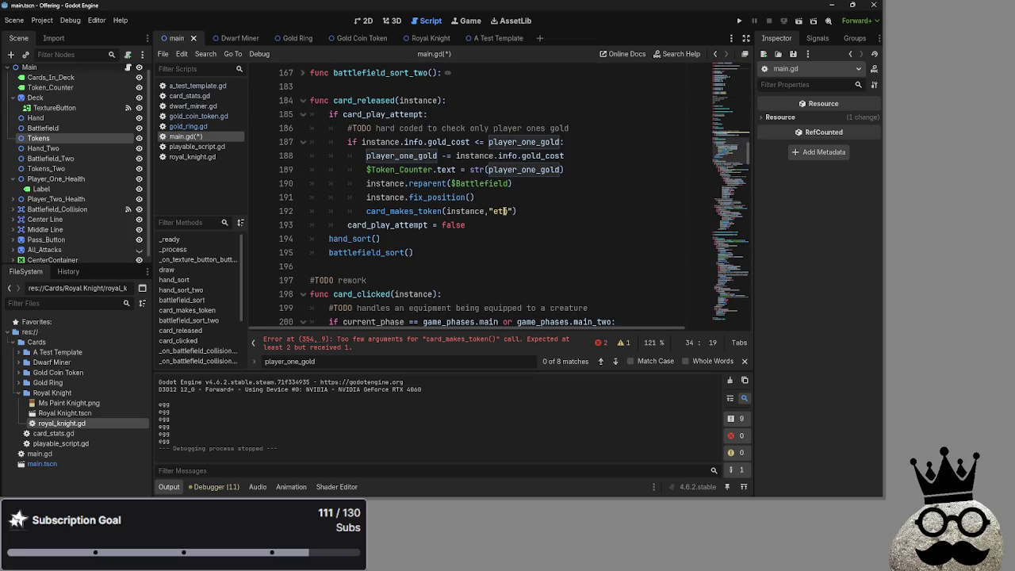
pyautogui.moveTo(512, 210); pyautogui.dragTo(487, 212)
pyautogui.write('token_sources')
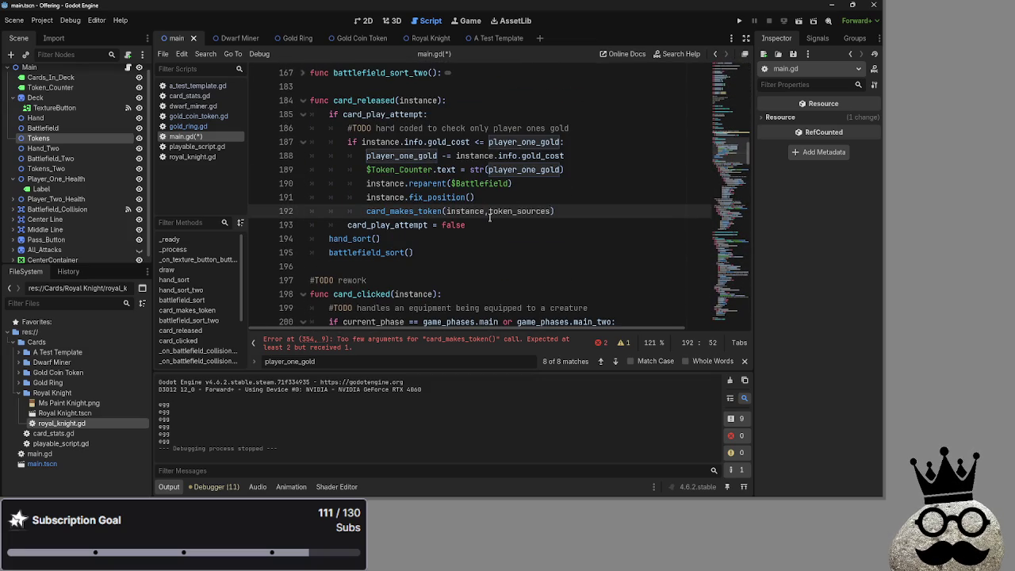
pyautogui.write(', pl')
pyautogui.scroll(6, 543, 242)
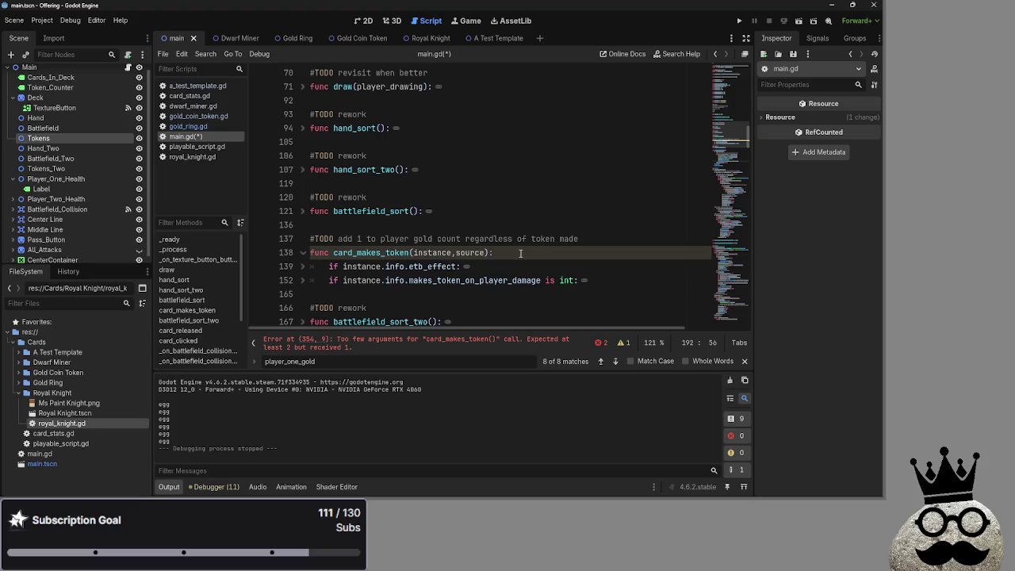
# Step: Expand the player damage and etb branches of card_makes_token
pyautogui.click(521, 267)
pyautogui.click(600, 282)
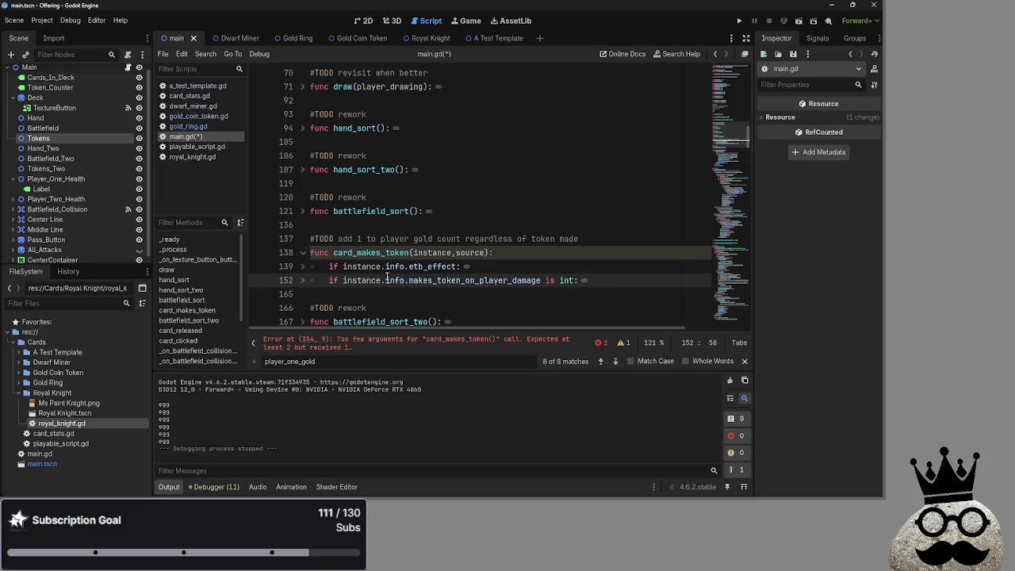
pyautogui.click(533, 267)
pyautogui.click(302, 279)
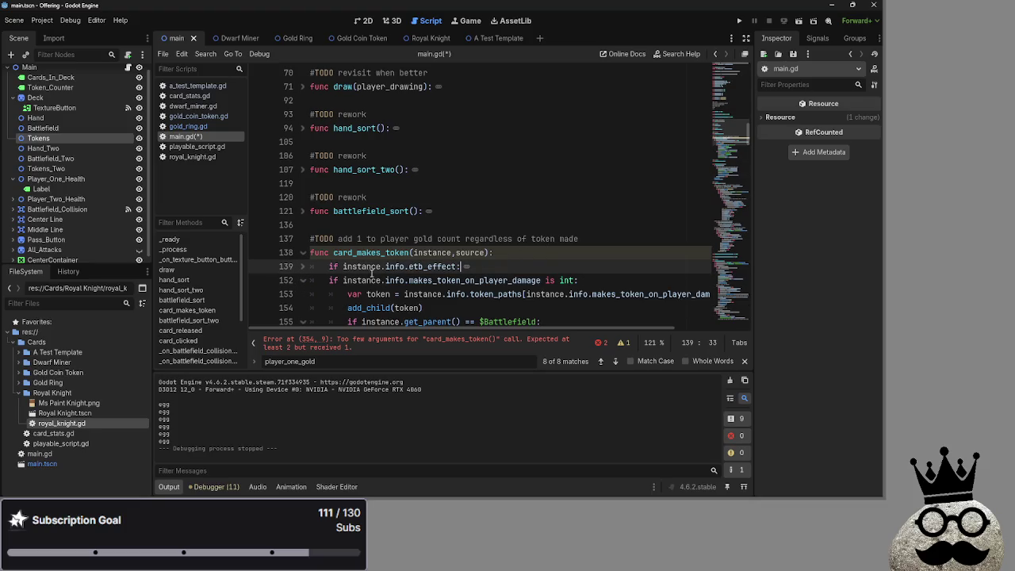
pyautogui.scroll(-1, 381, 269)
pyautogui.click(306, 240)
pyautogui.click(307, 226)
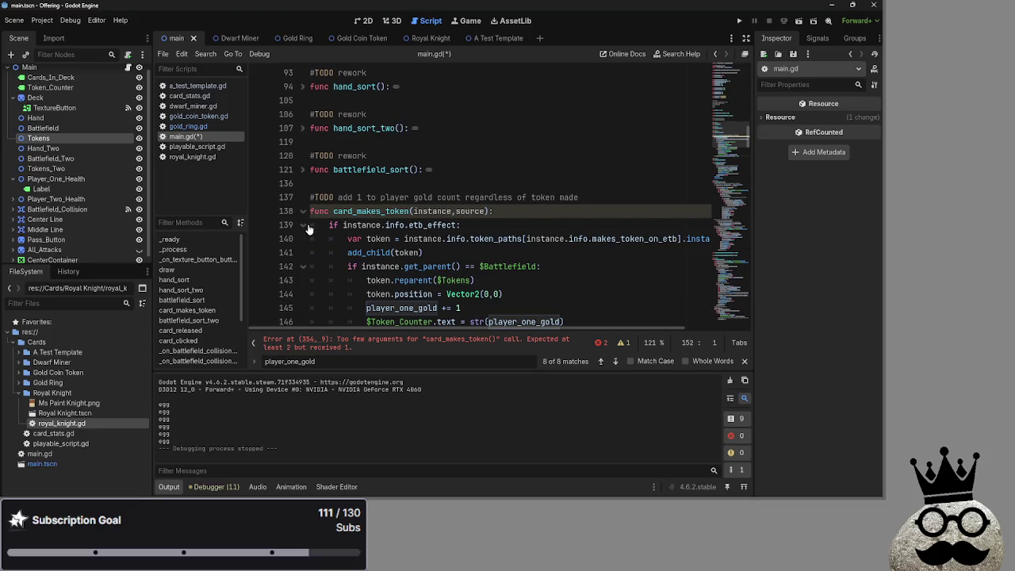
# Step: Change line 139's etb_effect condition to 'if token_sources.etb:'
pyautogui.click(473, 225)
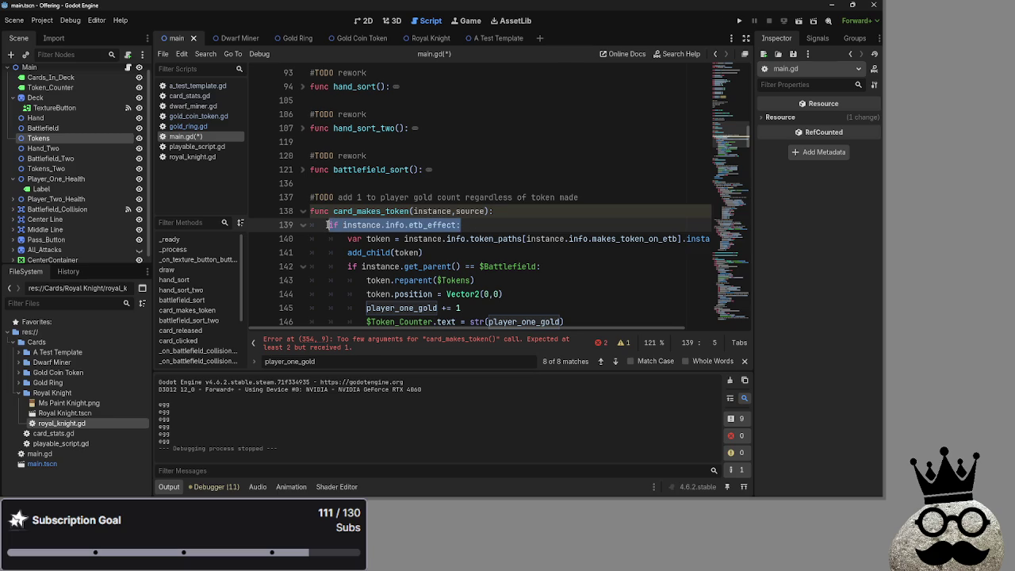
pyautogui.doubleClick(363, 225)
pyautogui.doubleClick(396, 225)
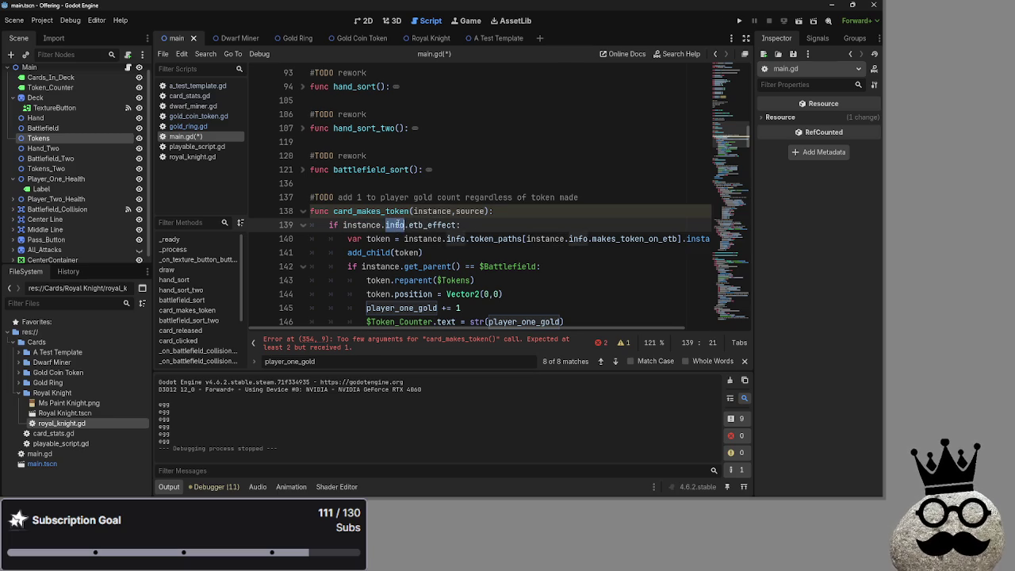
pyautogui.doubleClick(435, 225)
pyautogui.click(458, 225)
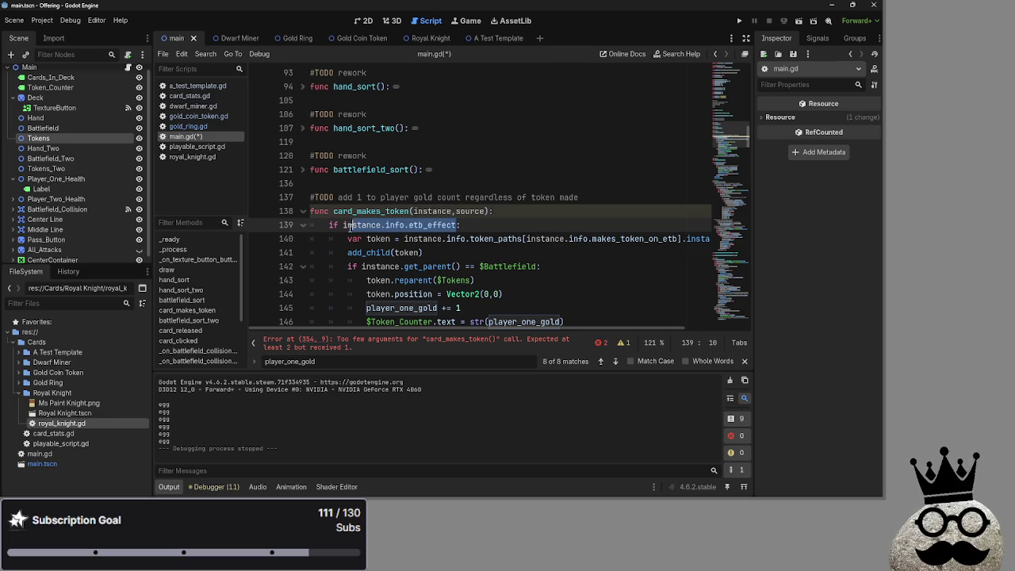
pyautogui.scroll(-2, 527, 234)
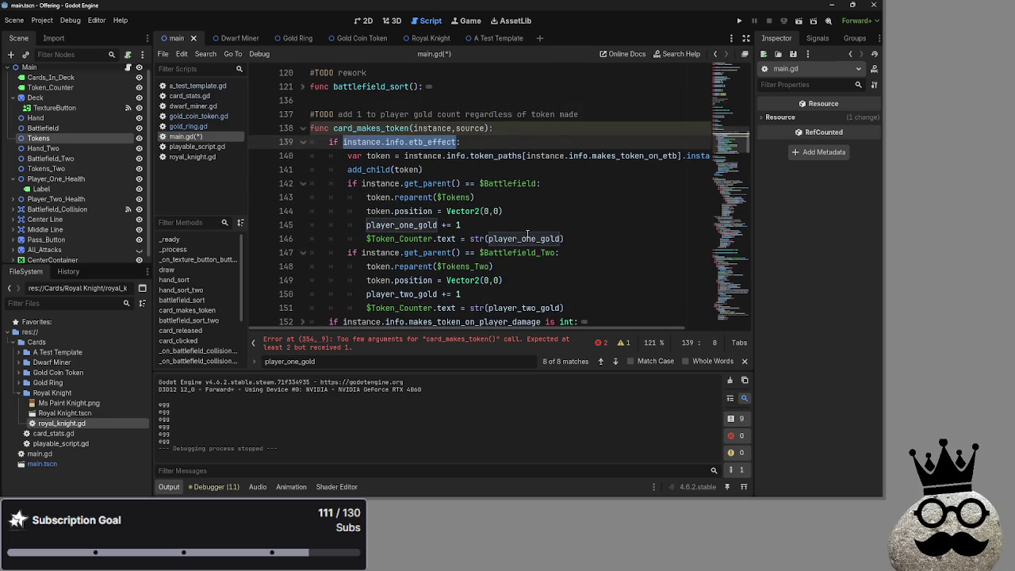
pyautogui.click(386, 142)
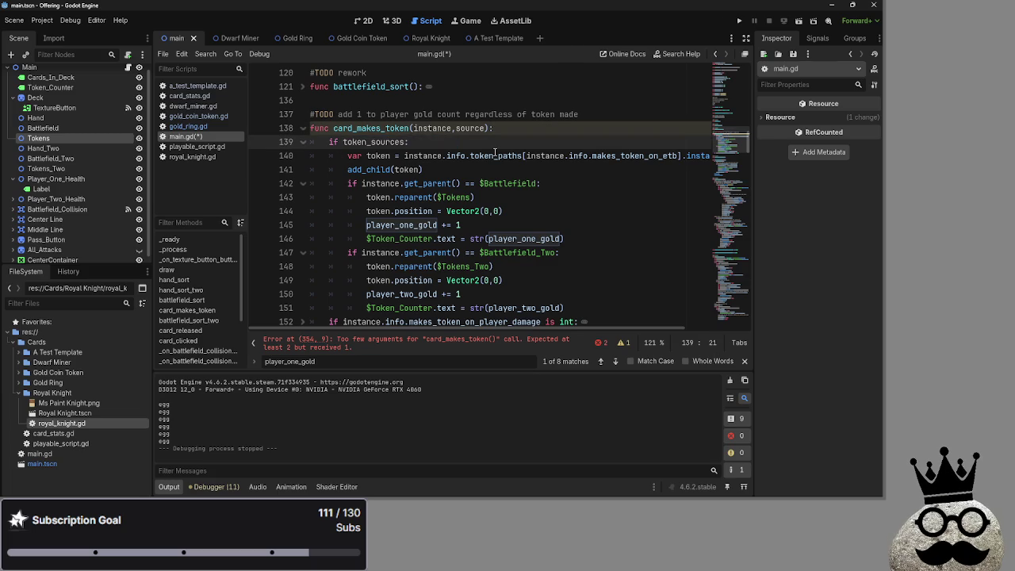
pyautogui.write('etb')
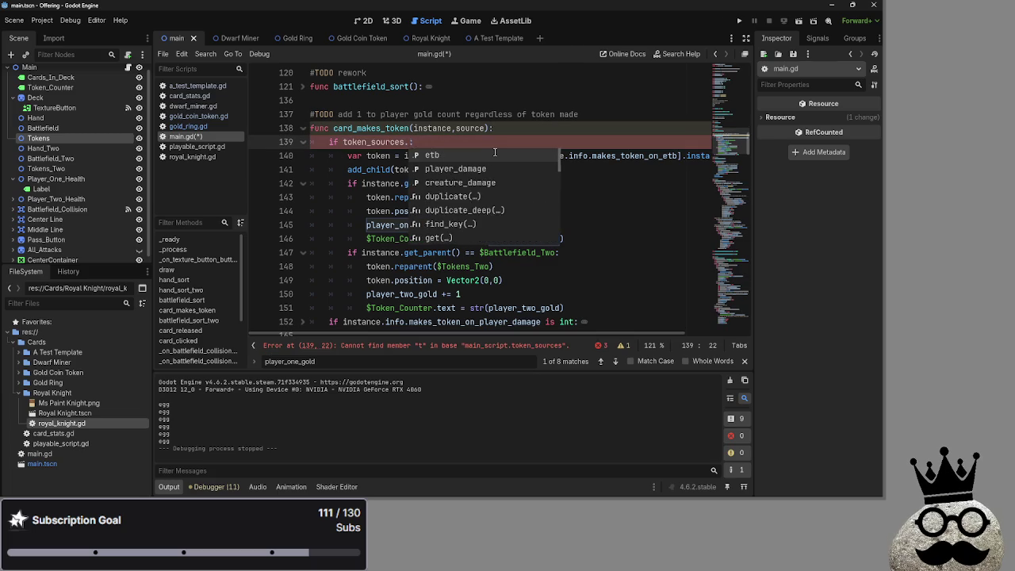
# Step: Expand the script errors list and start a text search with Ctrl+F
pyautogui.scroll(-15, 512, 238)
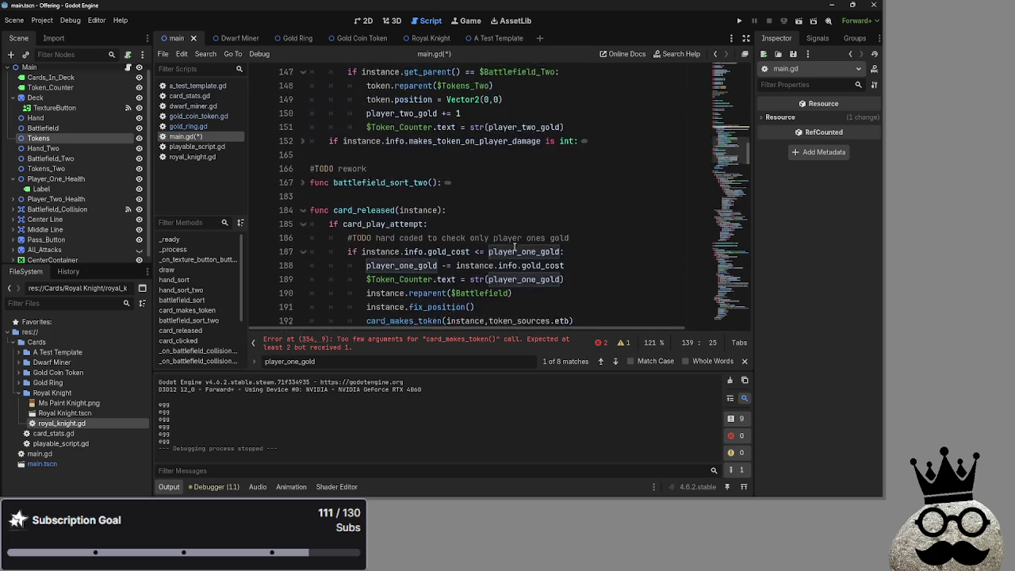
pyautogui.scroll(-5, 514, 246)
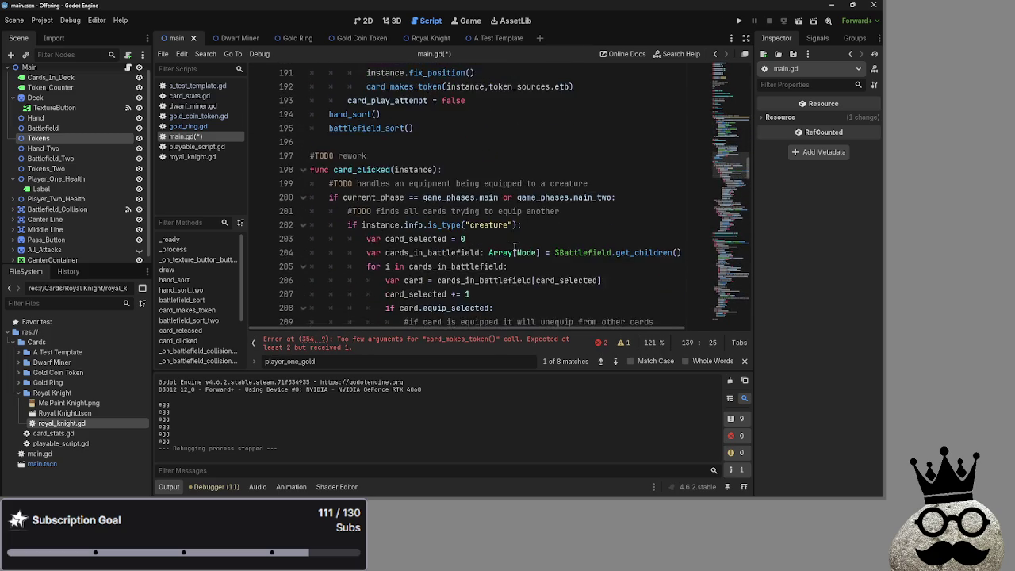
pyautogui.click(600, 342)
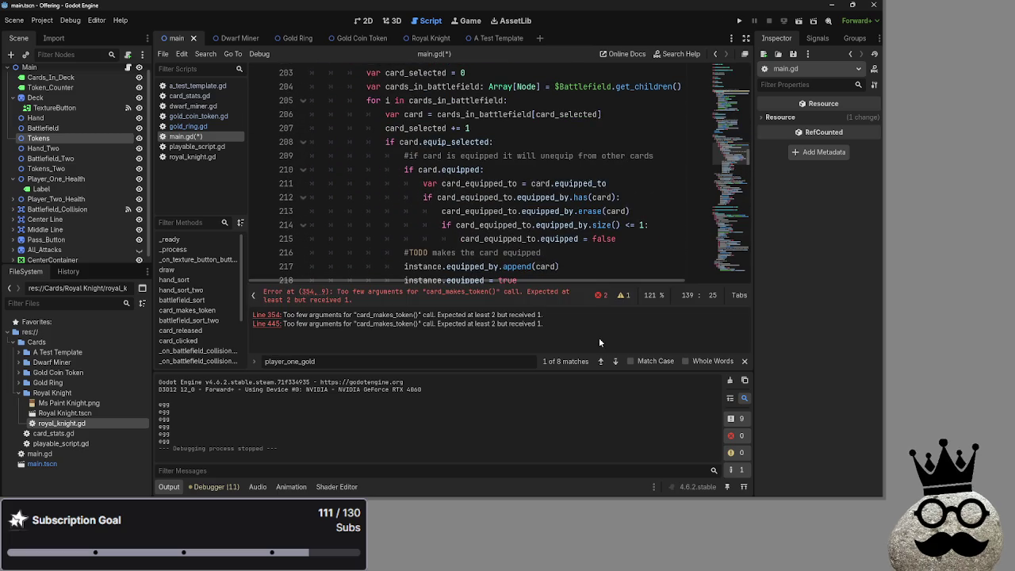
pyautogui.hotkey('ctrl', 'f')
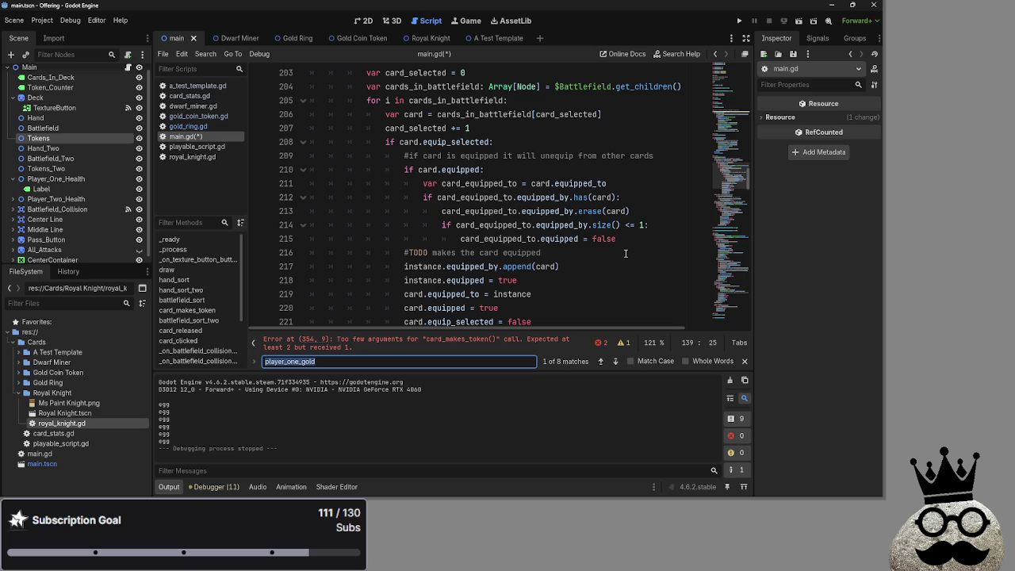
# Step: Search for makes_token and make the line 354 call pass token_sources.player_damage
pyautogui.write('makes_token')
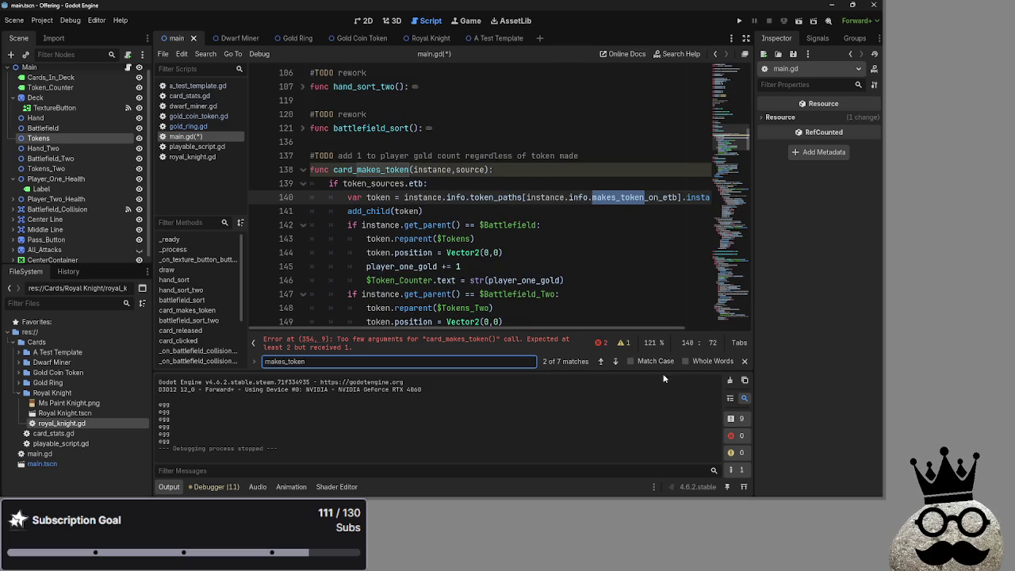
pyautogui.click(614, 362)
pyautogui.click(615, 361)
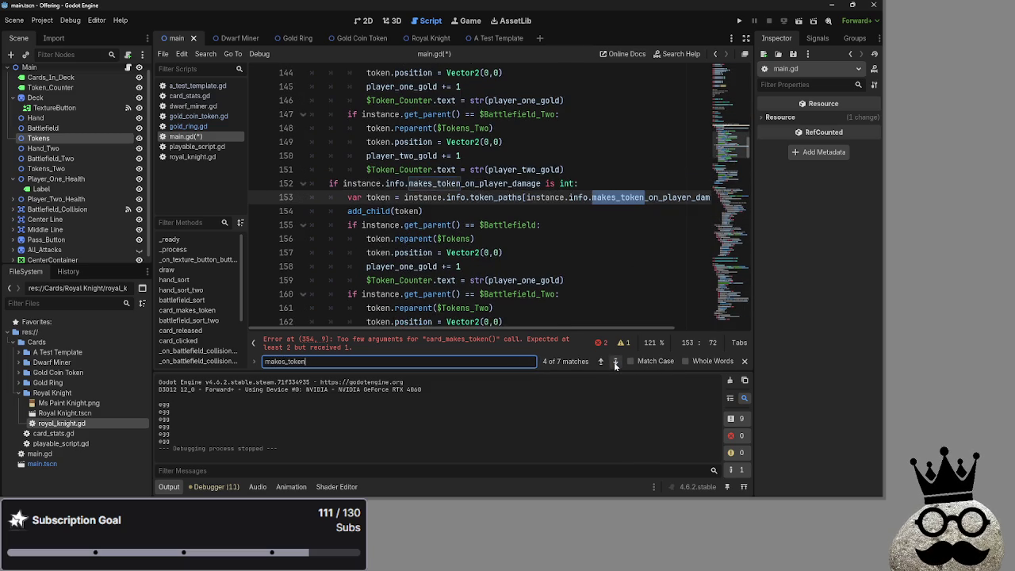
pyautogui.click(615, 361)
pyautogui.click(614, 361)
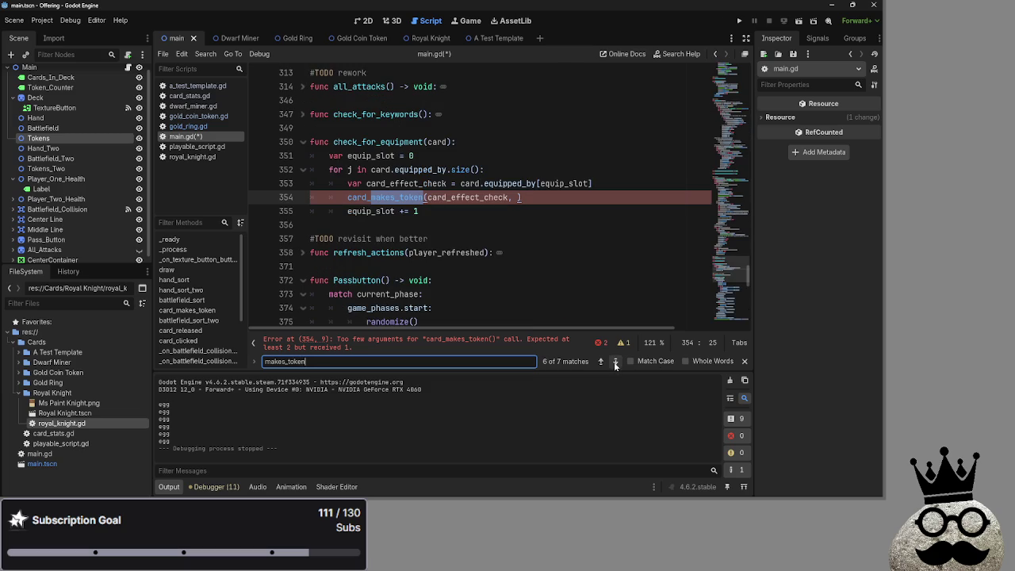
pyautogui.click(519, 197)
pyautogui.press('BackSpace')
pyautogui.write('token_sources.')
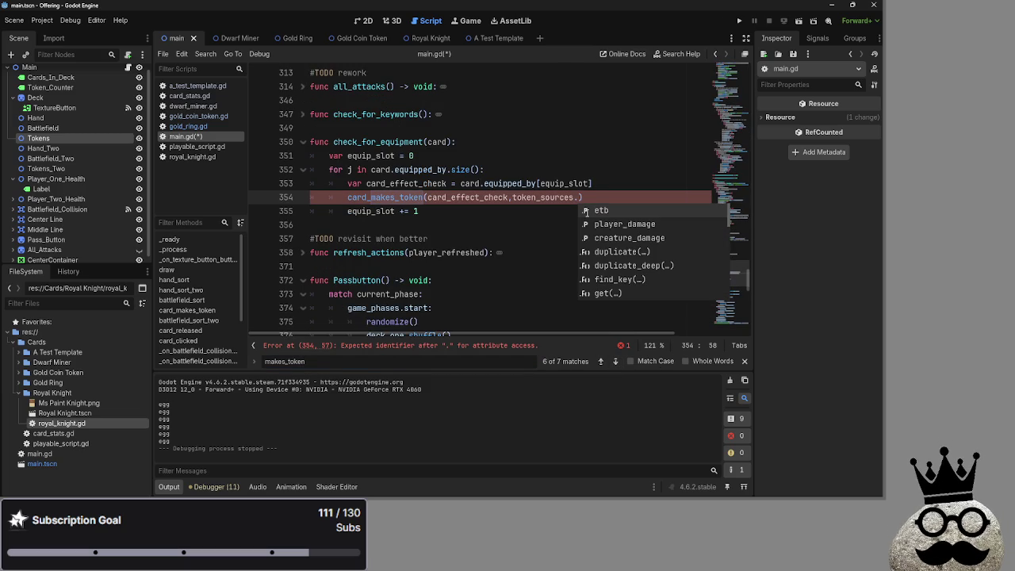
pyautogui.press('Down')
pyautogui.press('Down')
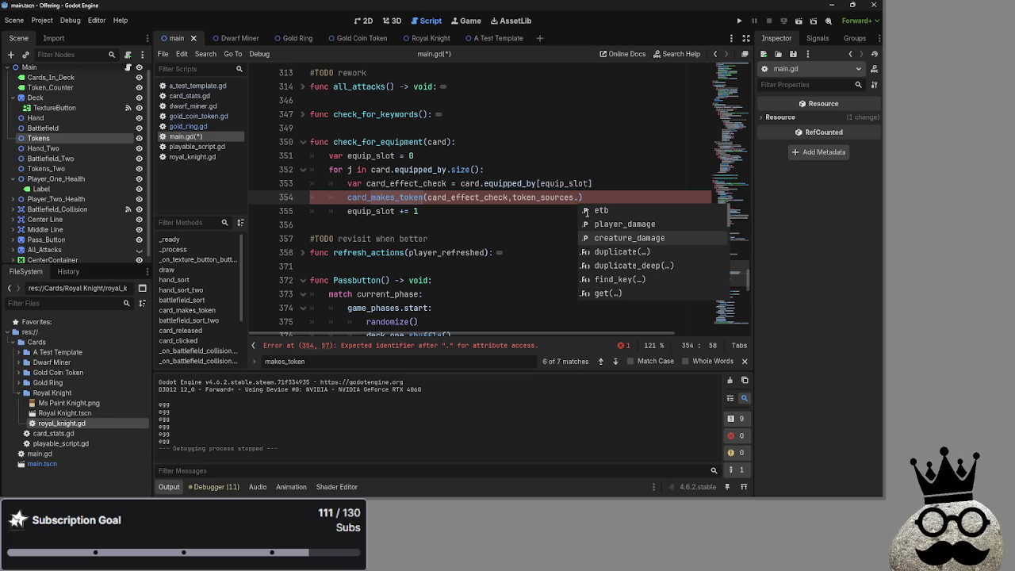
pyautogui.press('Up')
pyautogui.press('Return')
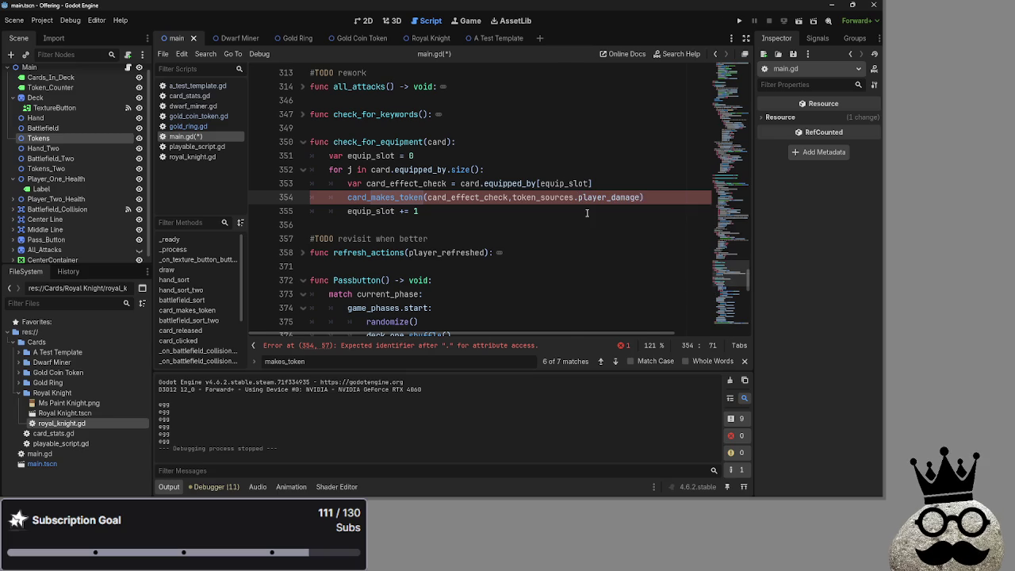
pyautogui.write(')')
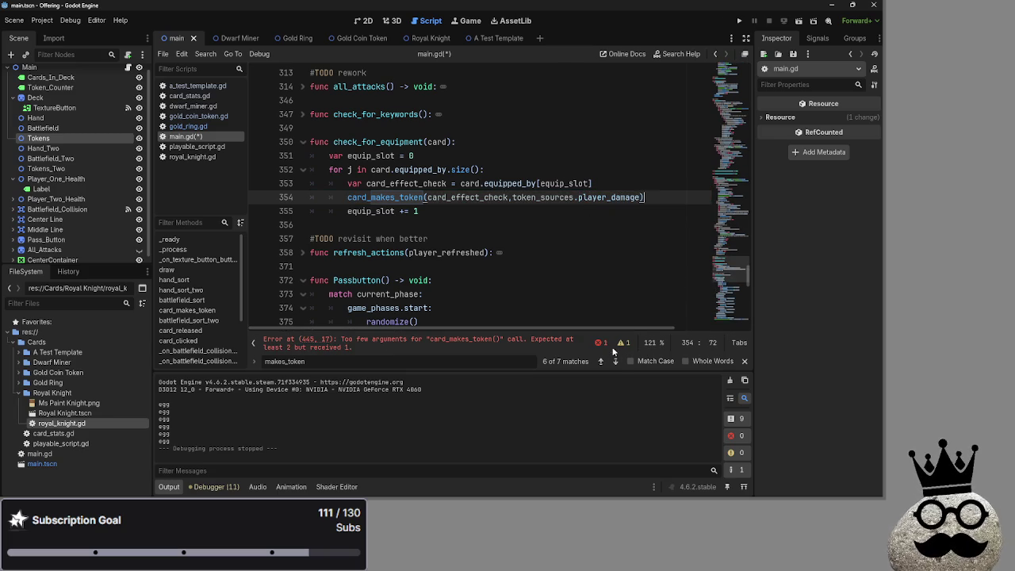
# Step: Make the line 445 card_makes_token call in bot_decision pass token_sources.etb
pyautogui.click(615, 361)
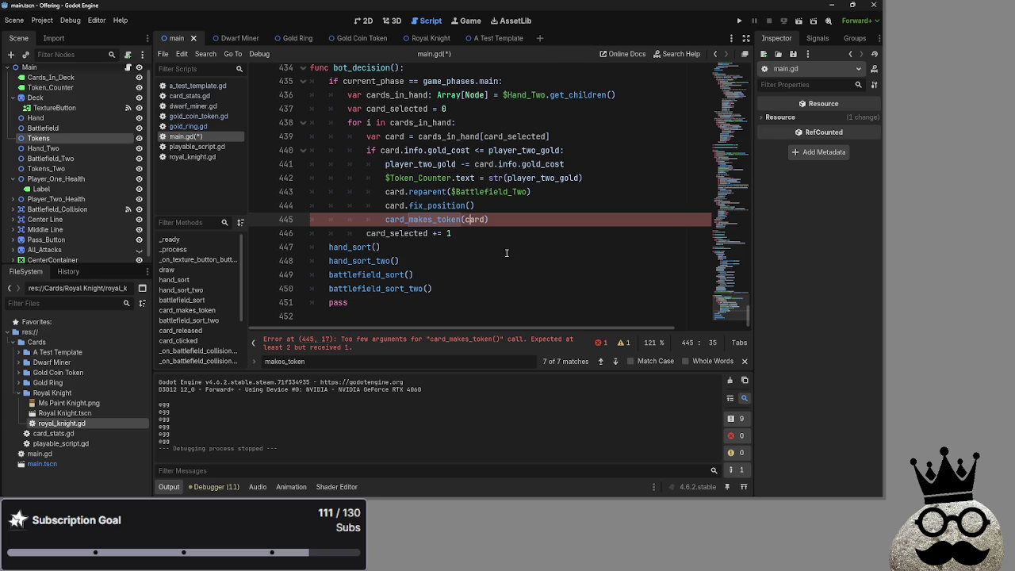
pyautogui.scroll(1, 502, 247)
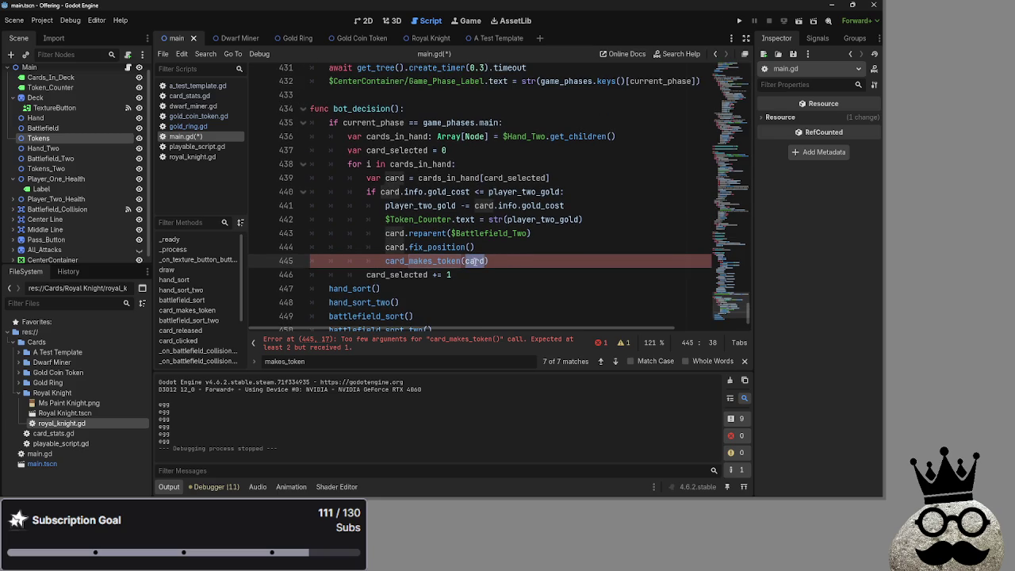
pyautogui.write(')')
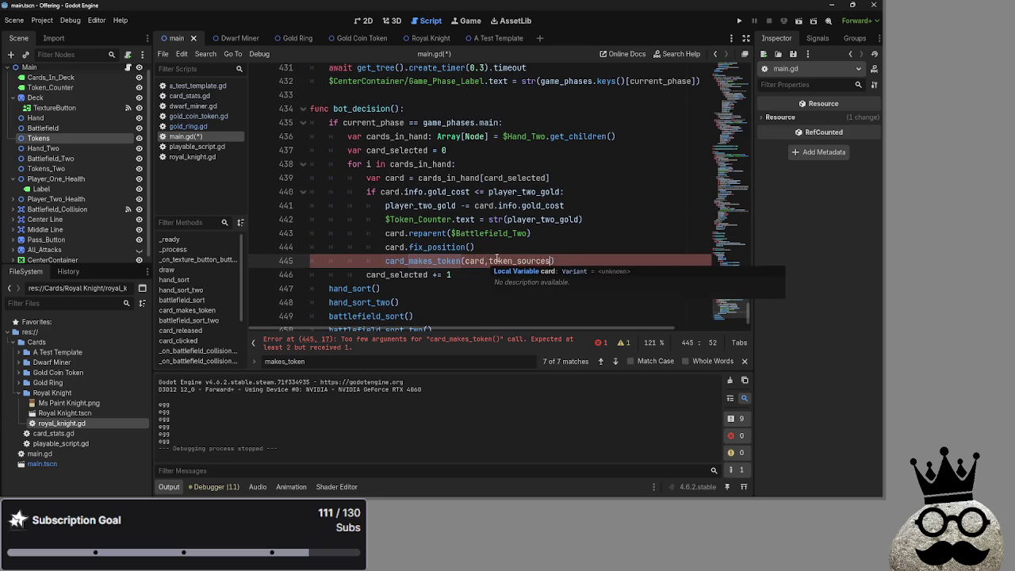
pyautogui.write('.e')
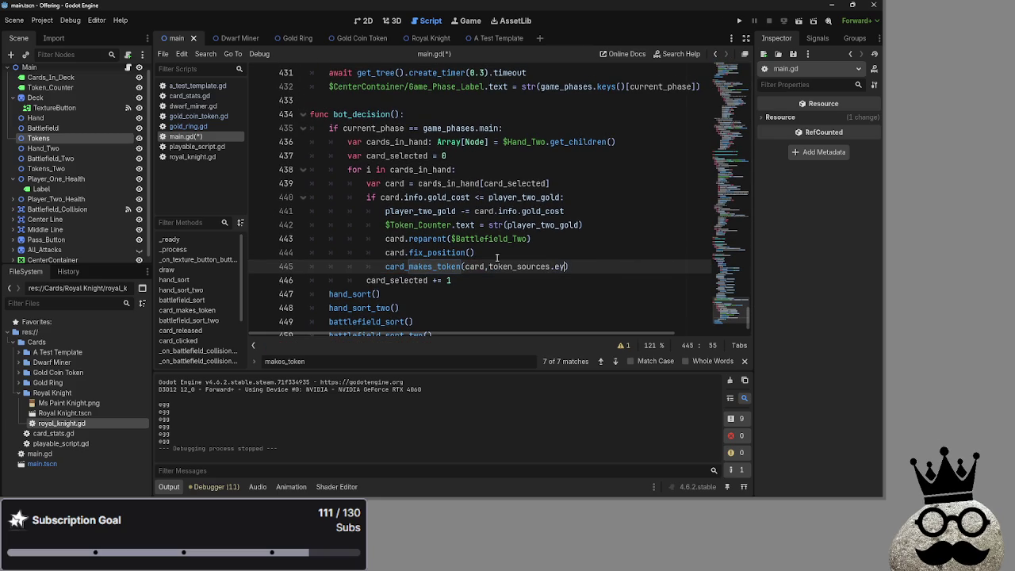
pyautogui.write('tb')
# Step: Run the game and play the Gold Ring card to confirm a gold coin token appears
pyautogui.click(738, 21)
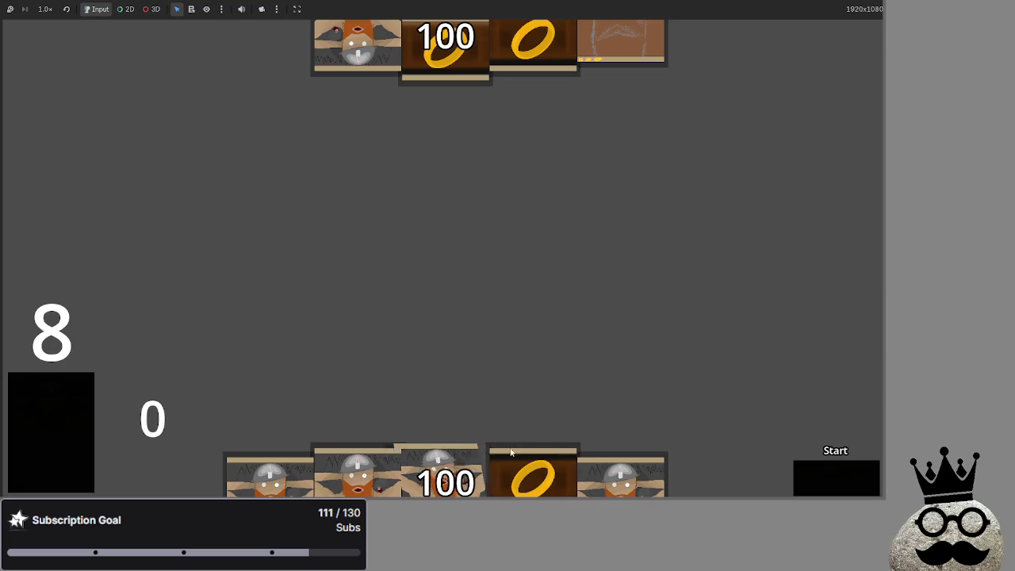
pyautogui.moveTo(536, 493); pyautogui.dragTo(542, 157)
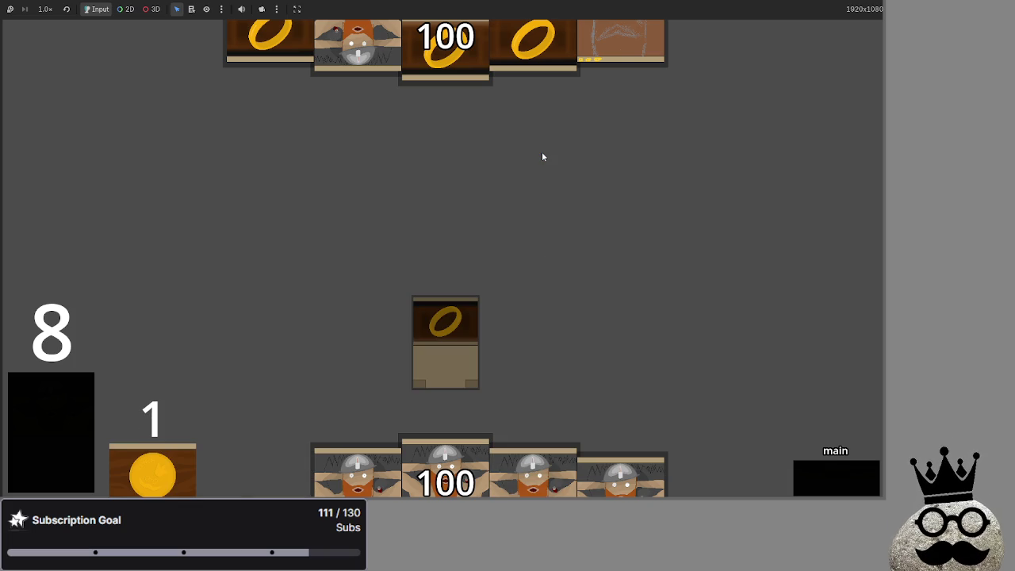
pyautogui.scroll(20, 541, 152)
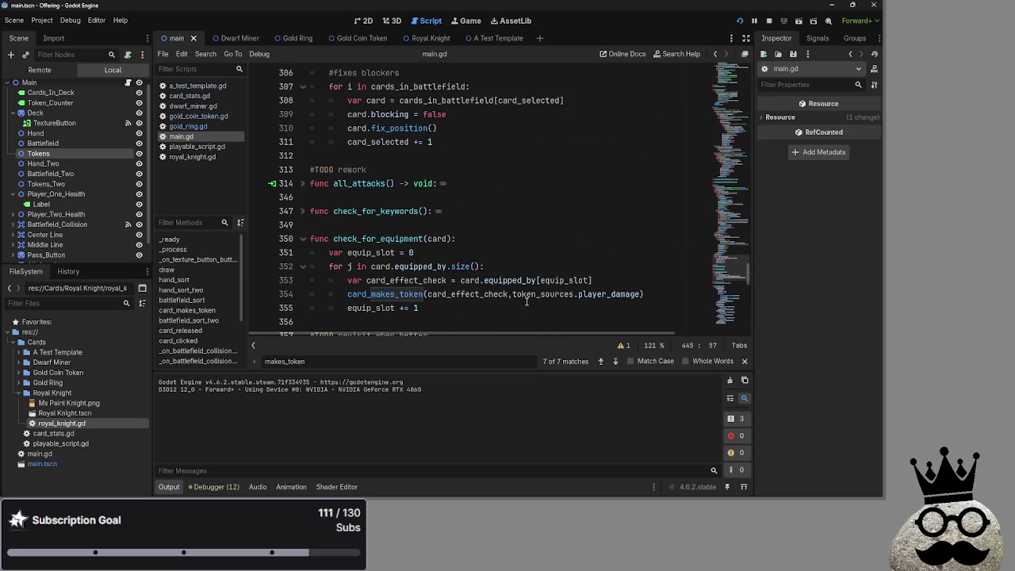
pyautogui.scroll(10, 526, 301)
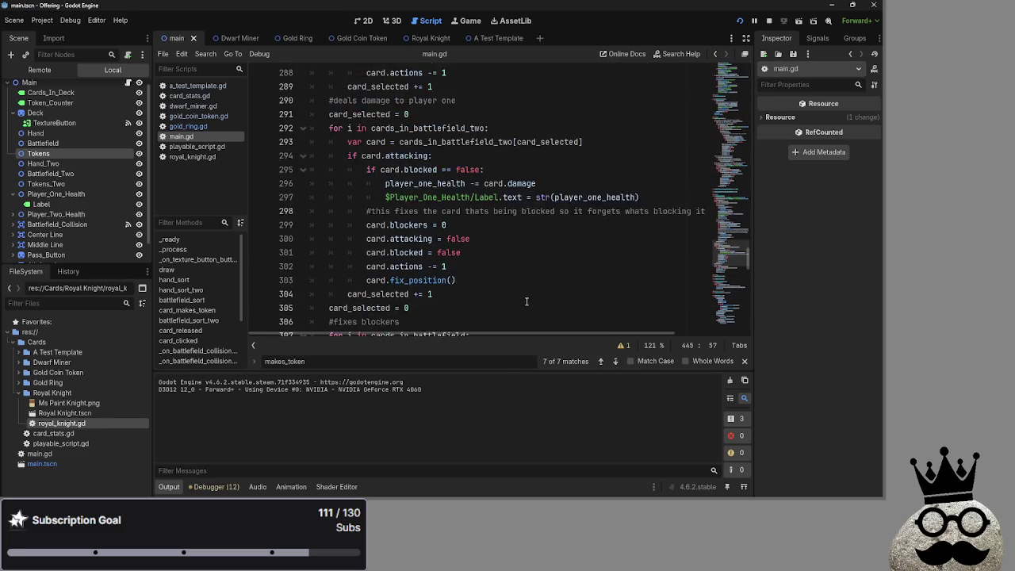
pyautogui.scroll(11, 526, 302)
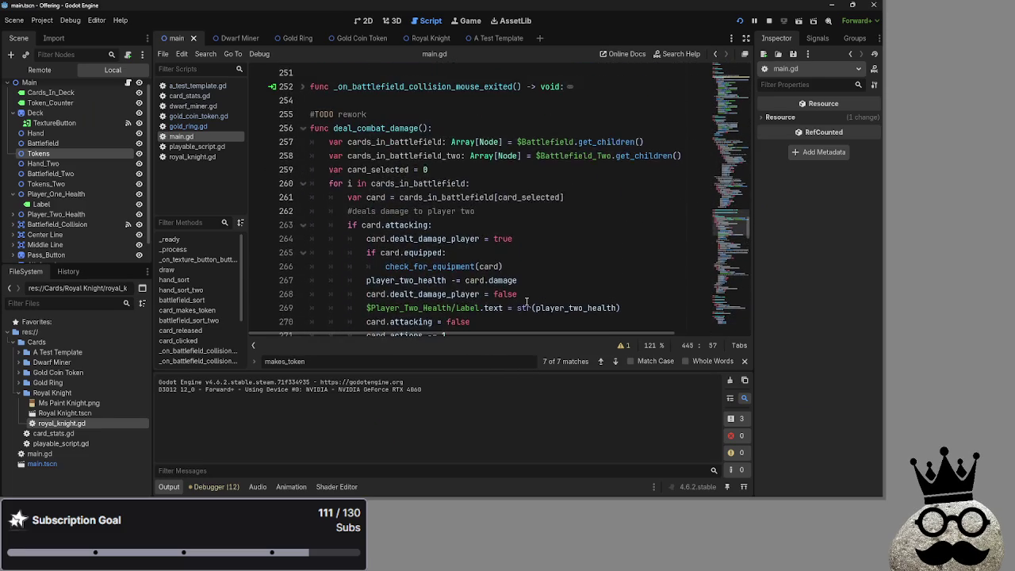
pyautogui.scroll(12, 526, 301)
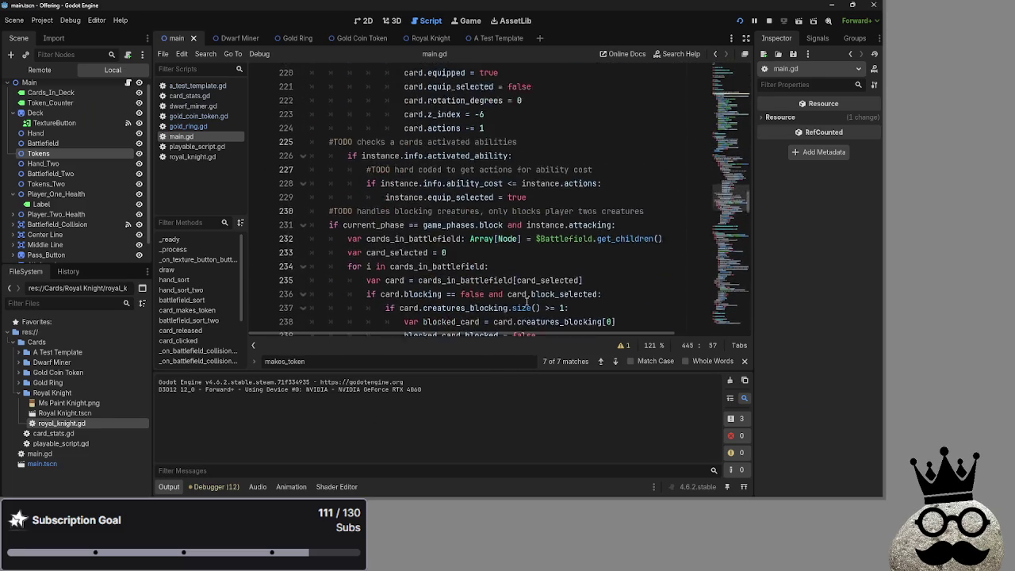
pyautogui.scroll(12, 526, 301)
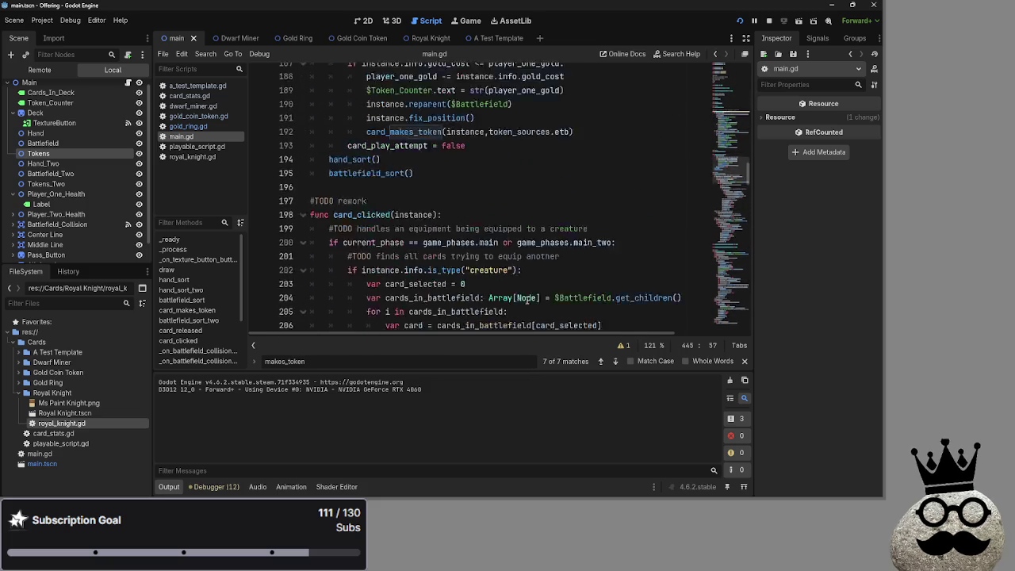
pyautogui.scroll(9, 525, 301)
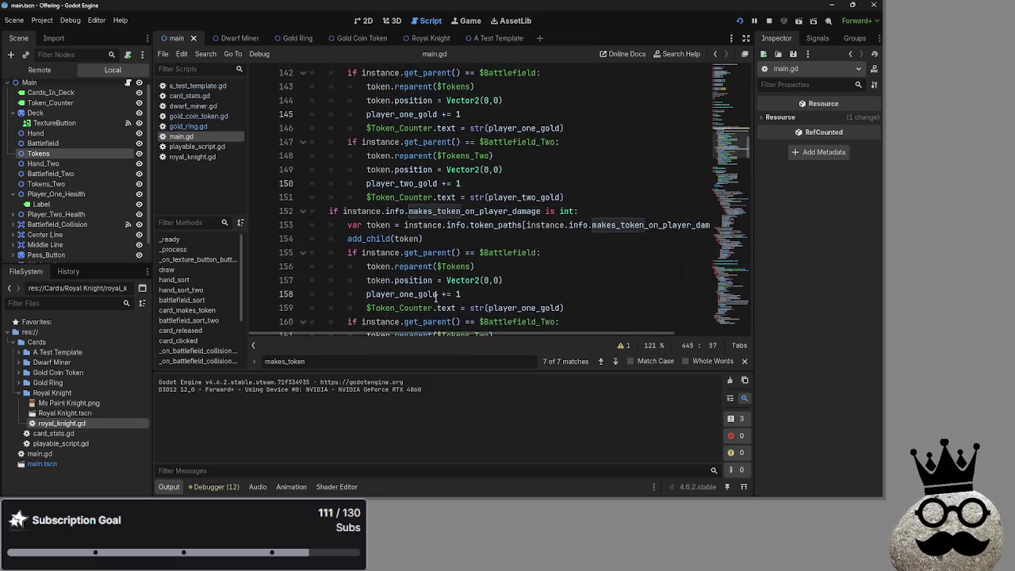
pyautogui.click(594, 252)
pyautogui.scroll(1, 599, 290)
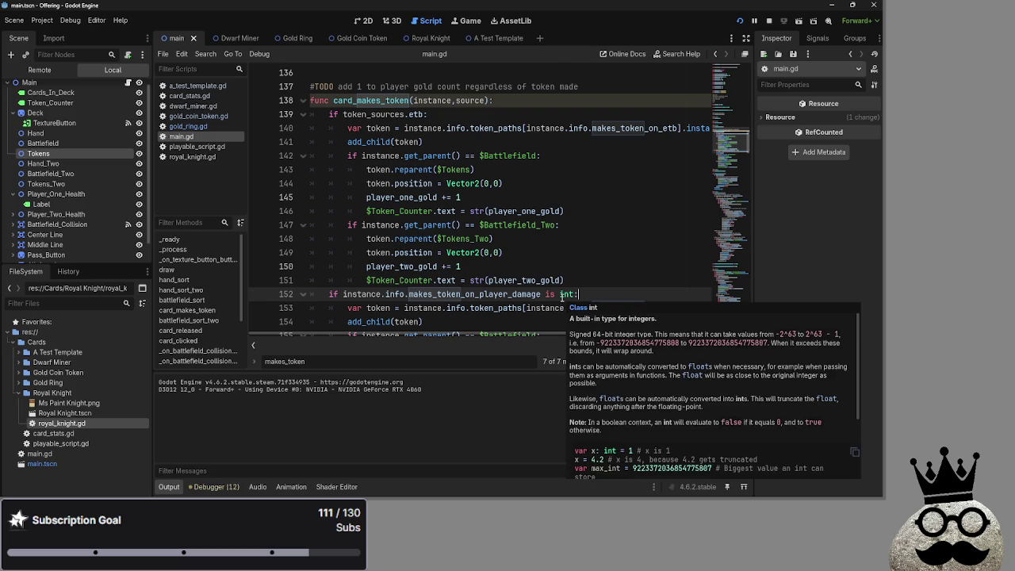
pyautogui.scroll(-2, 562, 296)
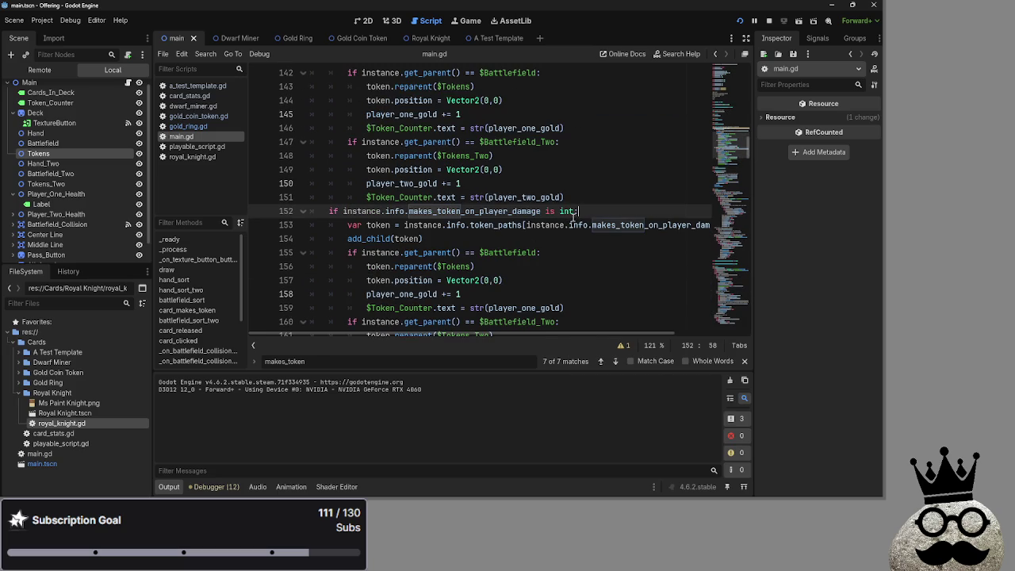
# Step: Replace line 152's makes_token_on_player_damage int check with token_sources and run the game
pyautogui.moveTo(575, 212); pyautogui.dragTo(347, 215)
pyautogui.write('token_sources.player_damage:')
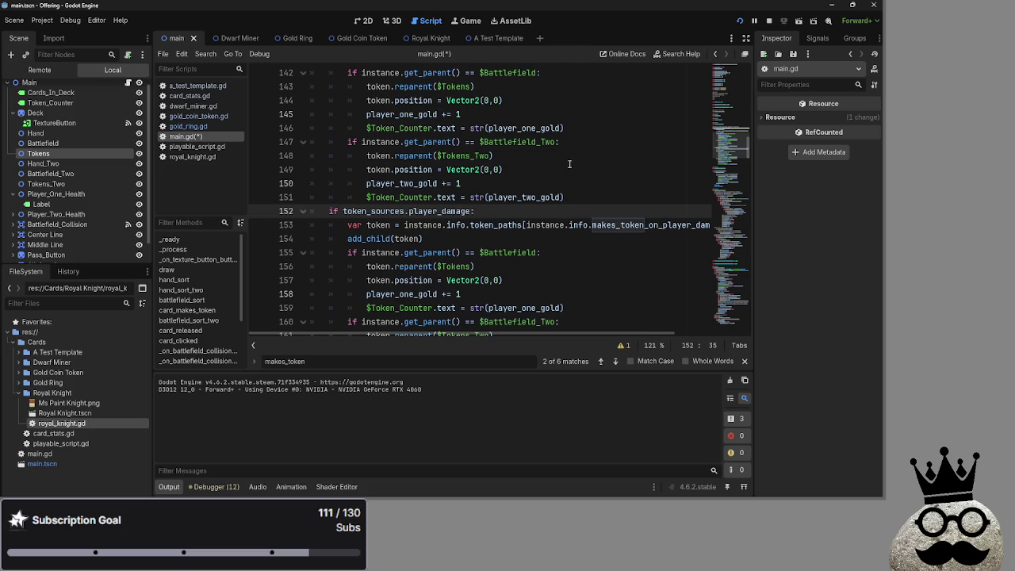
pyautogui.click(753, 22)
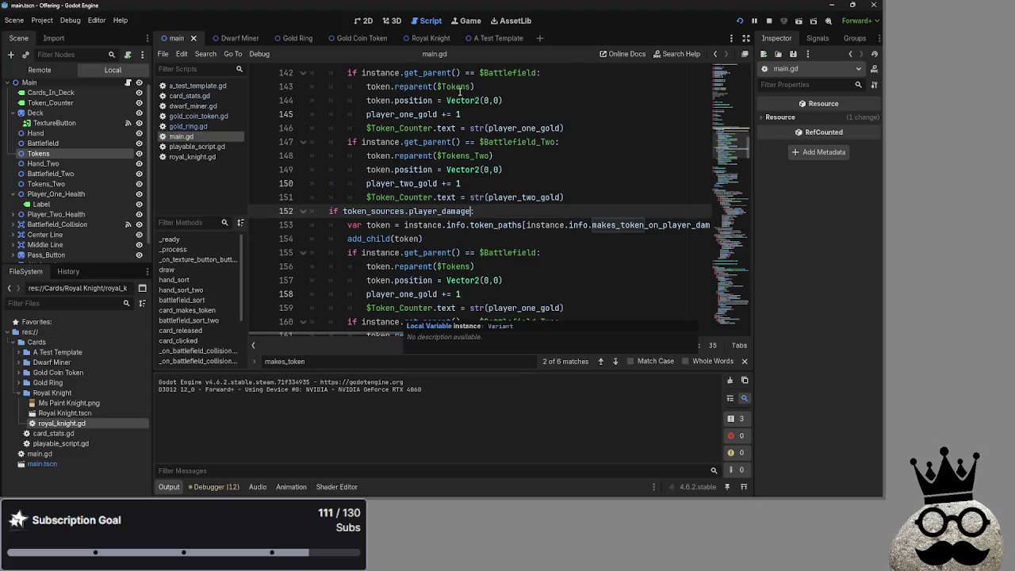
# Step: Inspect the token_sources.etb check on line 139 and the rest of card_makes_token
pyautogui.scroll(5, 470, 196)
pyautogui.scroll(1, 469, 196)
pyautogui.scroll(-1, 444, 214)
pyautogui.click(425, 239)
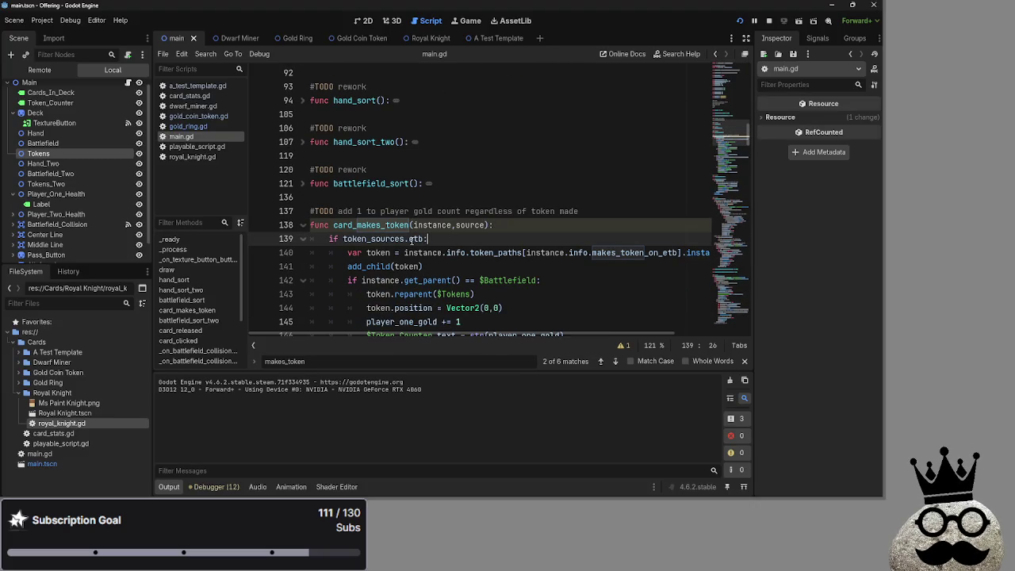
pyautogui.moveTo(425, 238); pyautogui.dragTo(349, 238)
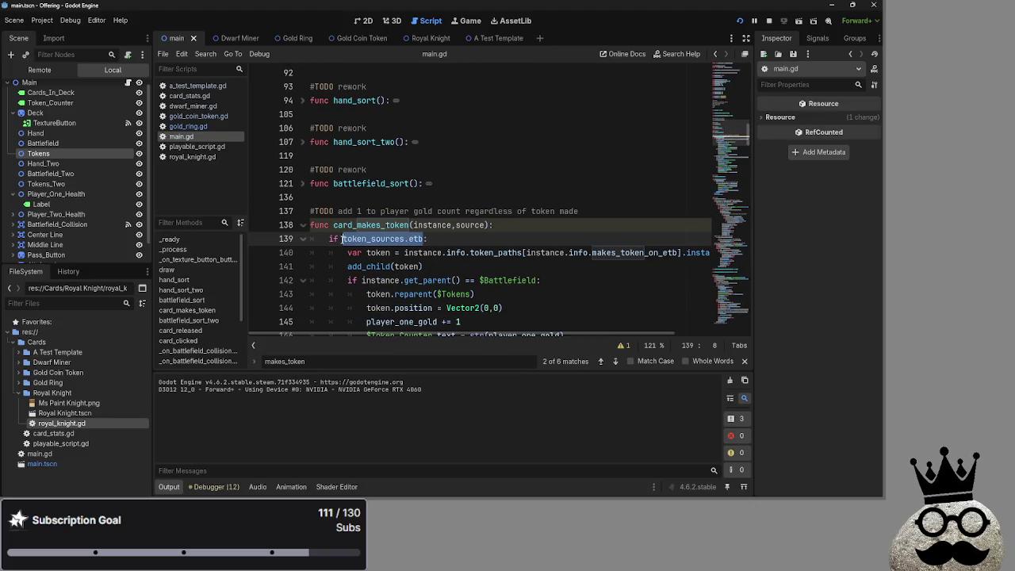
pyautogui.moveTo(346, 239)
pyautogui.click(479, 232)
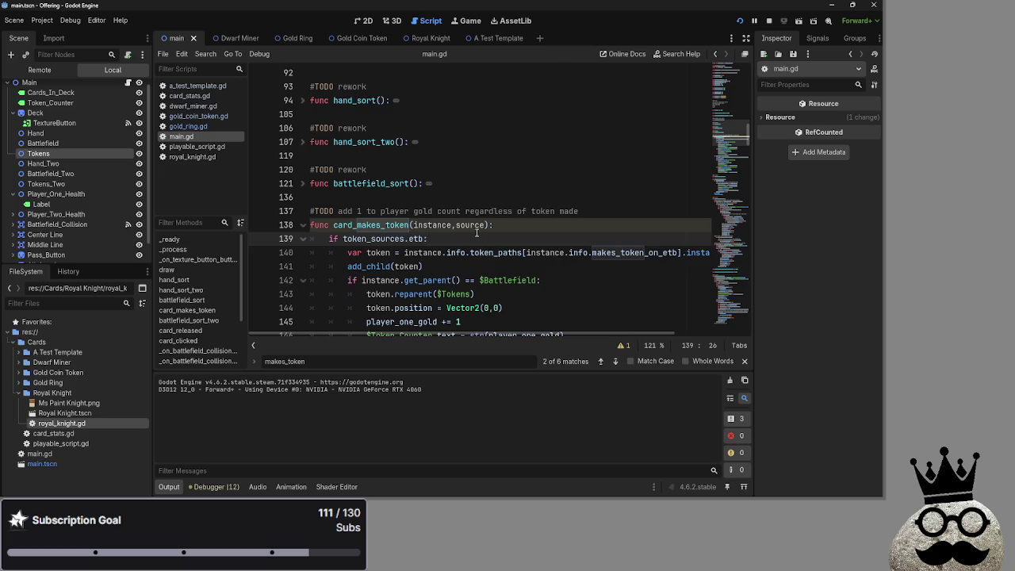
pyautogui.scroll(-1, 500, 261)
pyautogui.hscroll(2, 614, 329)
pyautogui.hscroll(-2, 614, 329)
pyautogui.scroll(-3, 519, 250)
pyautogui.scroll(-6, 518, 250)
pyautogui.scroll(2, 412, 246)
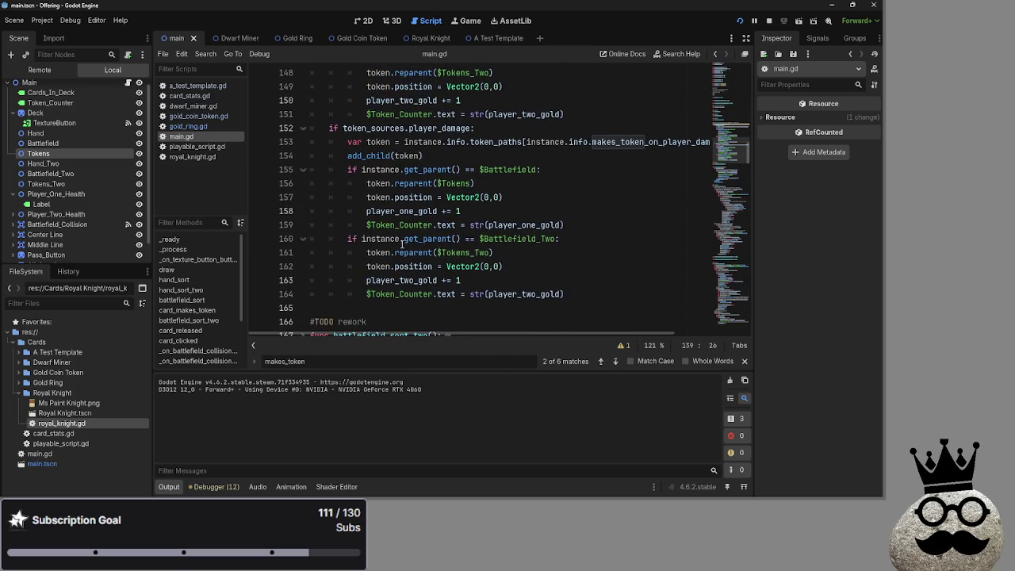
# Step: Undo the line 152 edit and restore token_sources.etb on line 445
pyautogui.hotkey('ctrl', 'z')
pyautogui.hotkey('ctrl', 'z')
pyautogui.hotkey('ctrl', 'z')
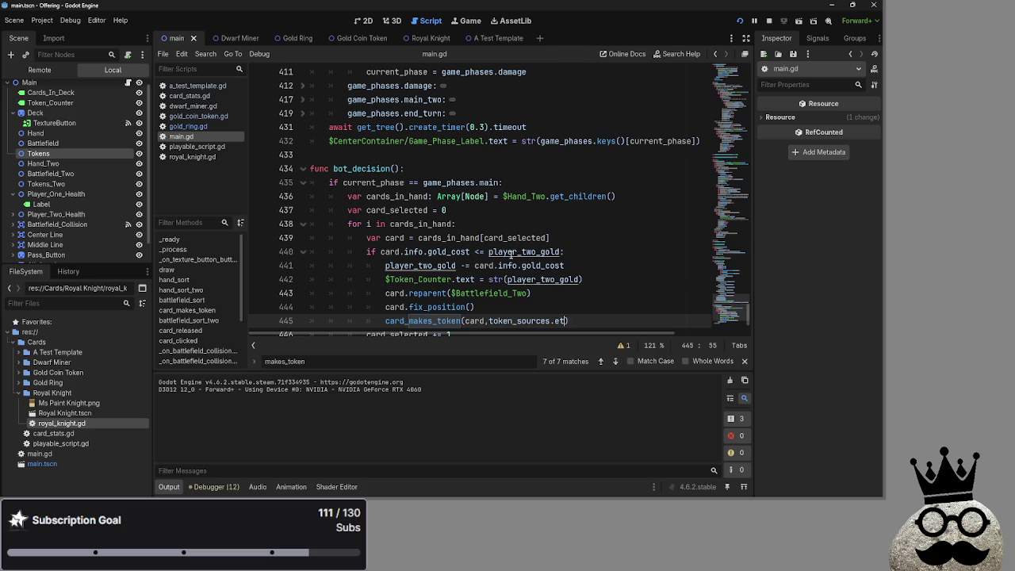
pyautogui.press('BackSpace')
pyautogui.write('y')
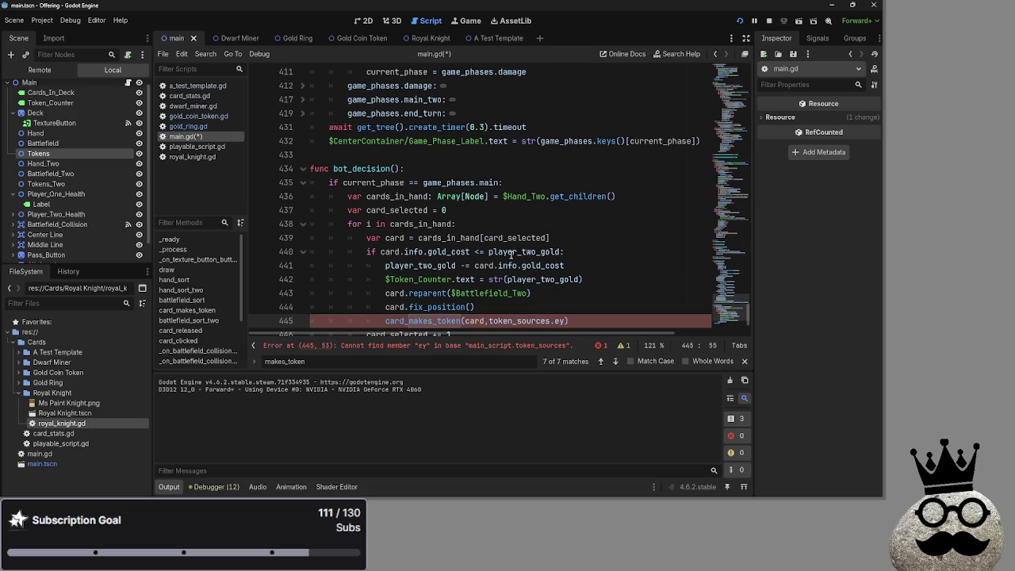
pyautogui.write('tb')
pyautogui.scroll(15, 511, 253)
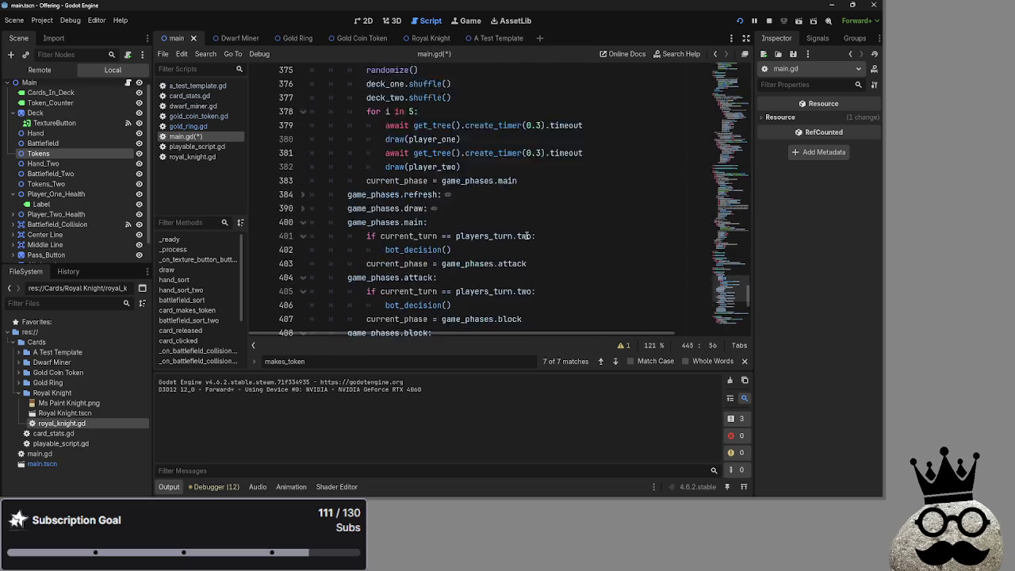
pyautogui.scroll(-2, 383, 251)
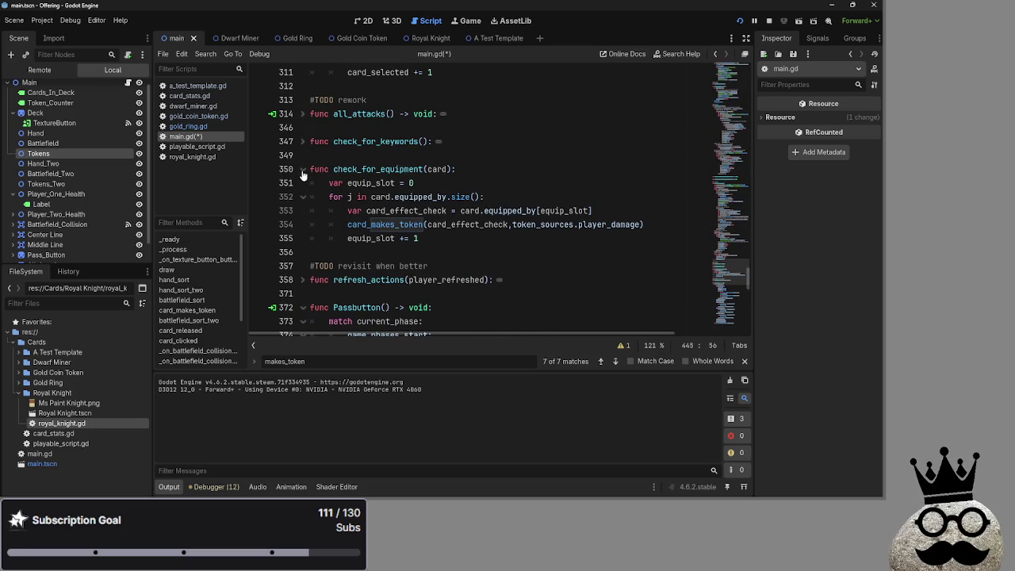
# Step: Fold check_for_equipment, Passbutton, bot_decision, deal_combat_damage and card_clicked, then inspect the line 192 call
pyautogui.click(303, 169)
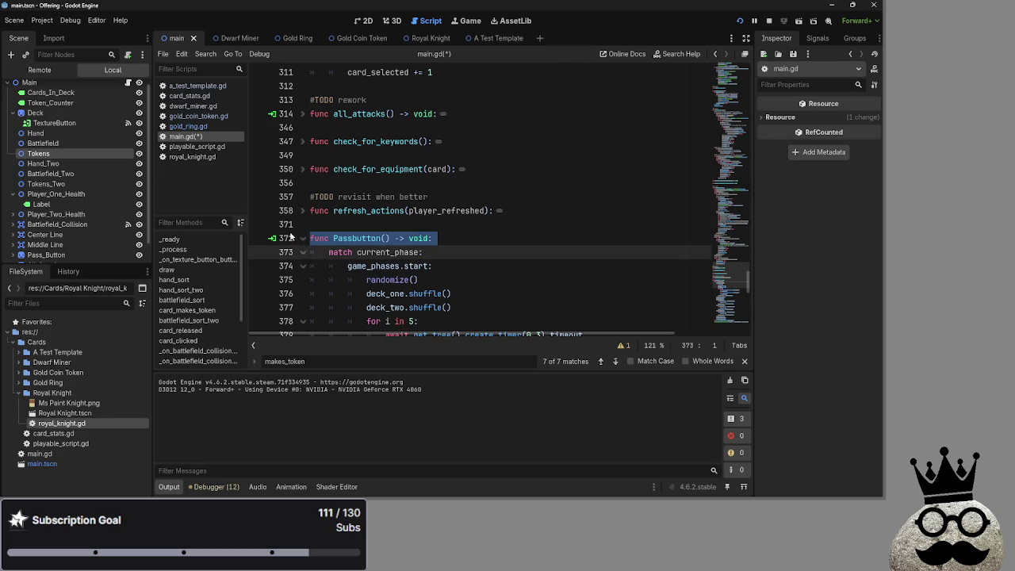
pyautogui.click(302, 238)
pyautogui.click(301, 278)
pyautogui.click(303, 270)
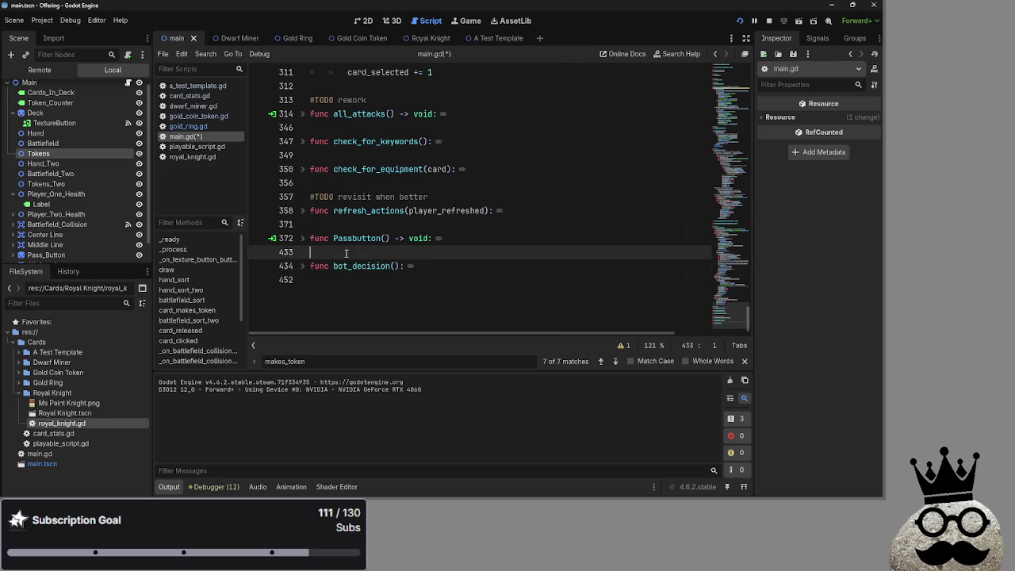
pyautogui.scroll(15, 333, 271)
pyautogui.scroll(9, 341, 271)
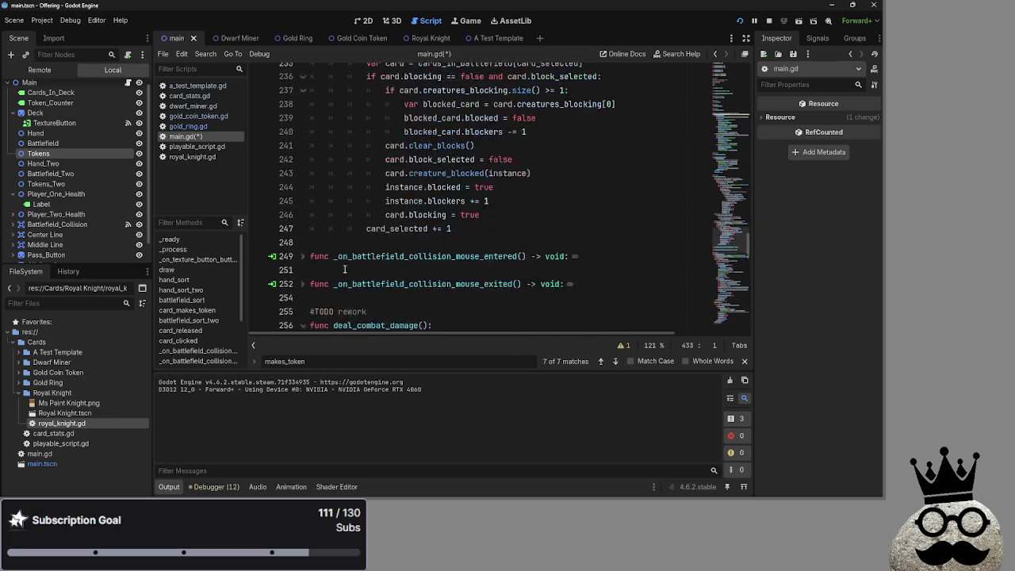
pyautogui.scroll(-2, 305, 302)
pyautogui.click(302, 267)
pyautogui.scroll(16, 317, 277)
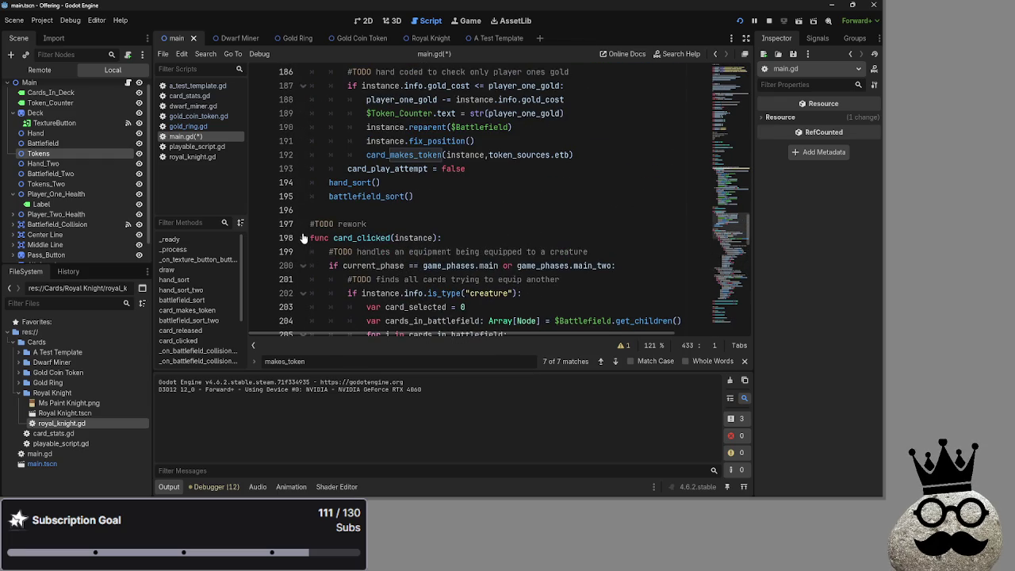
pyautogui.click(302, 238)
pyautogui.scroll(2, 503, 289)
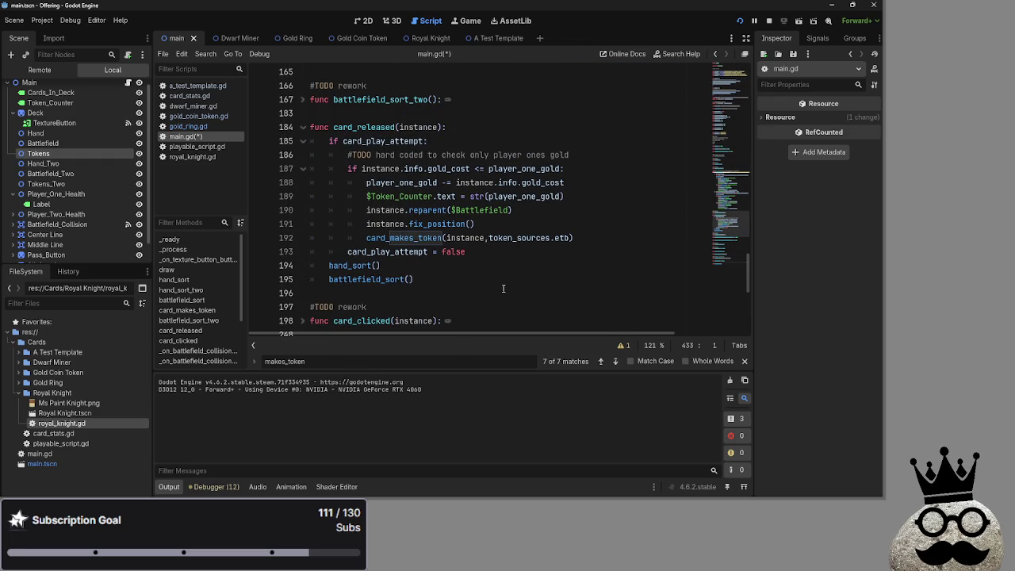
pyautogui.doubleClick(540, 238)
pyautogui.click(422, 238)
# Step: Add print("player damage token") under the makes_token_on_player_damage check
pyautogui.click(302, 128)
pyautogui.scroll(7, 444, 275)
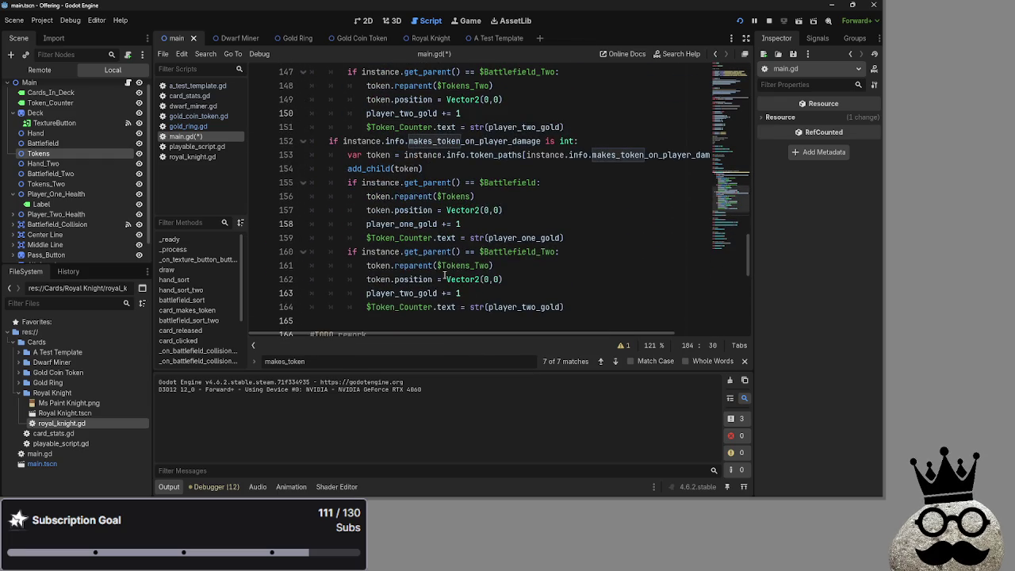
pyautogui.scroll(4, 444, 275)
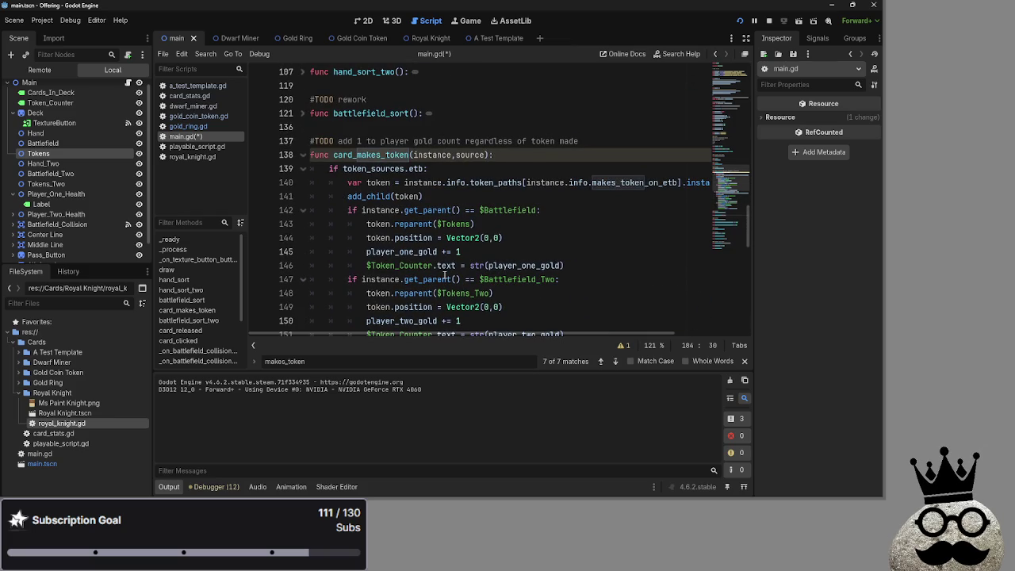
pyautogui.click(456, 183)
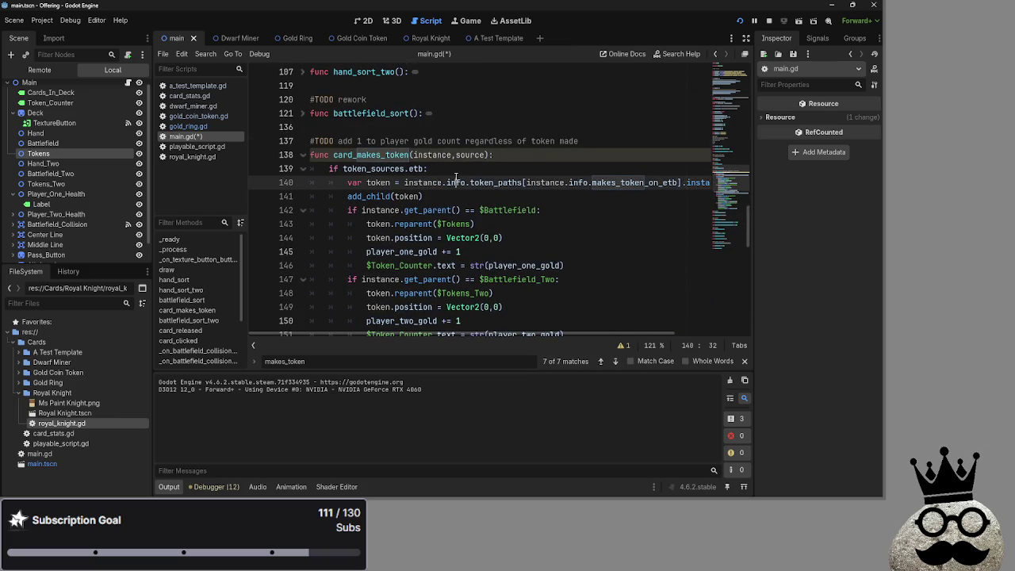
pyautogui.scroll(-2, 456, 176)
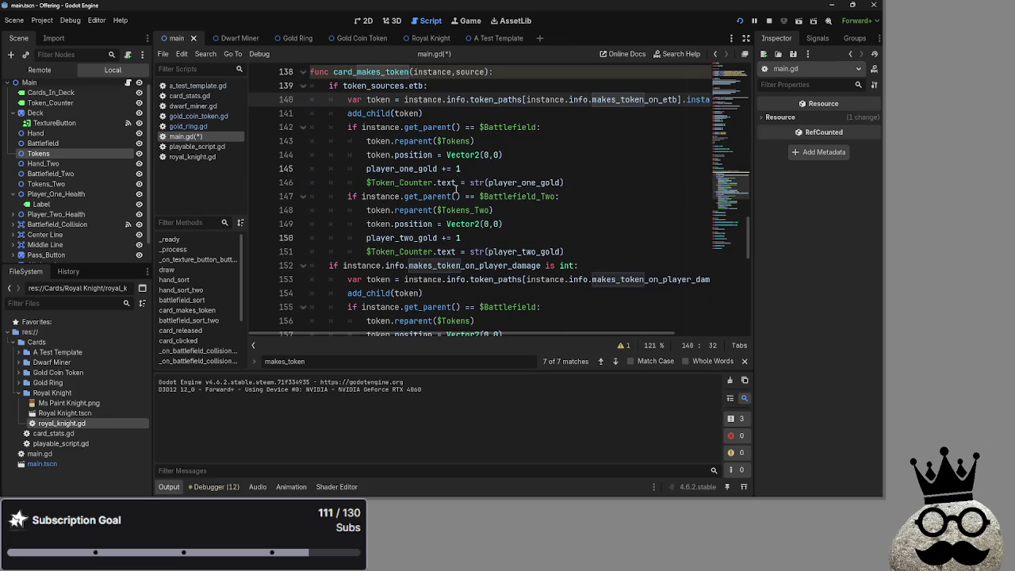
pyautogui.click(577, 266)
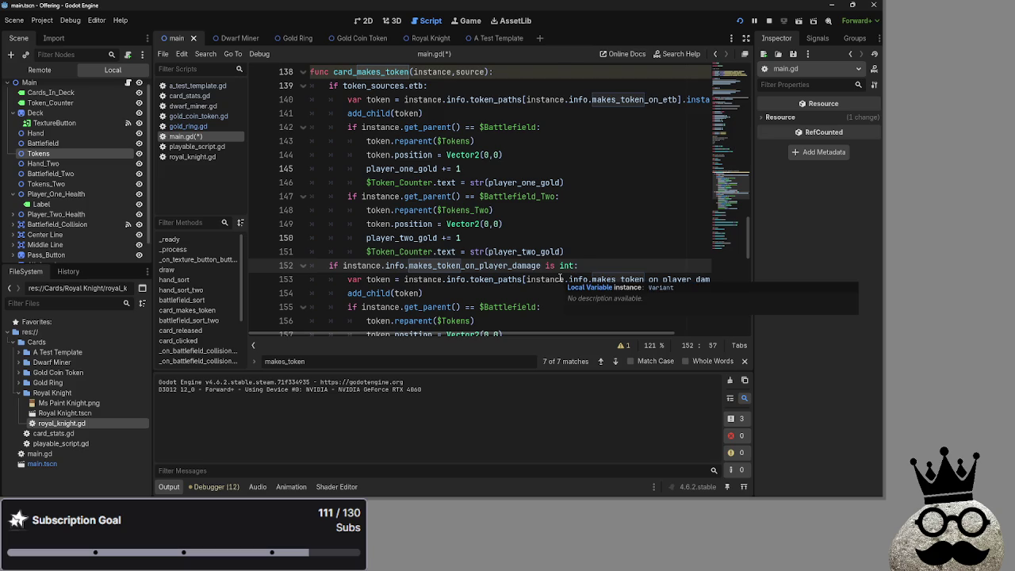
pyautogui.press('Return')
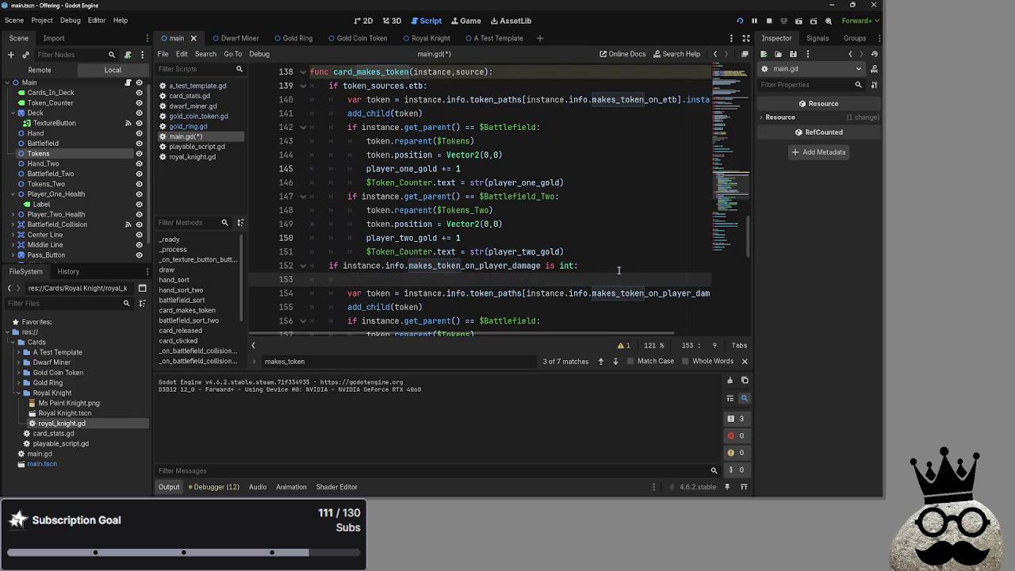
pyautogui.write('print(')
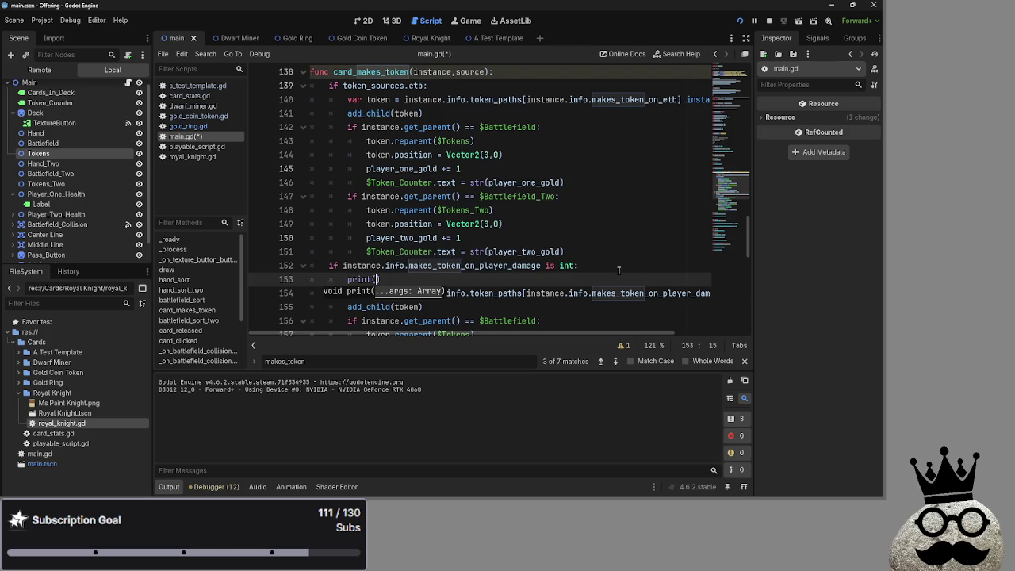
pyautogui.write('"player dam')
pyautogui.write('age token')
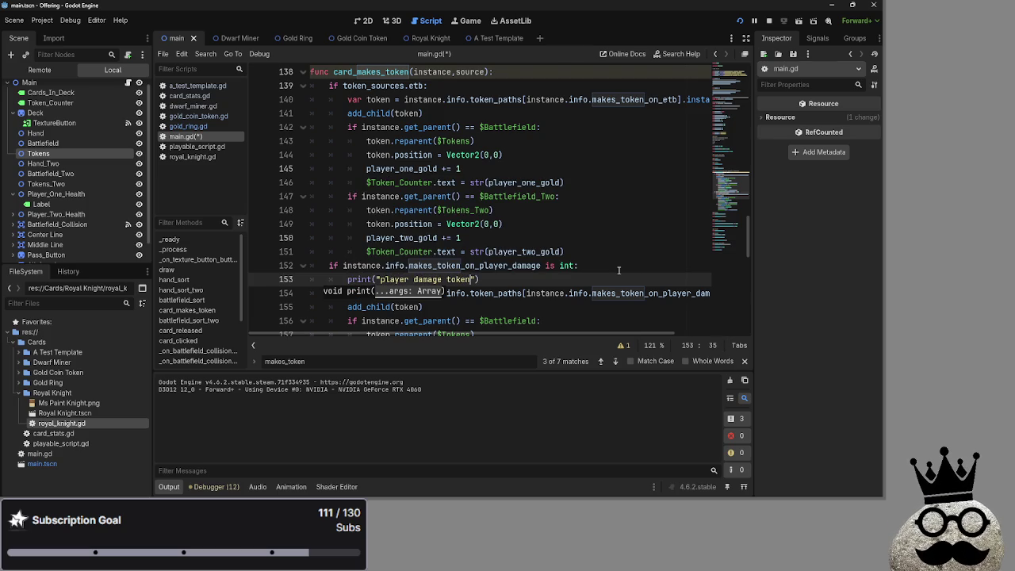
pyautogui.press('End')
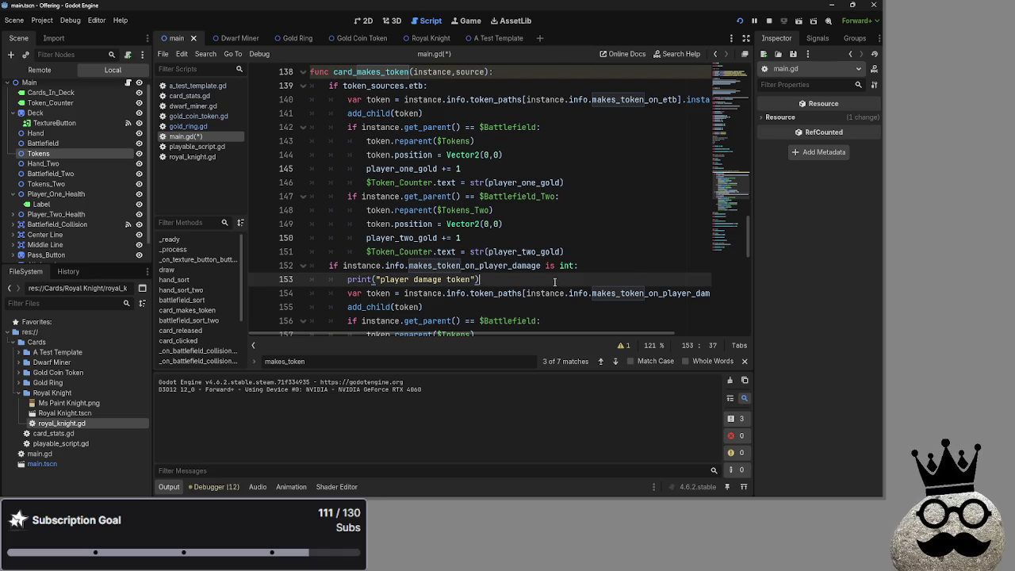
# Step: Add an empty print("") under the etb check and run the game
pyautogui.scroll(4, 536, 283)
pyautogui.click(511, 251)
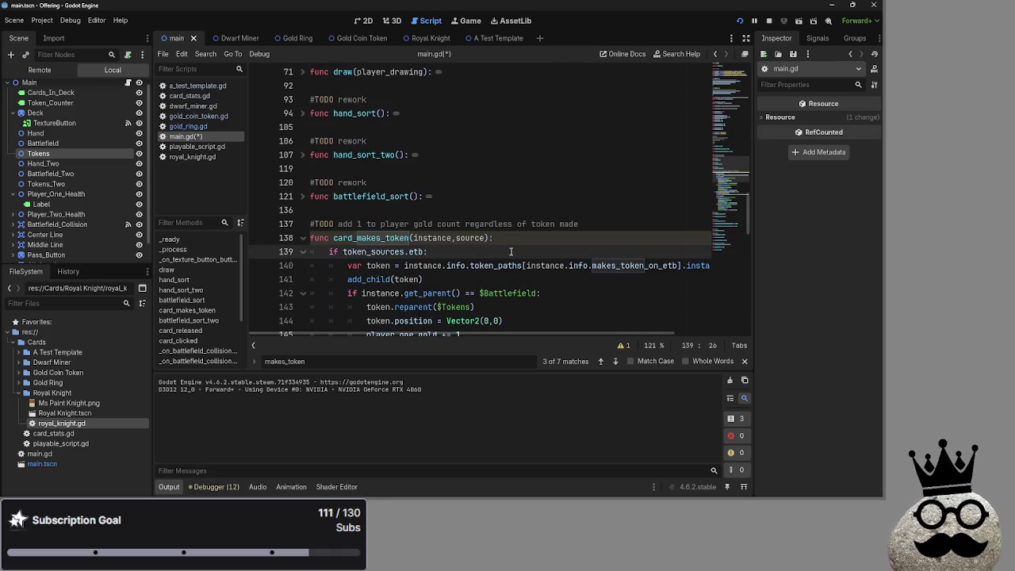
pyautogui.press('Return')
pyautogui.write('print(')
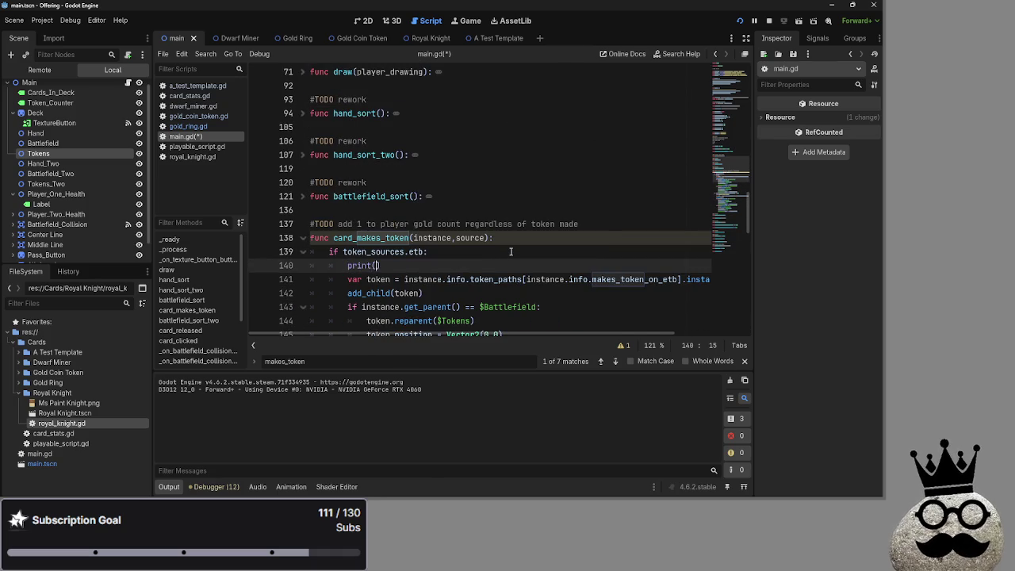
pyautogui.write('"')
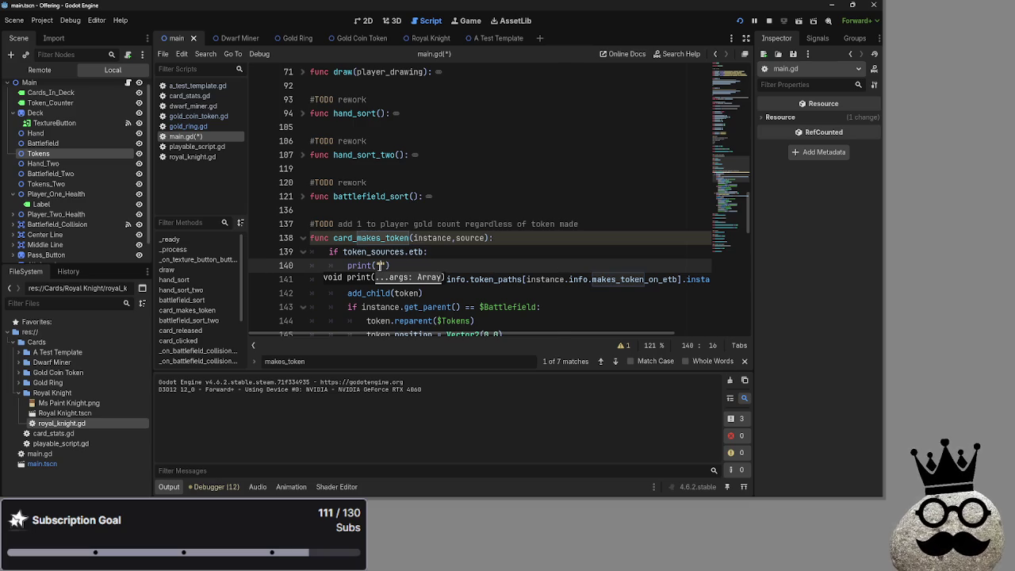
pyautogui.scroll(-3, 379, 266)
pyautogui.scroll(-3, 384, 238)
pyautogui.scroll(2, 398, 228)
pyautogui.scroll(1, 398, 228)
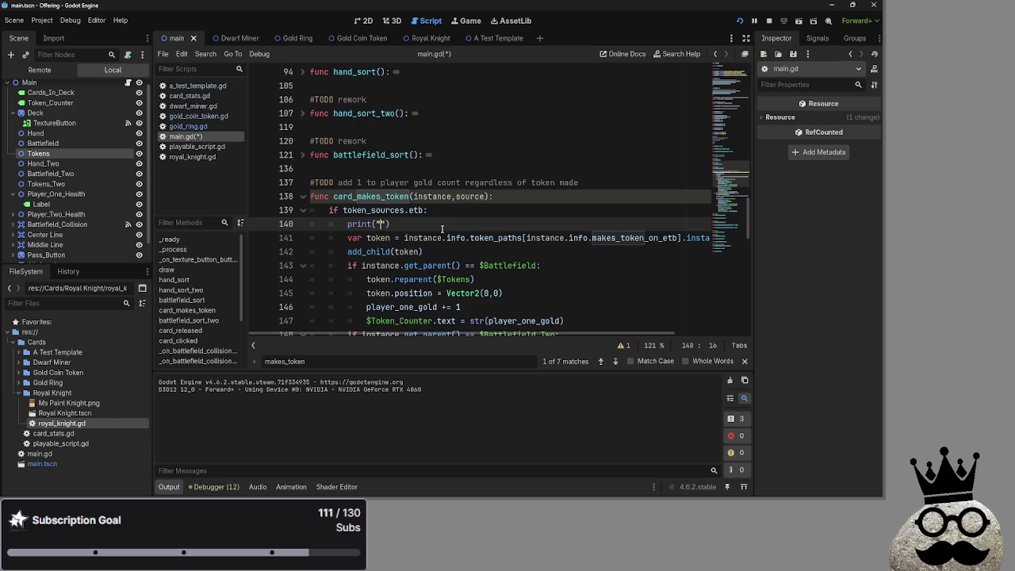
pyautogui.click(775, 23)
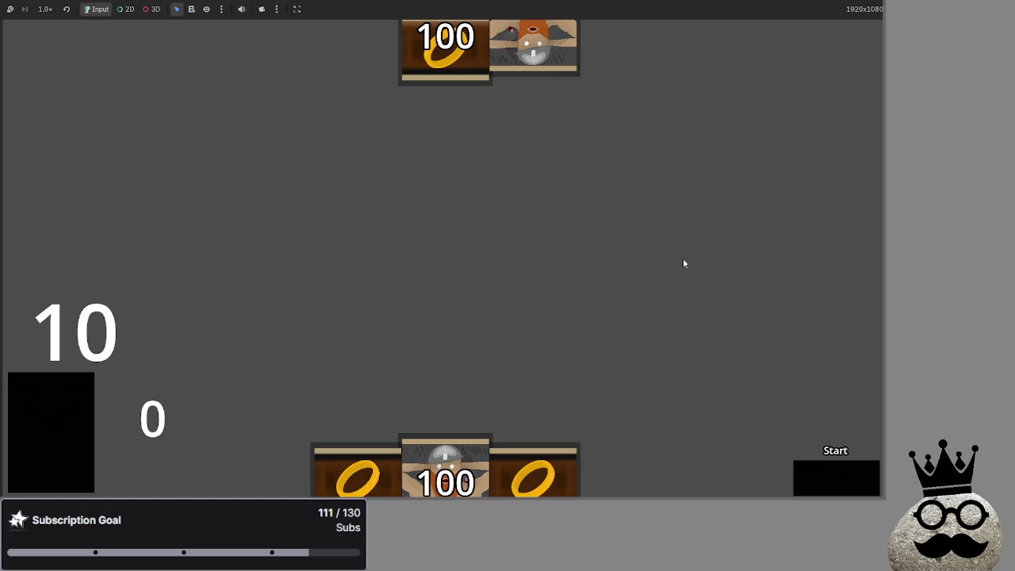
# Step: Play two dwarf cards and the ring card, restart, replay dwarf and ring, then stop with F8
pyautogui.click(466, 461)
pyautogui.click(357, 467)
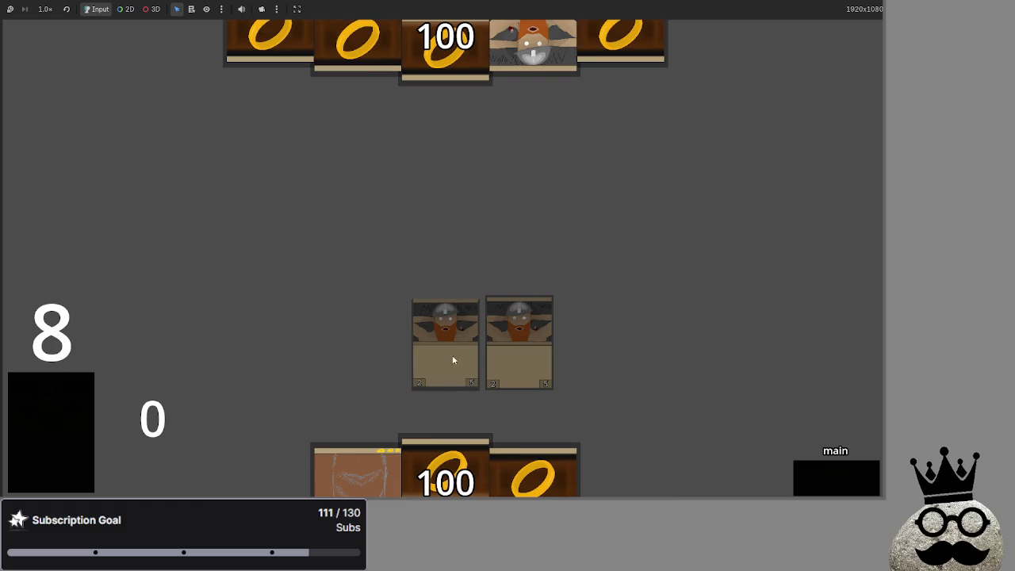
pyautogui.click(533, 474)
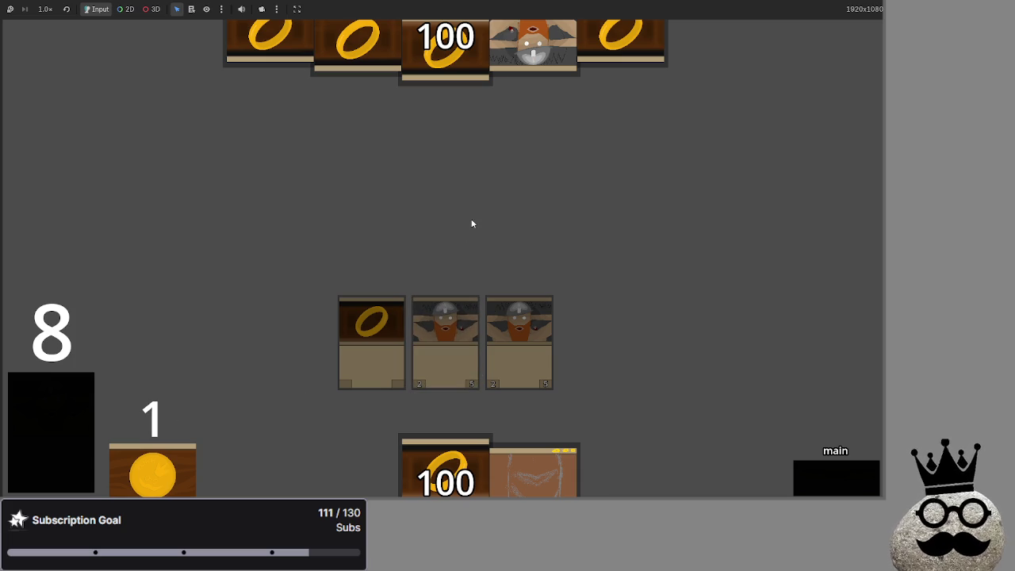
pyautogui.press('F5')
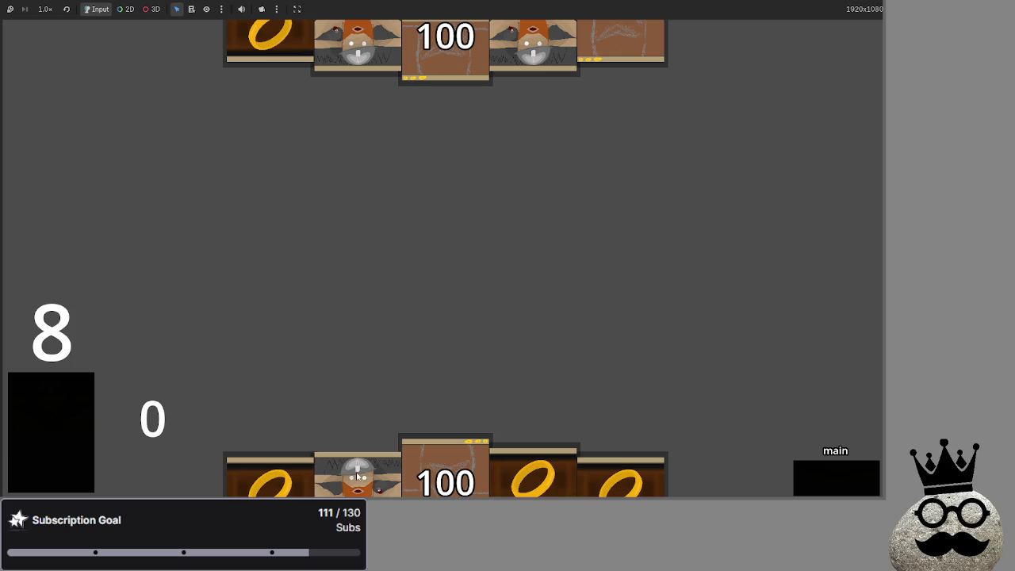
pyautogui.moveTo(358, 474); pyautogui.dragTo(449, 224)
pyautogui.moveTo(358, 475)
pyautogui.mouseDown()
pyautogui.moveTo(353, 163)
pyautogui.moveTo(540, 222)
pyautogui.mouseUp()
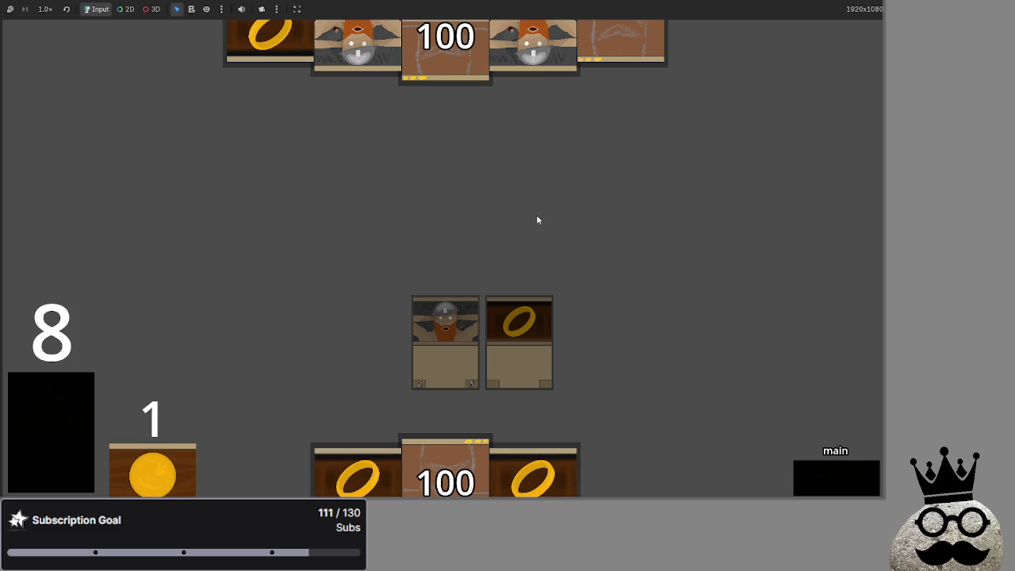
pyautogui.press('F8')
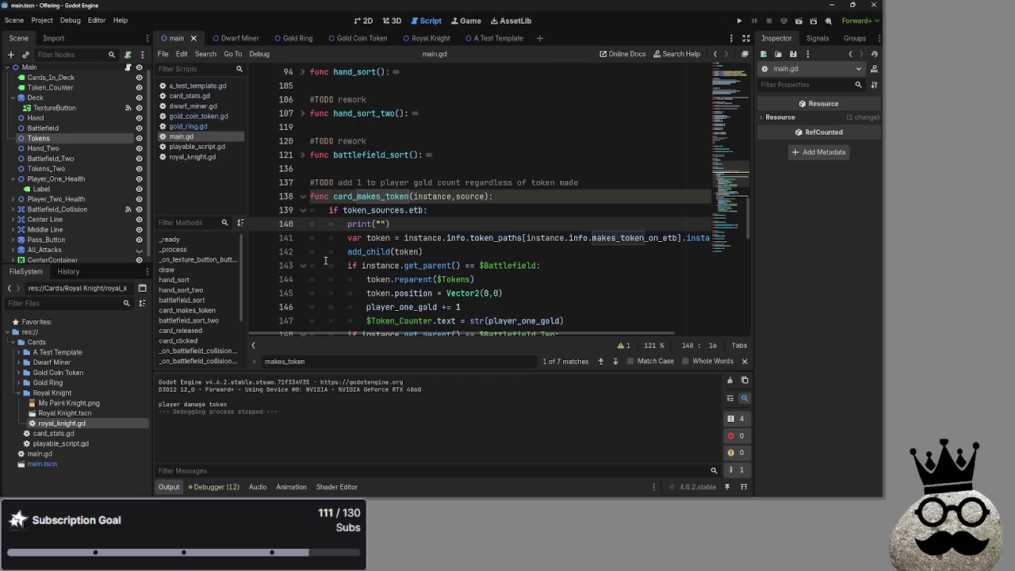
# Step: Replace token_sources.etb in the line 139 condition with instance.info.makes_token_on_etb
pyautogui.scroll(1, 380, 266)
pyautogui.scroll(-3, 443, 261)
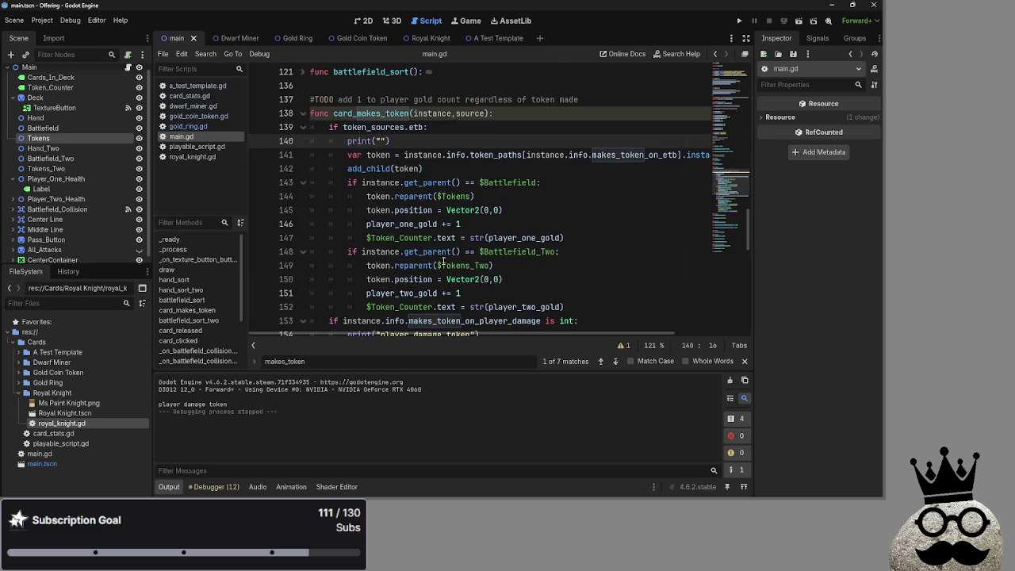
pyautogui.scroll(-2, 444, 260)
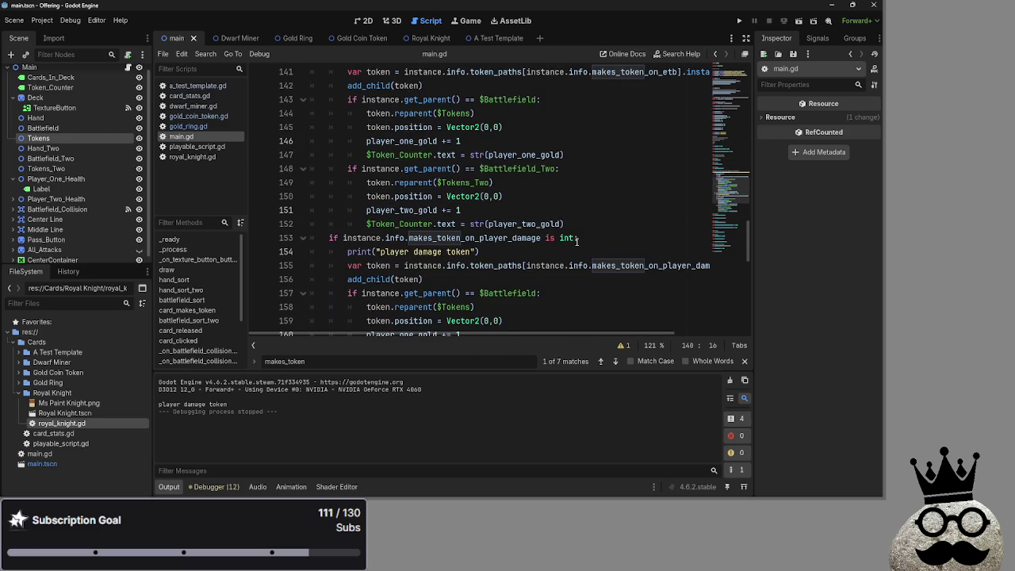
pyautogui.click(494, 252)
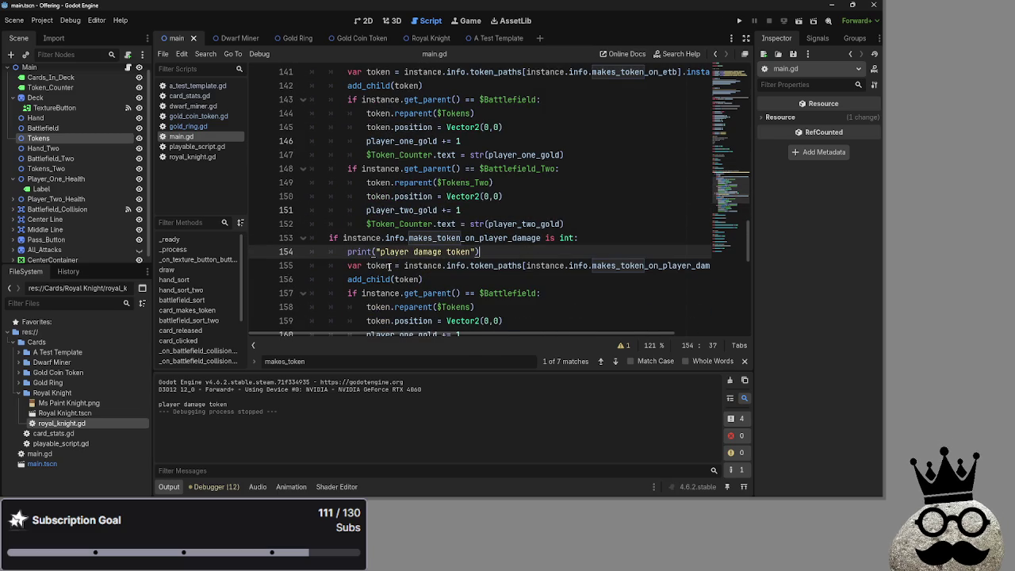
pyautogui.scroll(1, 476, 274)
pyautogui.click(604, 283)
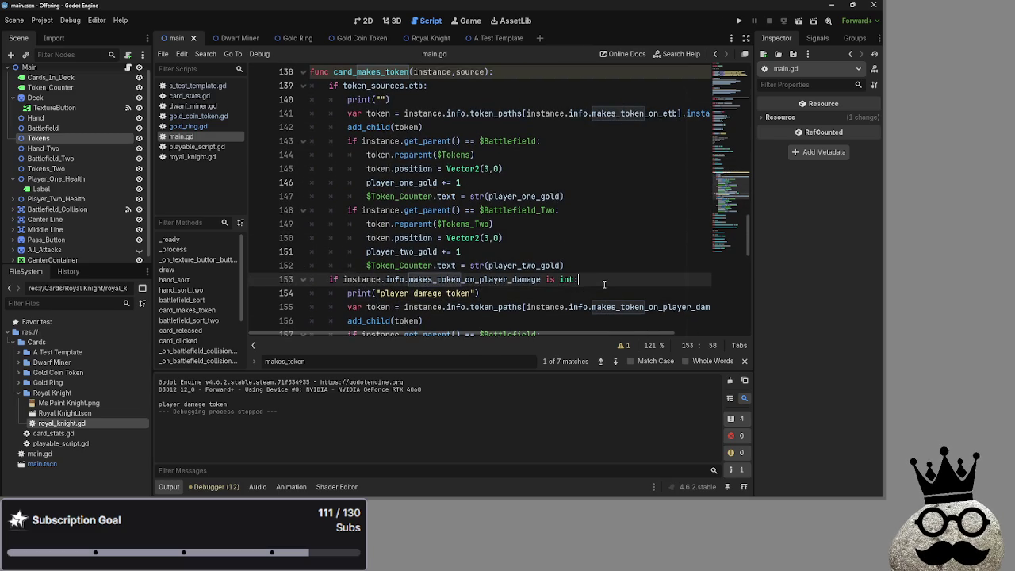
pyautogui.scroll(1, 600, 292)
pyautogui.scroll(1, 600, 293)
pyautogui.click(420, 168)
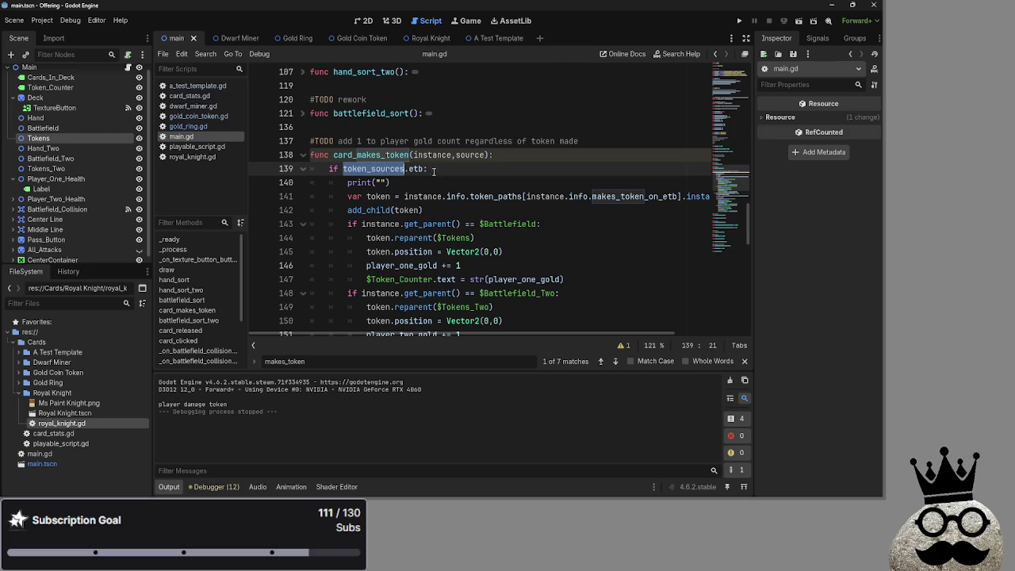
pyautogui.moveTo(420, 170); pyautogui.dragTo(343, 171)
pyautogui.scroll(-3, 441, 184)
pyautogui.scroll(1, 441, 184)
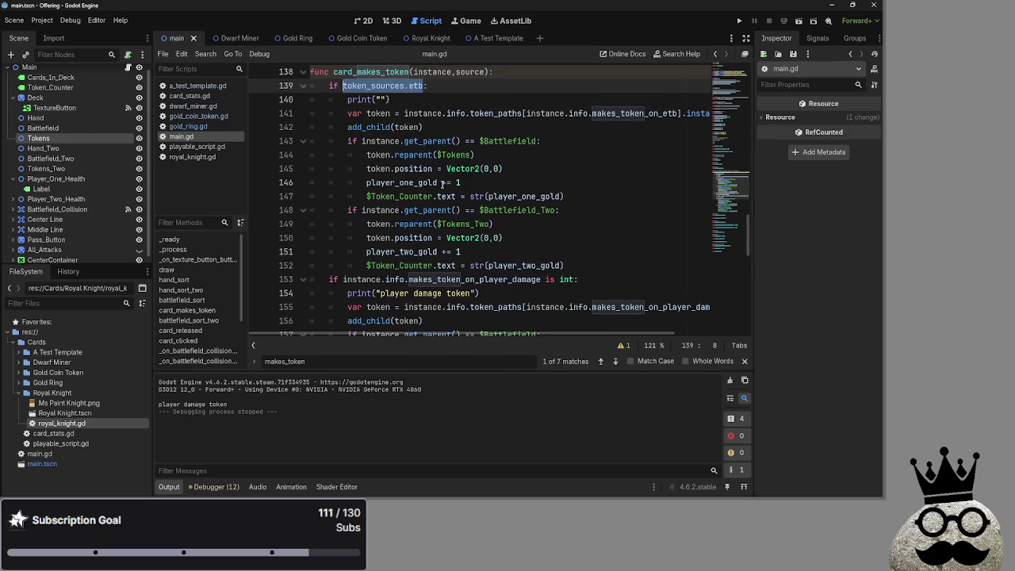
pyautogui.write('instance.')
pyautogui.write('info.')
pyautogui.write('makes)ti')
pyautogui.press('BackSpace')
pyautogui.press('BackSpace')
pyautogui.press('BackSpace')
pyautogui.write('_token_')
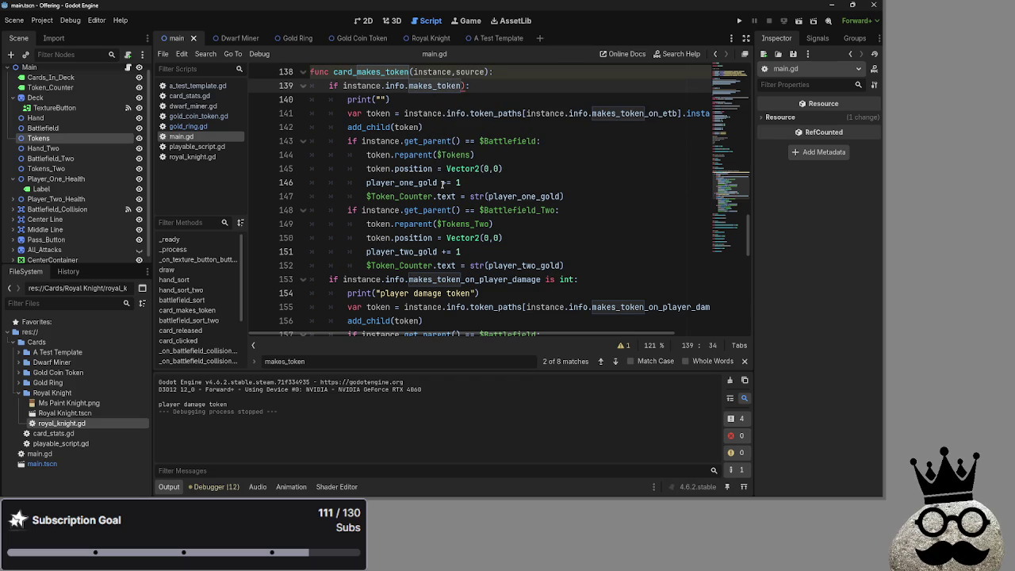
pyautogui.write('on')
pyautogui.write('_etb')
# Step: Add a blank line under the function header, make the print read 'etb effect', and rerun with F5
pyautogui.press('Right')
pyautogui.press('Up')
pyautogui.press('Return')
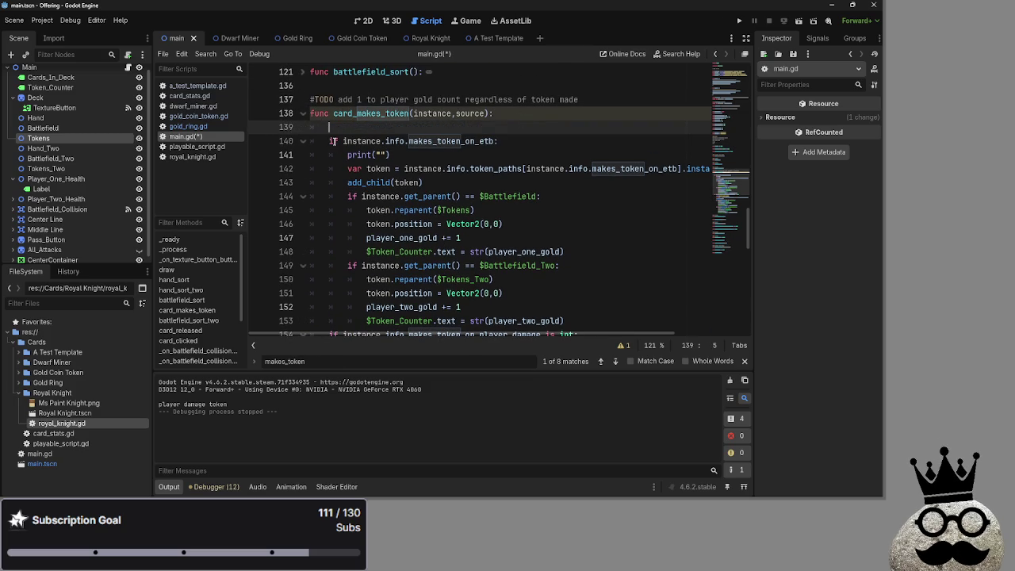
pyautogui.click(328, 141)
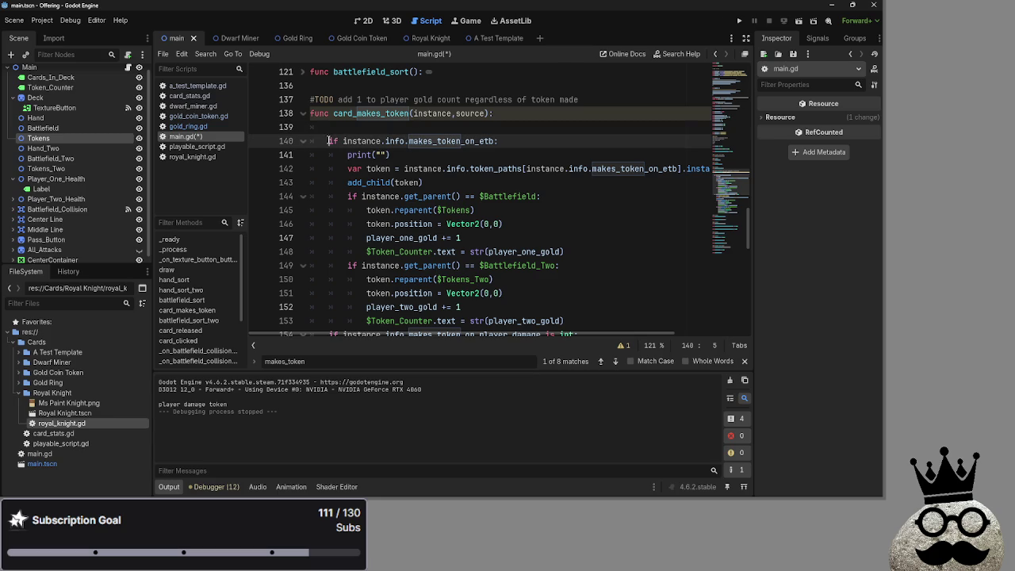
pyautogui.moveTo(328, 141); pyautogui.dragTo(349, 194)
pyautogui.click(380, 155)
pyautogui.write('etb effect')
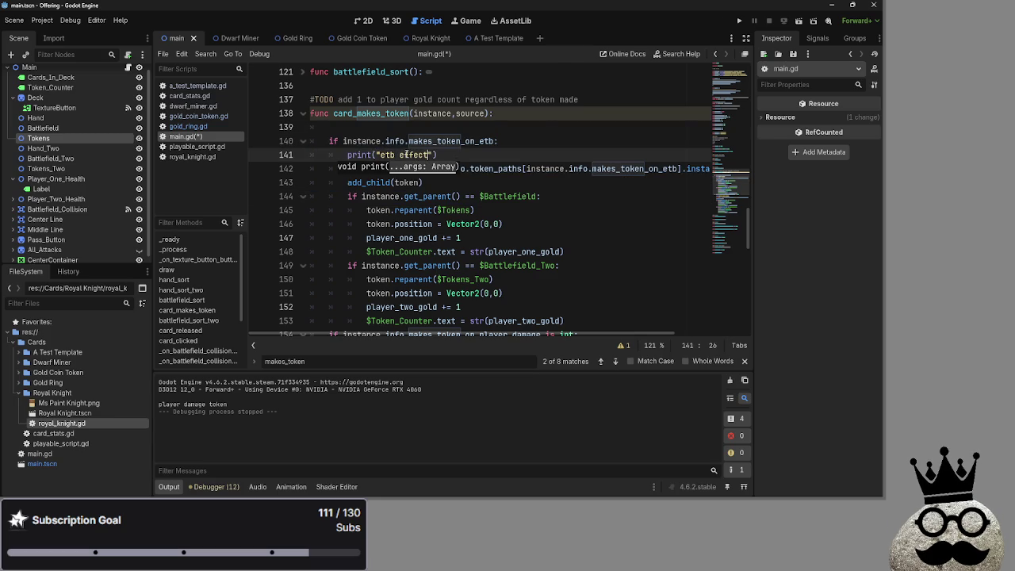
pyautogui.press('F5')
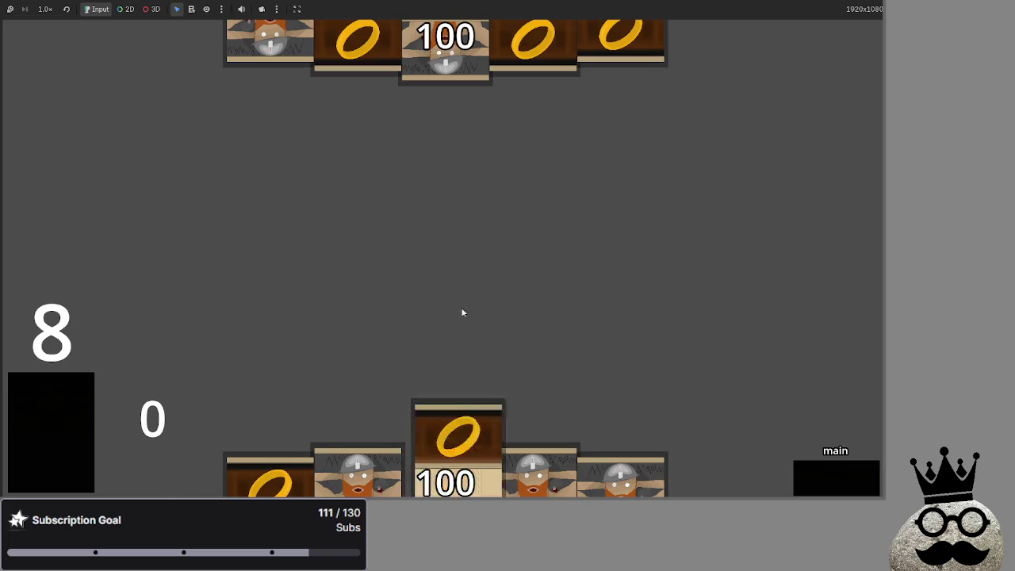
# Step: Stop the running test game with F8 to get back to main.gd
pyautogui.press('F8')
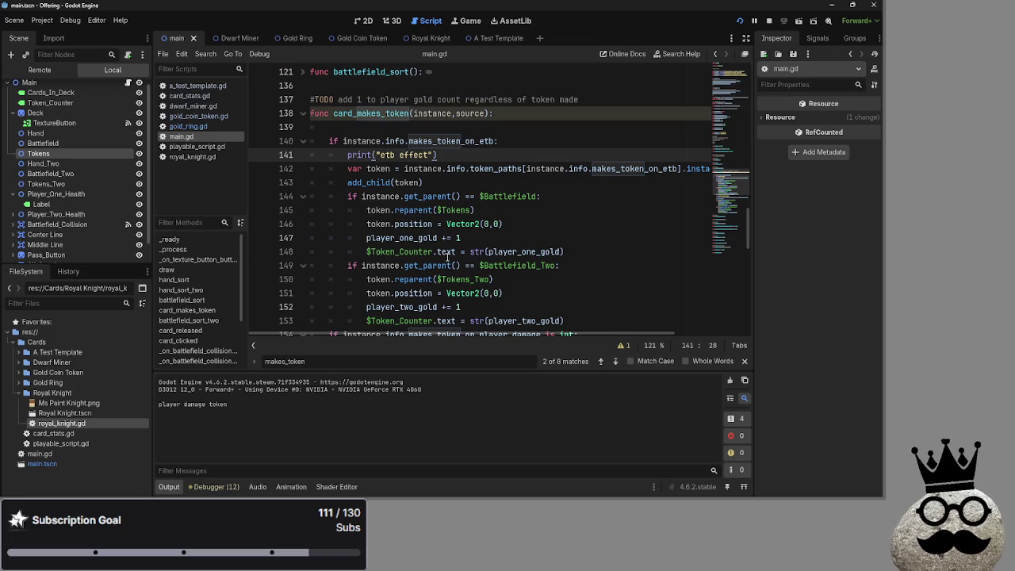
# Step: Unfold card_released and go to its card_makes_token call on line 195
pyautogui.scroll(-10, 458, 238)
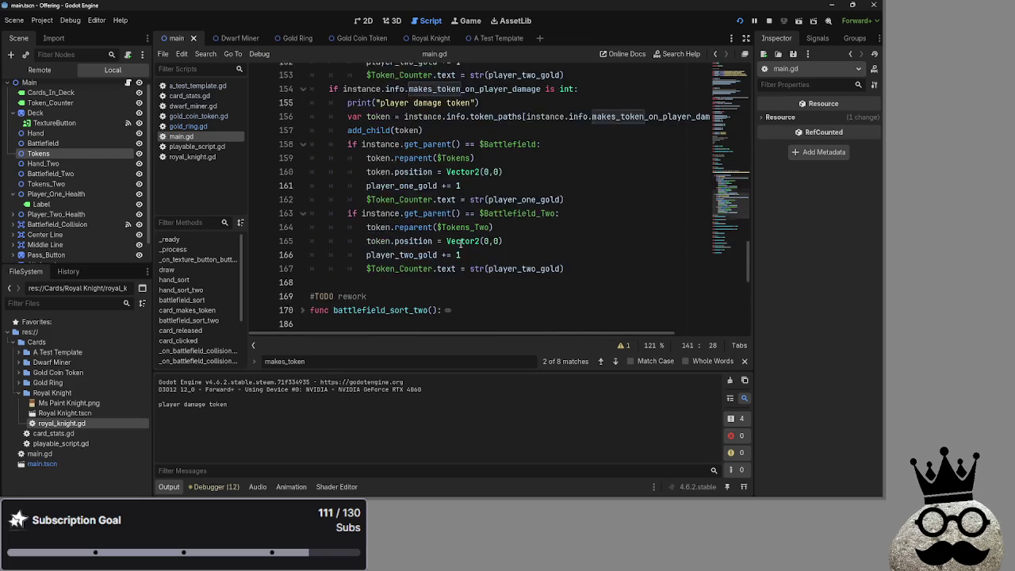
pyautogui.scroll(-2, 460, 243)
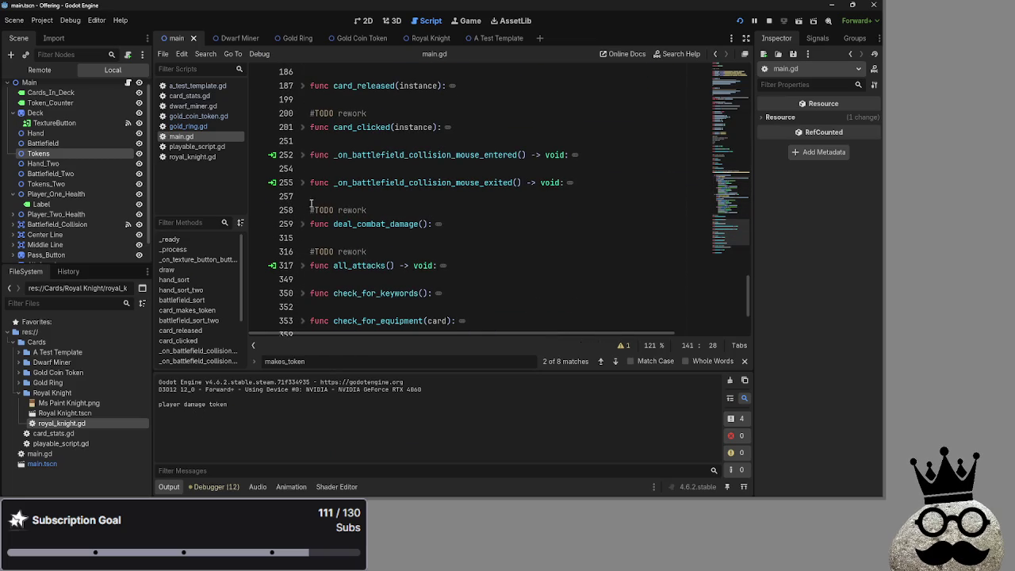
pyautogui.click(303, 85)
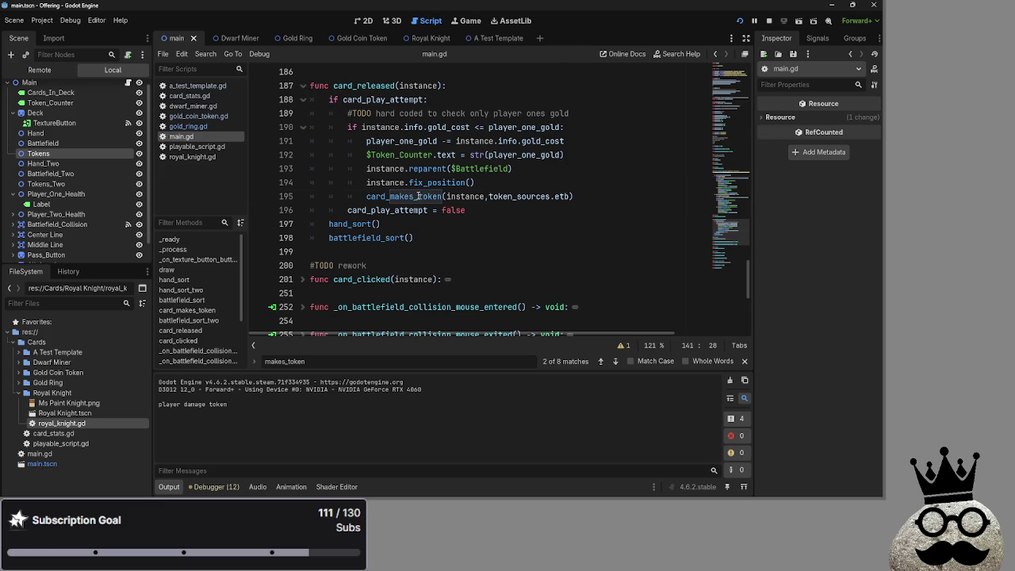
pyautogui.click(472, 196)
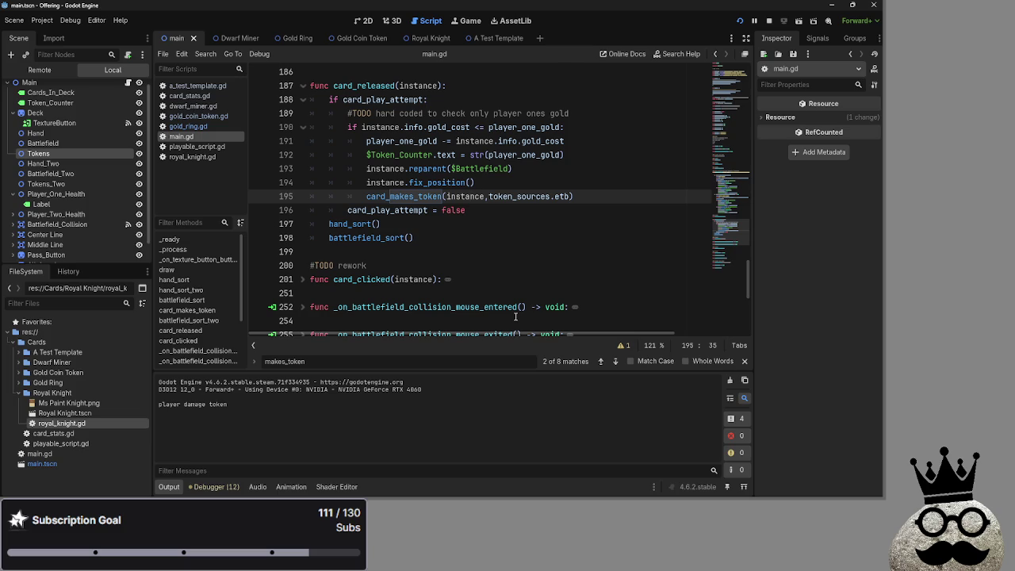
# Step: Inspect the token_sources.etb and instance arguments passed in the line 195 call
pyautogui.doubleClick(473, 197)
pyautogui.doubleClick(511, 197)
pyautogui.click(475, 196)
pyautogui.doubleClick(518, 196)
pyautogui.doubleClick(565, 197)
pyautogui.click(465, 197)
pyautogui.doubleClick(532, 197)
pyautogui.click(518, 209)
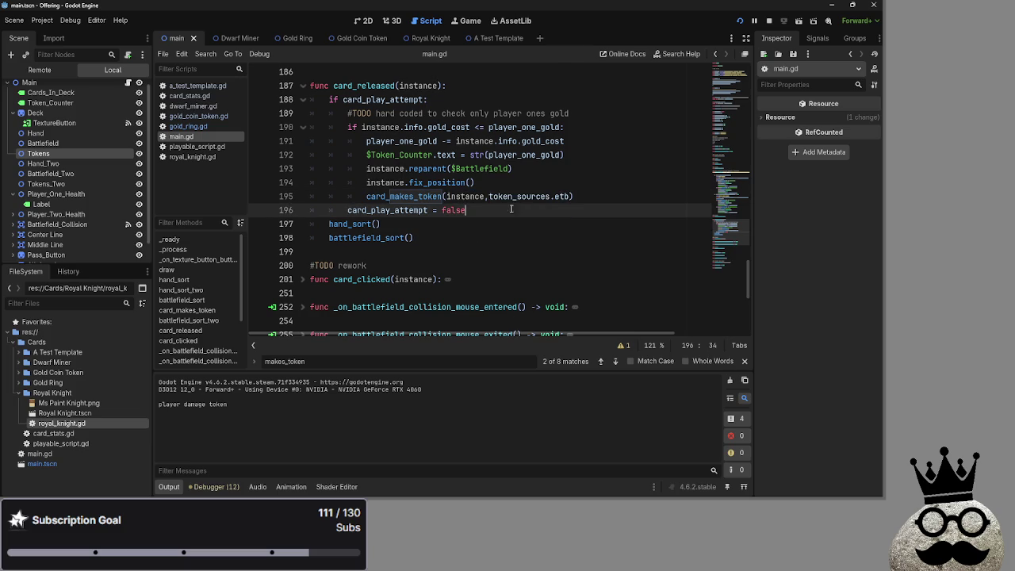
pyautogui.moveTo(488, 197)
pyautogui.mouseDown()
pyautogui.moveTo(572, 197)
pyautogui.moveTo(486, 196)
pyautogui.mouseUp()
pyautogui.click(583, 196)
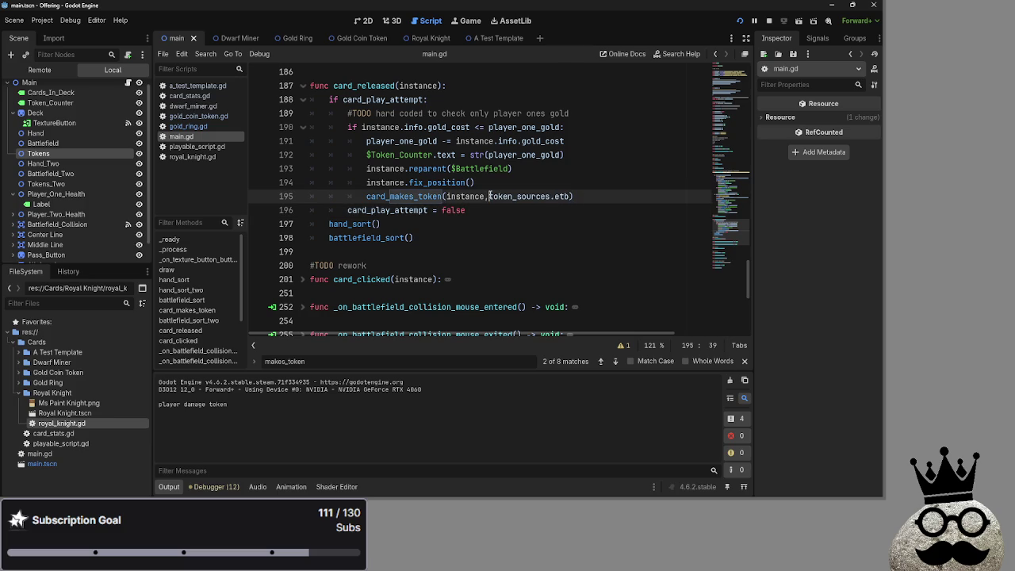
pyautogui.doubleClick(507, 196)
pyautogui.click(510, 196)
pyautogui.scroll(1, 548, 230)
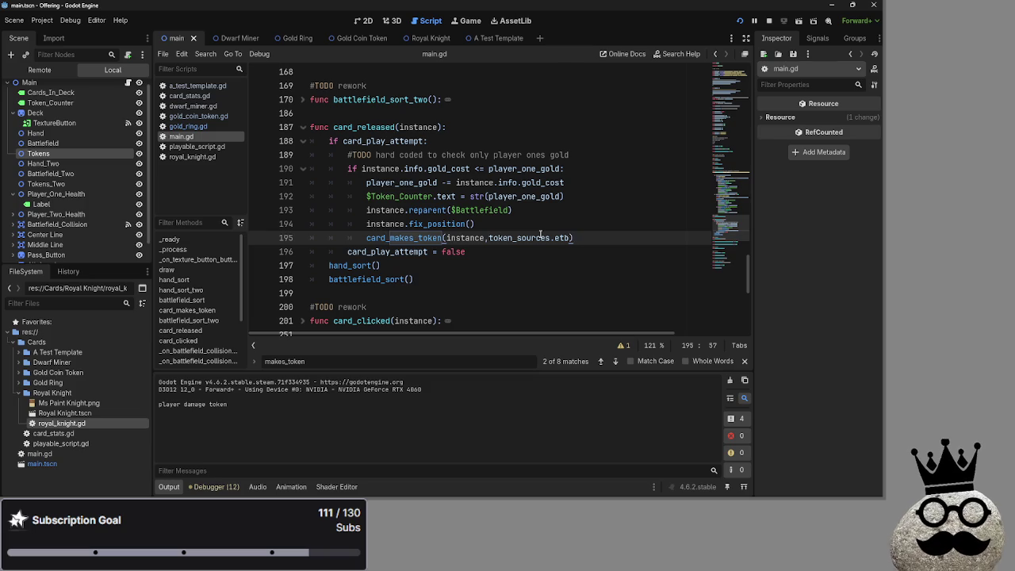
pyautogui.doubleClick(393, 237)
pyautogui.doubleClick(465, 238)
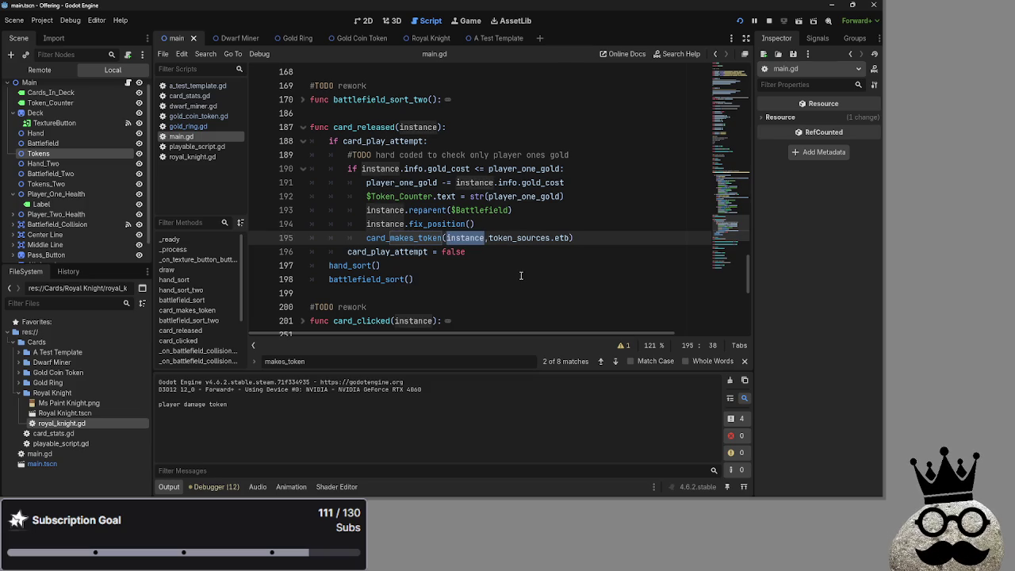
pyautogui.scroll(12, 521, 275)
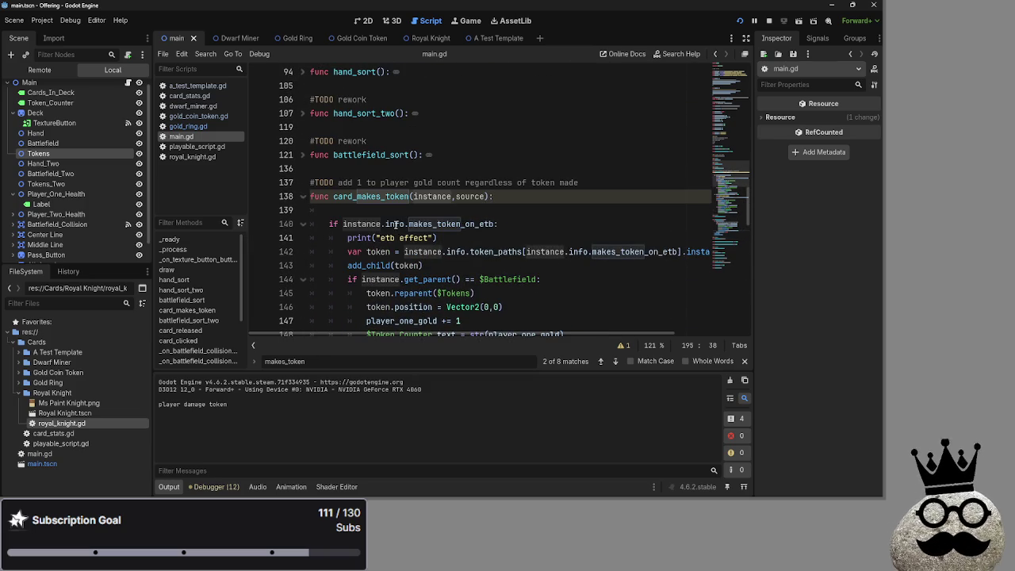
# Step: Finish line 140 as 'makes_token_on_etb is int:' and launch the game with Run Project
pyautogui.doubleClick(361, 223)
pyautogui.doubleClick(396, 224)
pyautogui.doubleClick(480, 224)
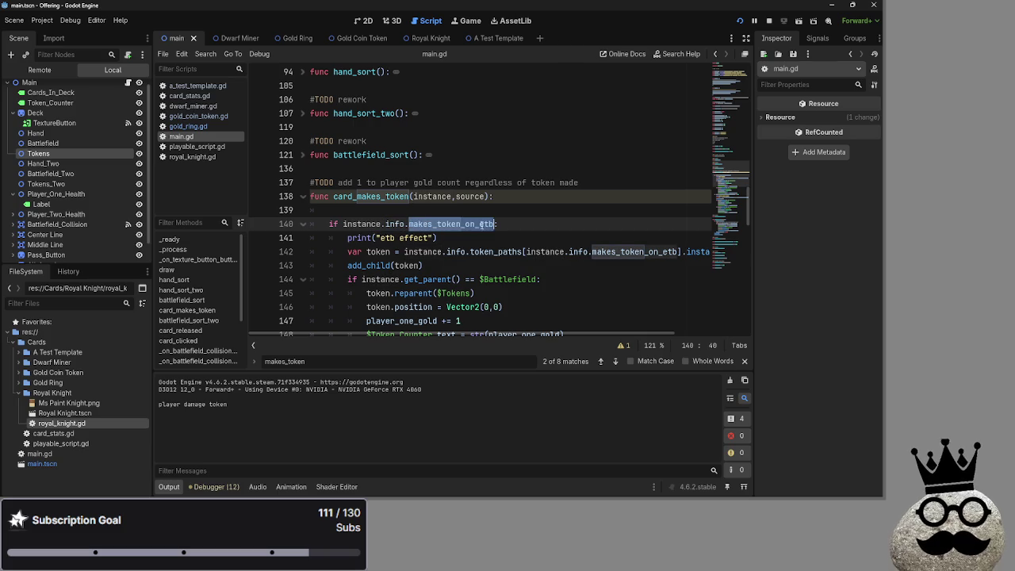
pyautogui.click(511, 224)
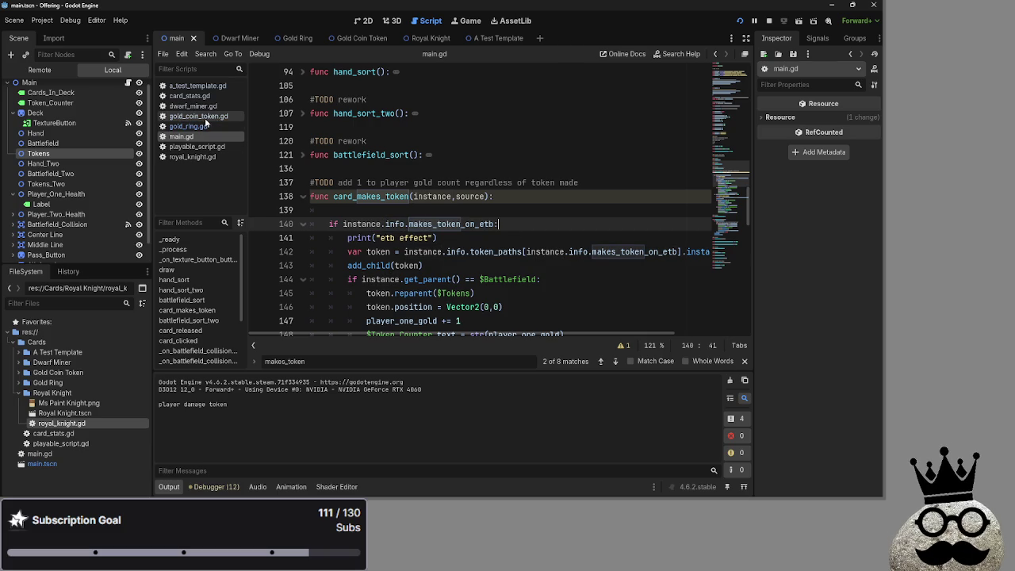
pyautogui.scroll(-4, 500, 251)
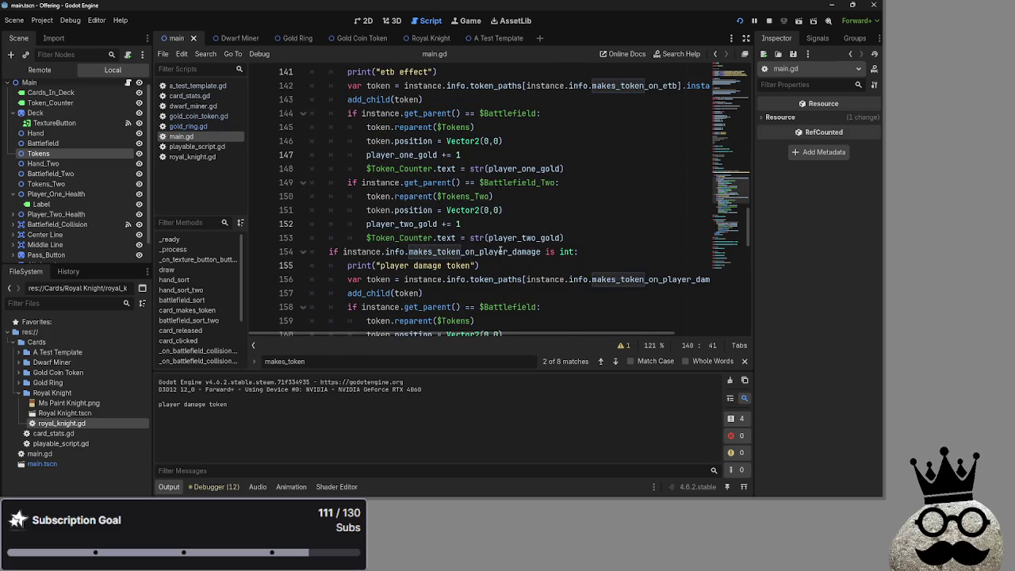
pyautogui.scroll(2, 501, 251)
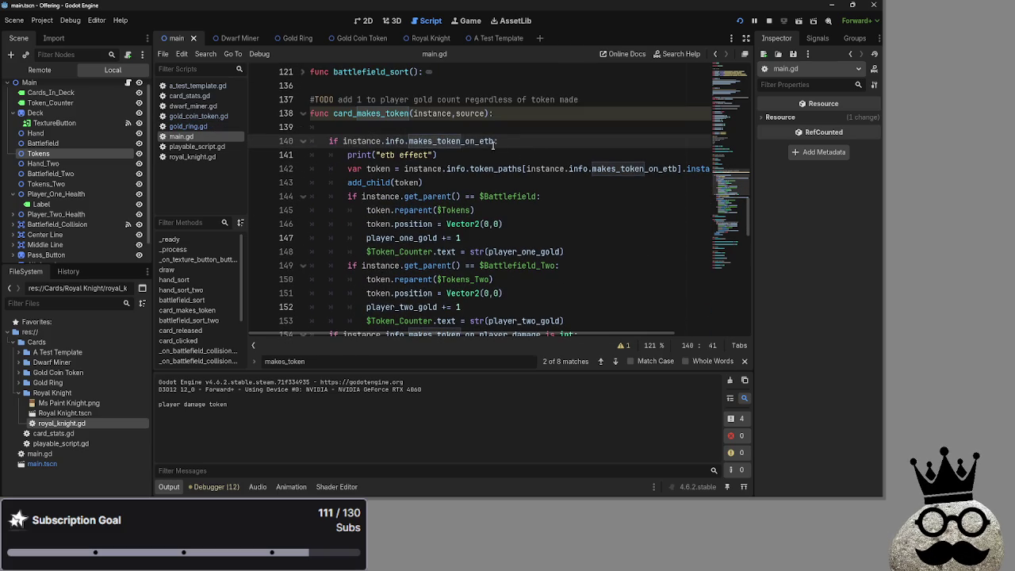
pyautogui.write('nt:')
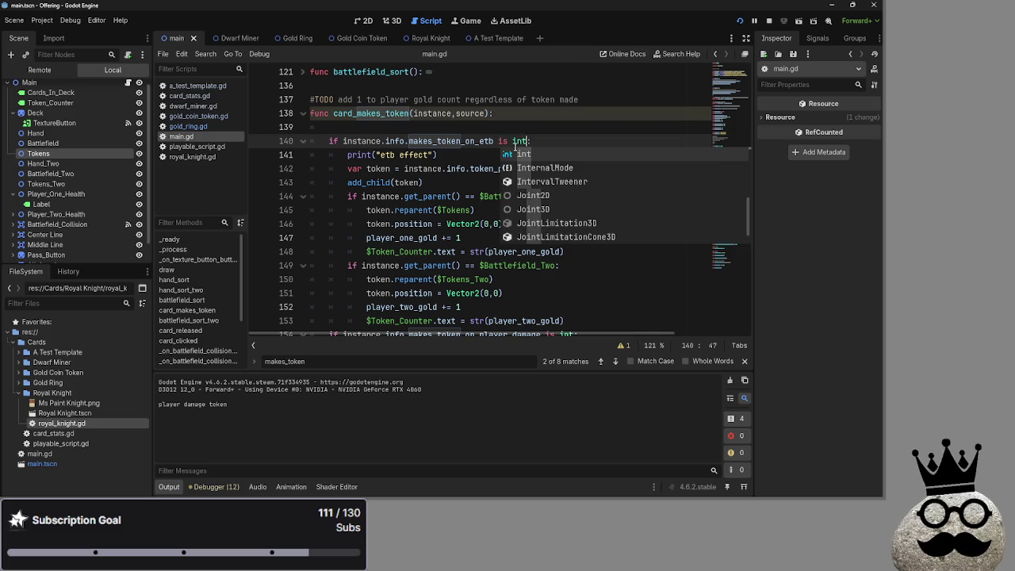
pyautogui.click(754, 21)
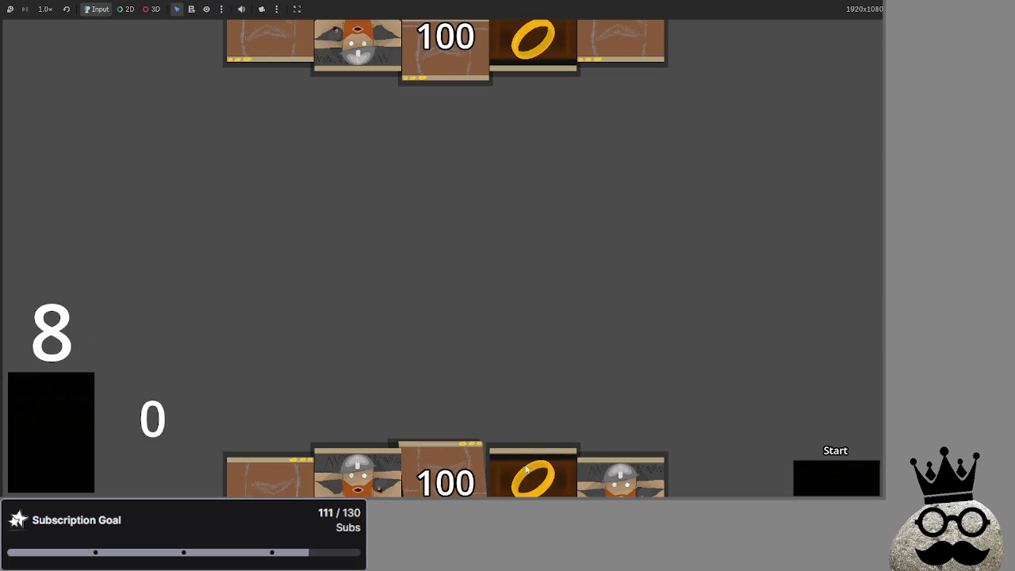
# Step: Play a dwarf and the ring card onto the battlefield, check gold reads 2, then stop the game
pyautogui.moveTo(601, 483); pyautogui.dragTo(601, 335)
pyautogui.moveTo(532, 476); pyautogui.dragTo(537, 312)
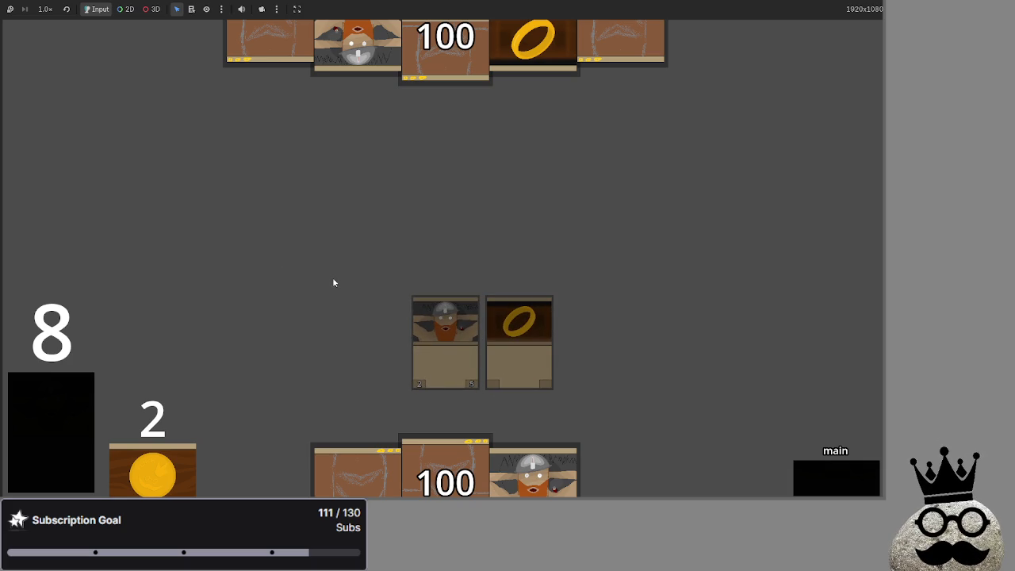
pyautogui.press('F8')
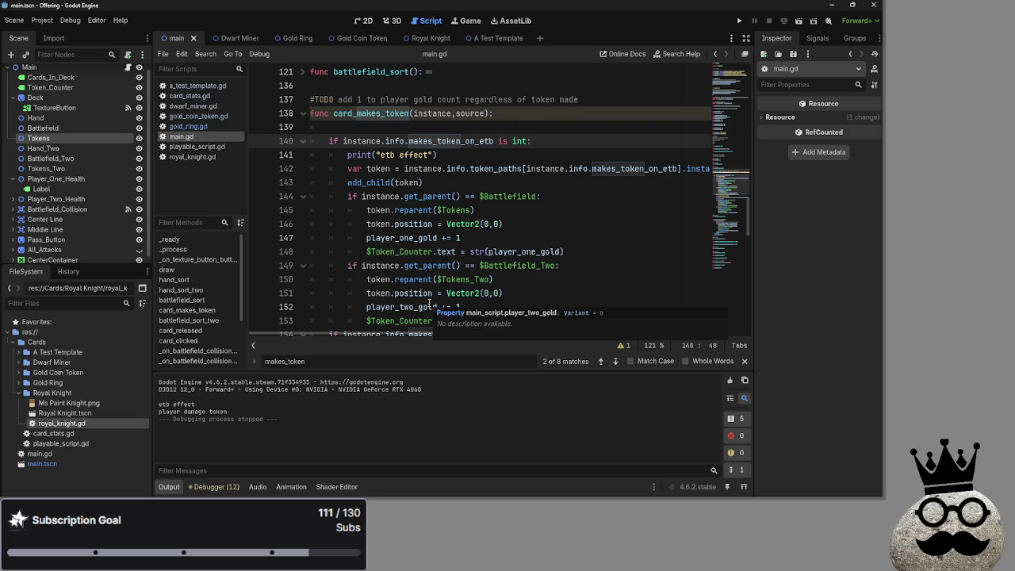
# Step: Write 'if token_sources.etb:' on line 139 above the etb block
pyautogui.click(374, 127)
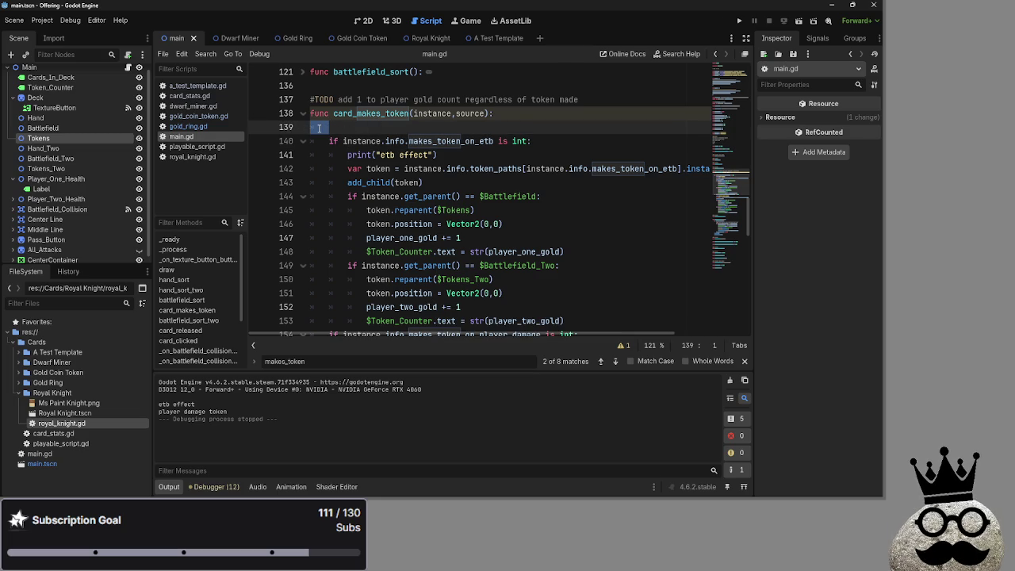
pyautogui.press('BackSpace')
pyautogui.press('Down')
pyautogui.hotkey('shift', 'End')
pyautogui.press('BackSpace')
pyautogui.press('BackSpace')
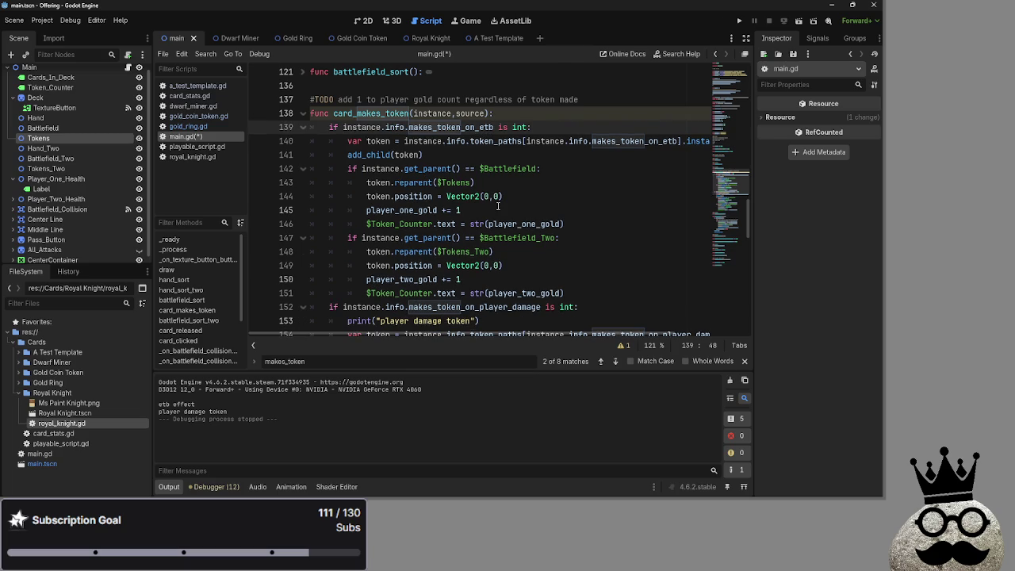
pyautogui.hotkey('ctrl', 'z')
pyautogui.hotkey('ctrl', 'z')
pyautogui.hotkey('ctrl', 'z')
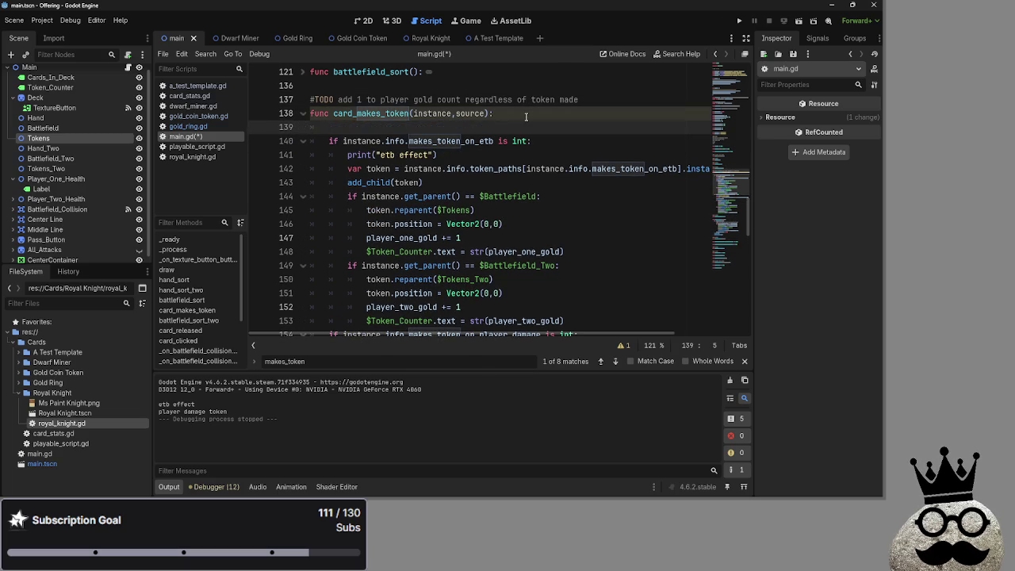
pyautogui.write('if token_sources')
pyautogui.write('.ey')
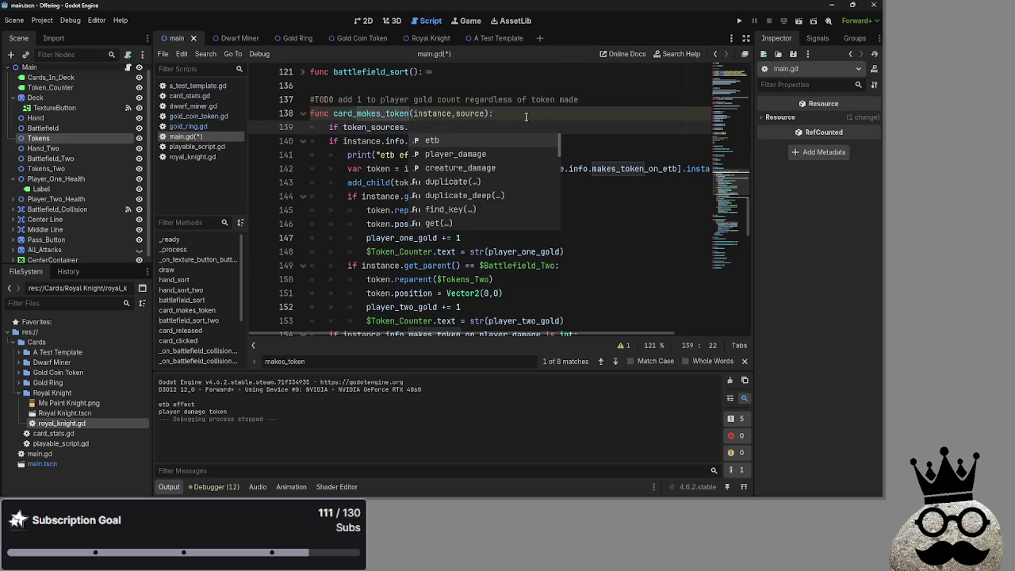
pyautogui.press('BackSpace')
pyautogui.write('tb')
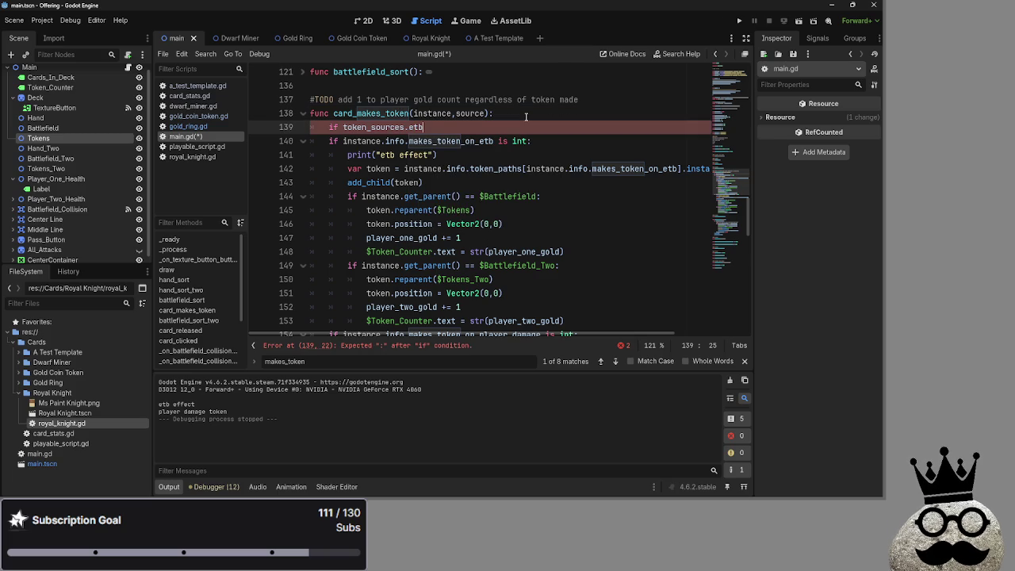
# Step: Indent lines 140–153 under the new check and start 'if token_sources.' on line 154
pyautogui.moveTo(325, 142)
pyautogui.mouseDown()
pyautogui.moveTo(595, 279)
pyautogui.moveTo(591, 237)
pyautogui.mouseUp()
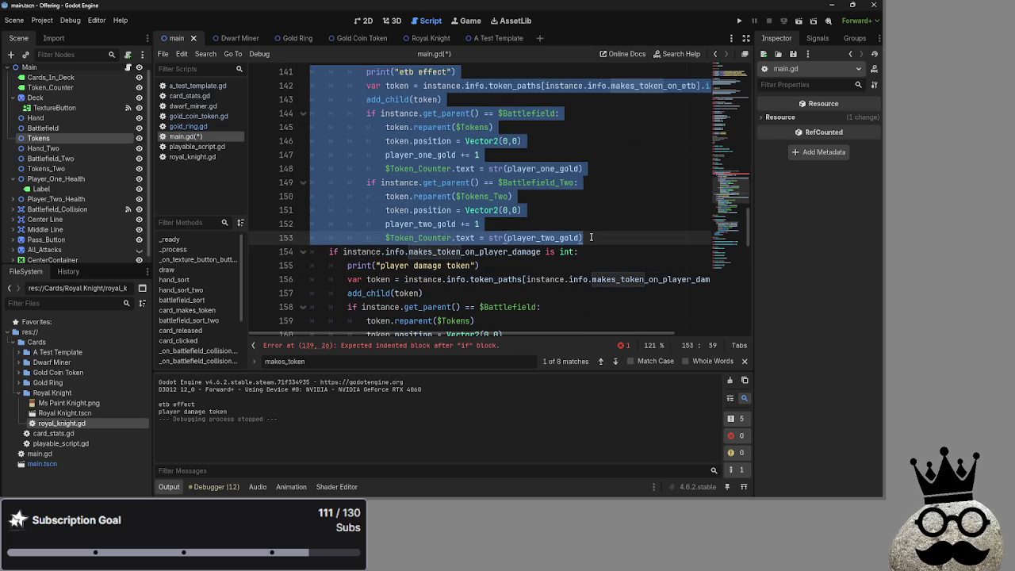
pyautogui.click(626, 236)
pyautogui.scroll(2, 626, 235)
pyautogui.scroll(-1, 627, 235)
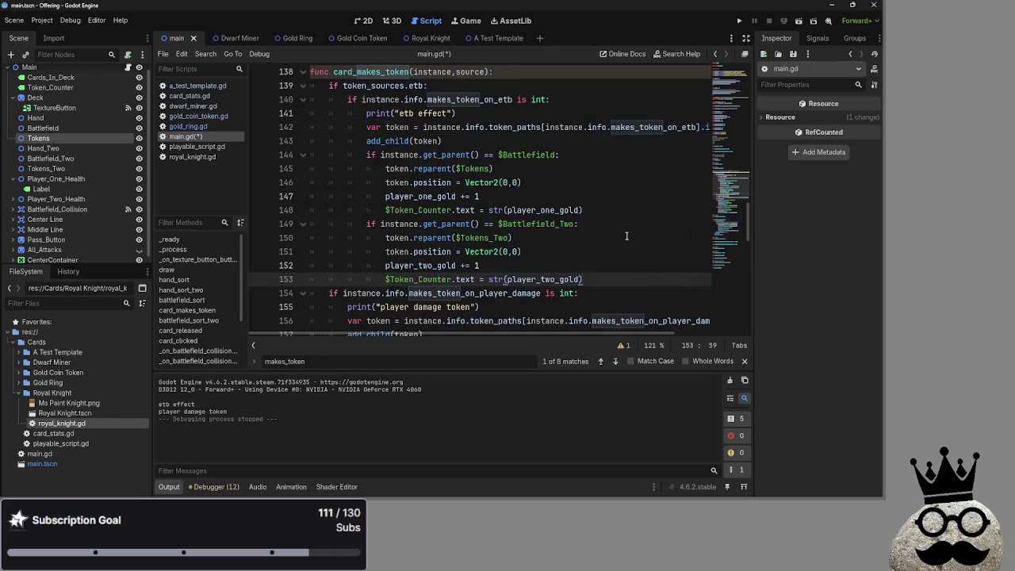
pyautogui.press('Return')
pyautogui.press('BackSpace')
pyautogui.press('BackSpace')
pyautogui.press('BackSpace')
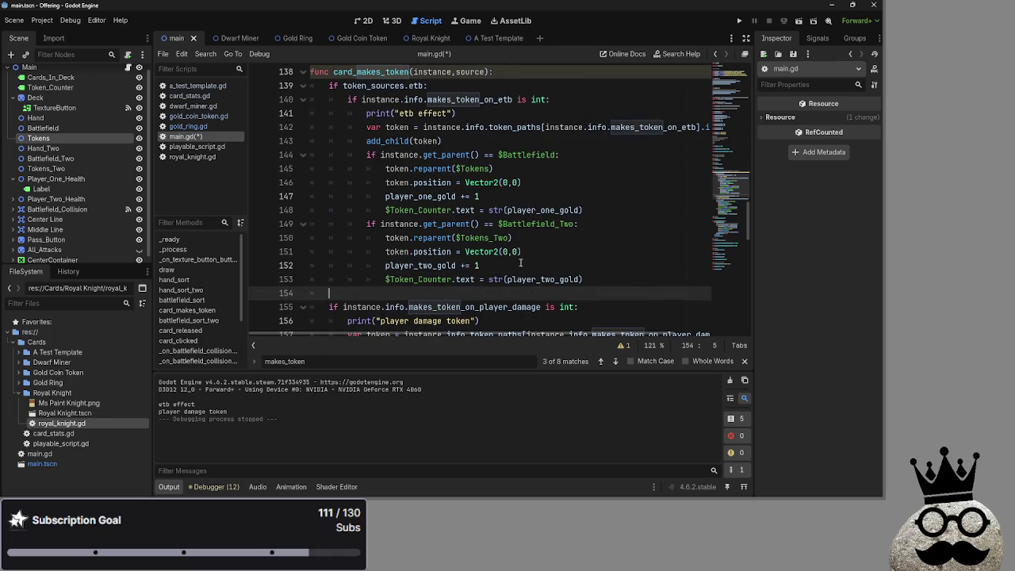
pyautogui.write('if')
pyautogui.press('End')
pyautogui.write('.')
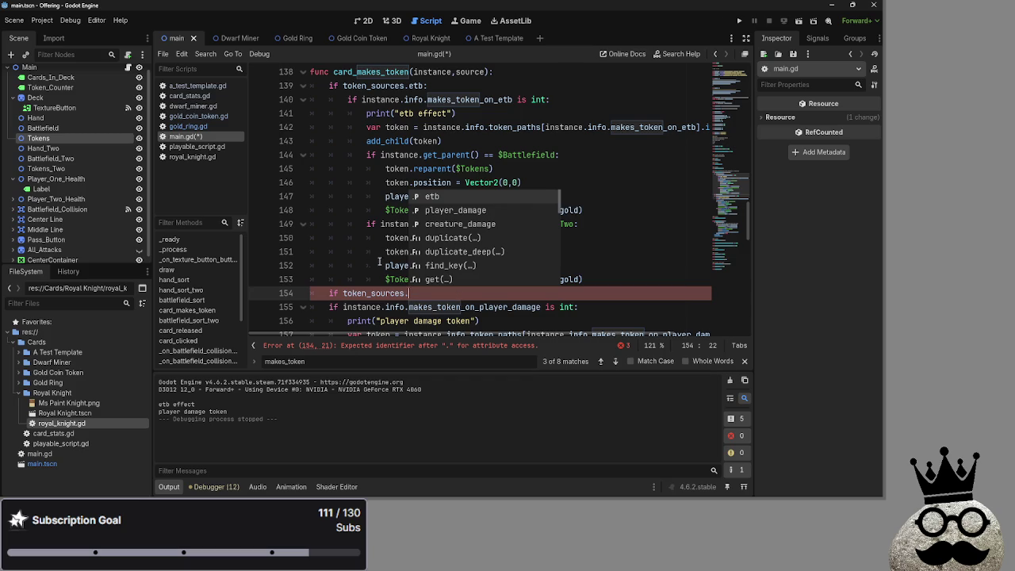
# Step: Correct token_sources to token_source in the card_released call on line 196 and save
pyautogui.scroll(20, 386, 270)
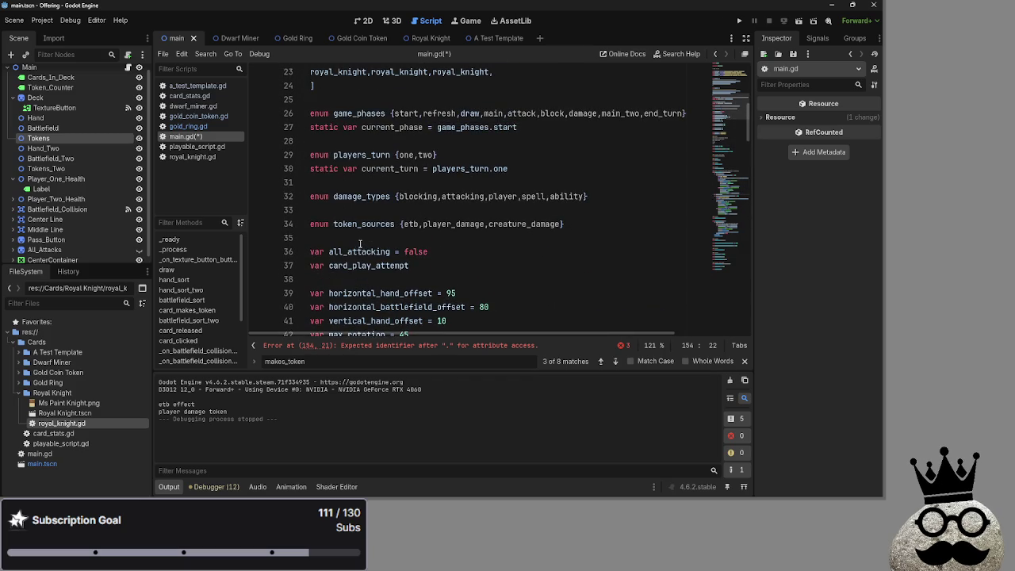
pyautogui.click(397, 224)
pyautogui.scroll(-20, 482, 240)
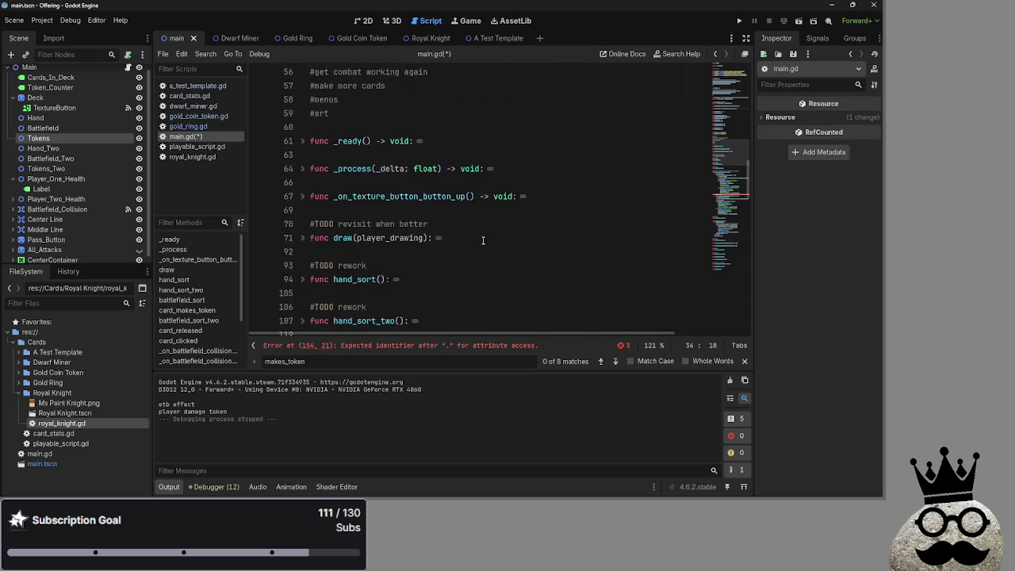
pyautogui.scroll(-2, 482, 240)
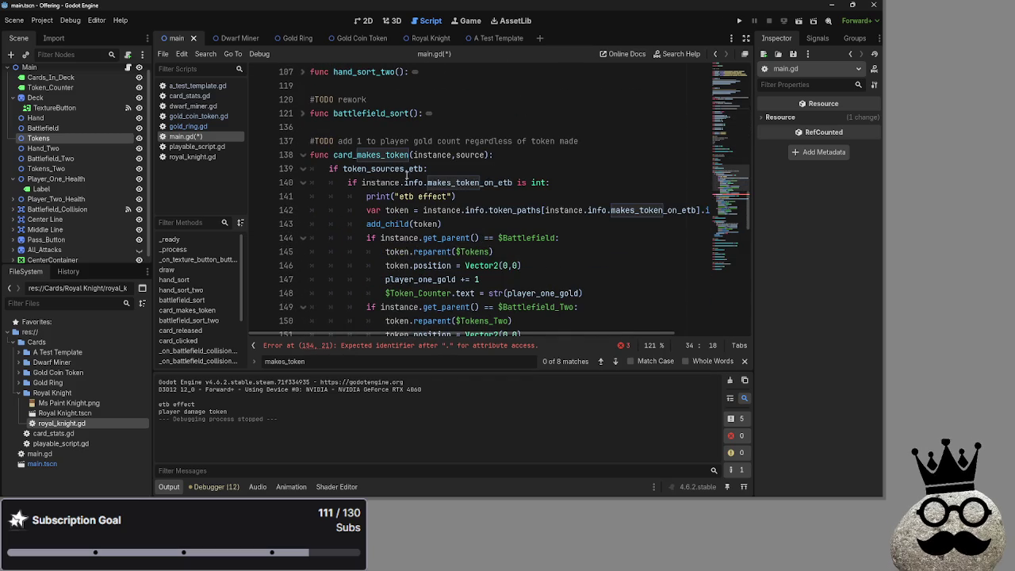
pyautogui.click(402, 169)
pyautogui.scroll(-4, 436, 190)
pyautogui.click(406, 210)
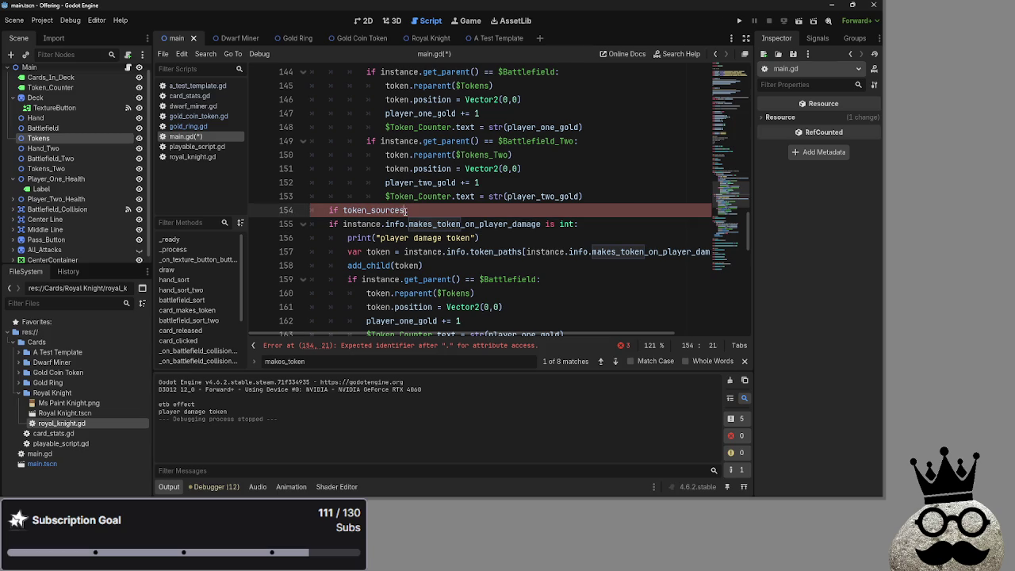
pyautogui.click(615, 360)
pyautogui.scroll(-15, 555, 270)
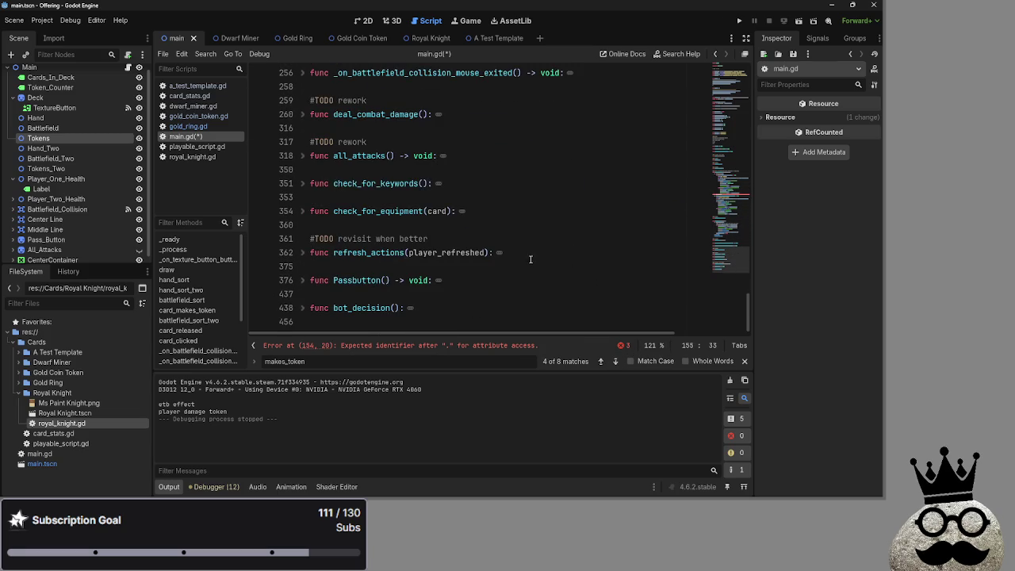
pyautogui.scroll(12, 518, 257)
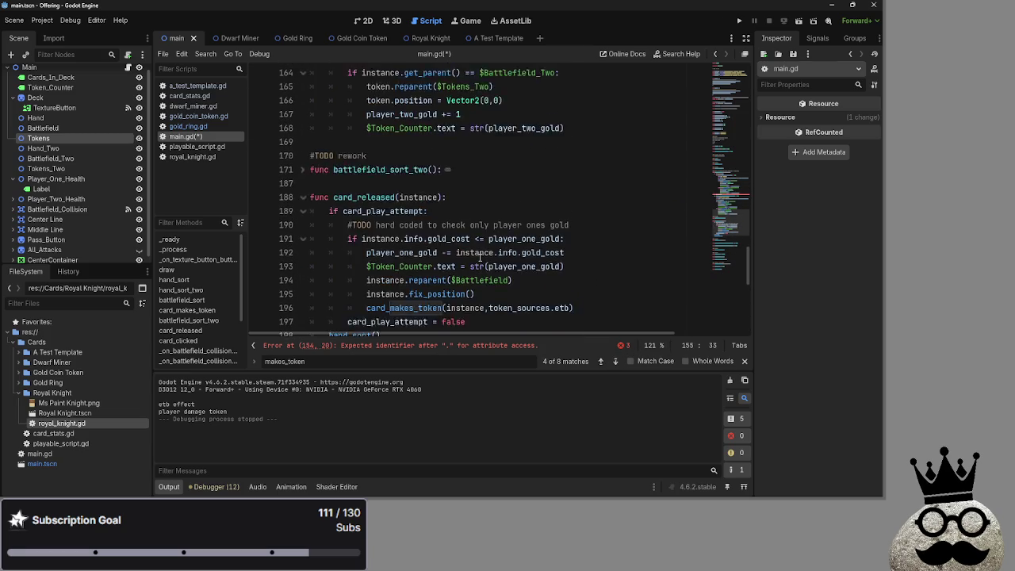
pyautogui.click(550, 267)
pyautogui.press('BackSpace')
pyautogui.hotkey('ctrl', 's')
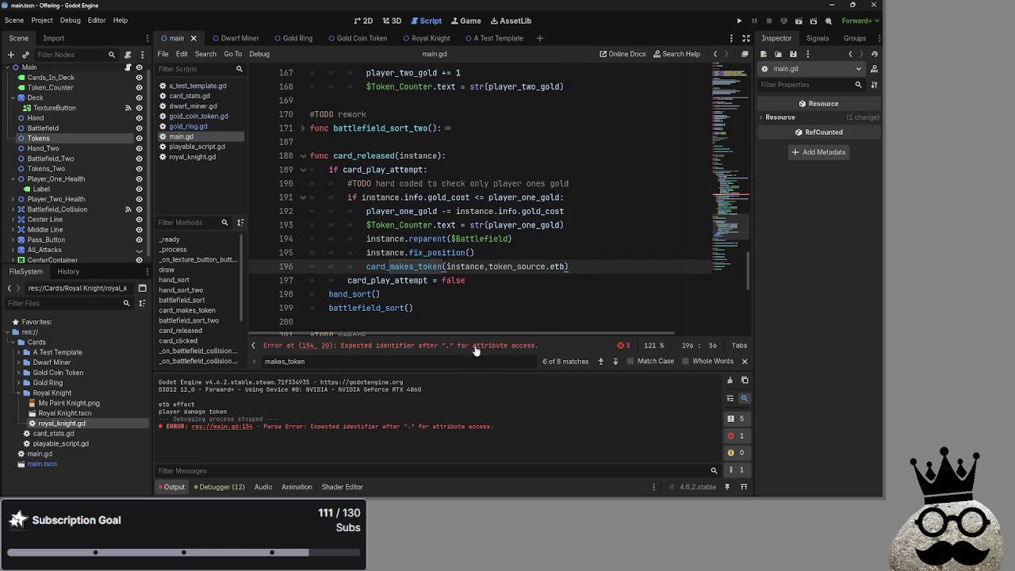
# Step: Change line 154 to 'if token_source.player_damage:' and indent the player-damage block beneath it
pyautogui.click(459, 346)
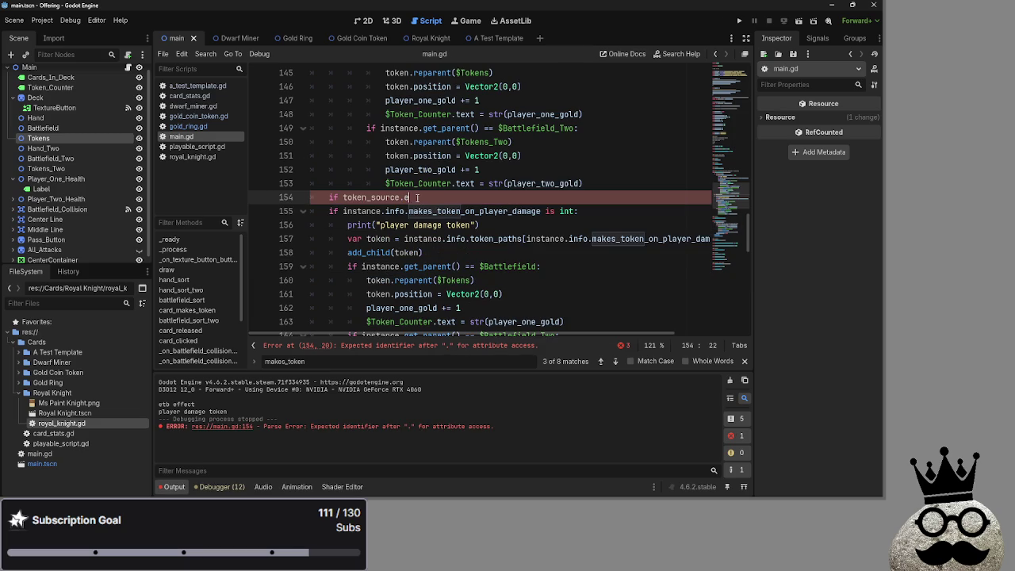
pyautogui.press('BackSpace')
pyautogui.write('pl')
pyautogui.press('Return')
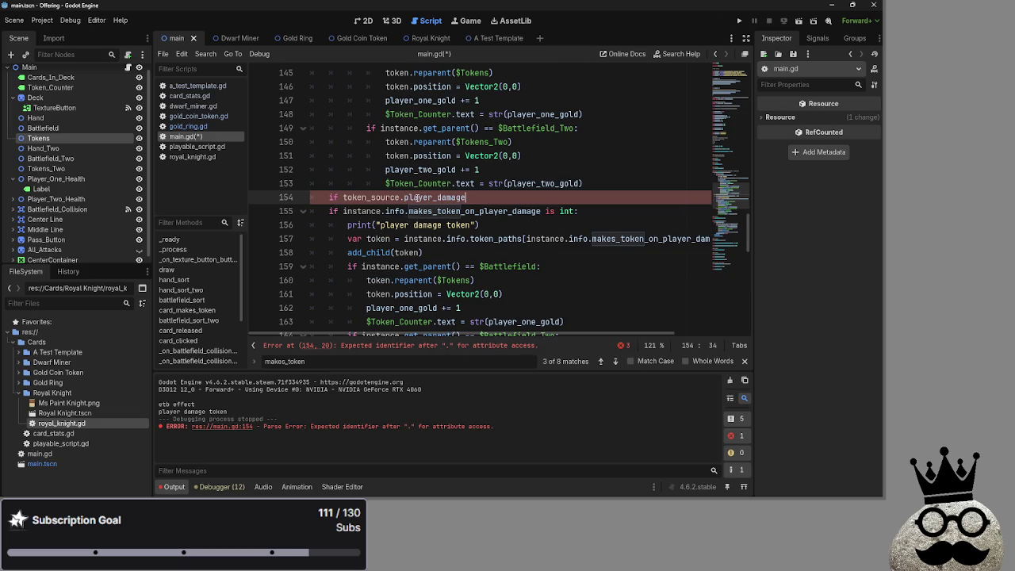
pyautogui.write(':')
pyautogui.scroll(-3, 333, 215)
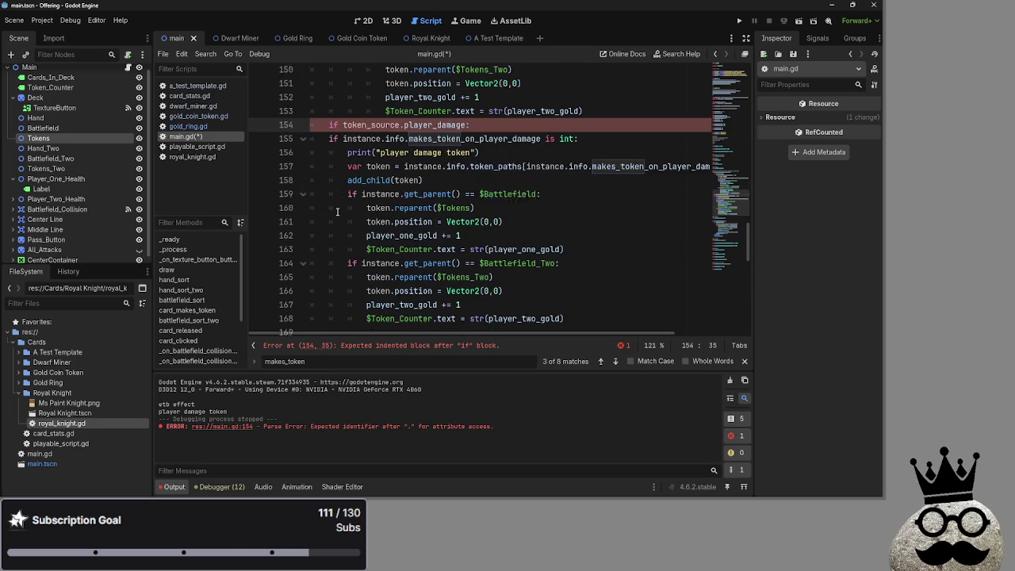
pyautogui.moveTo(325, 128)
pyautogui.mouseDown()
pyautogui.moveTo(555, 170)
pyautogui.moveTo(591, 228)
pyautogui.mouseUp()
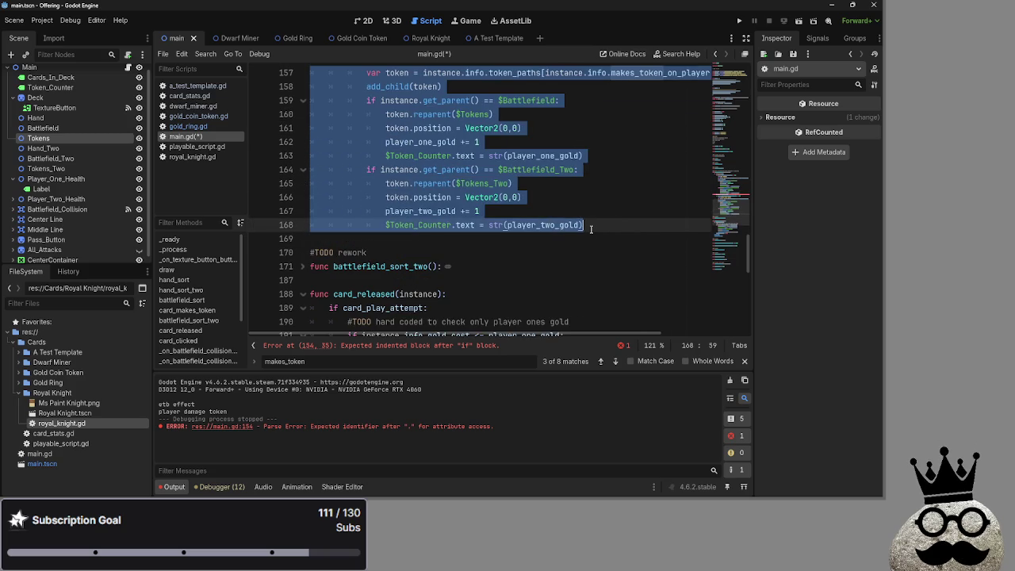
pyautogui.click(607, 244)
pyautogui.click(601, 347)
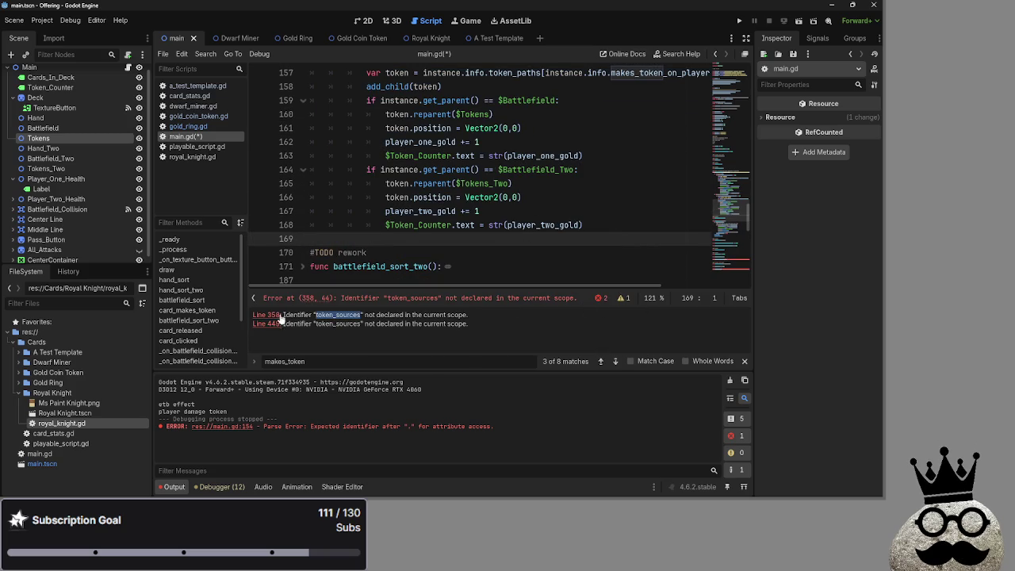
# Step: Fix the undeclared token_sources references at lines 358 and 449 to token_source
pyautogui.click(261, 316)
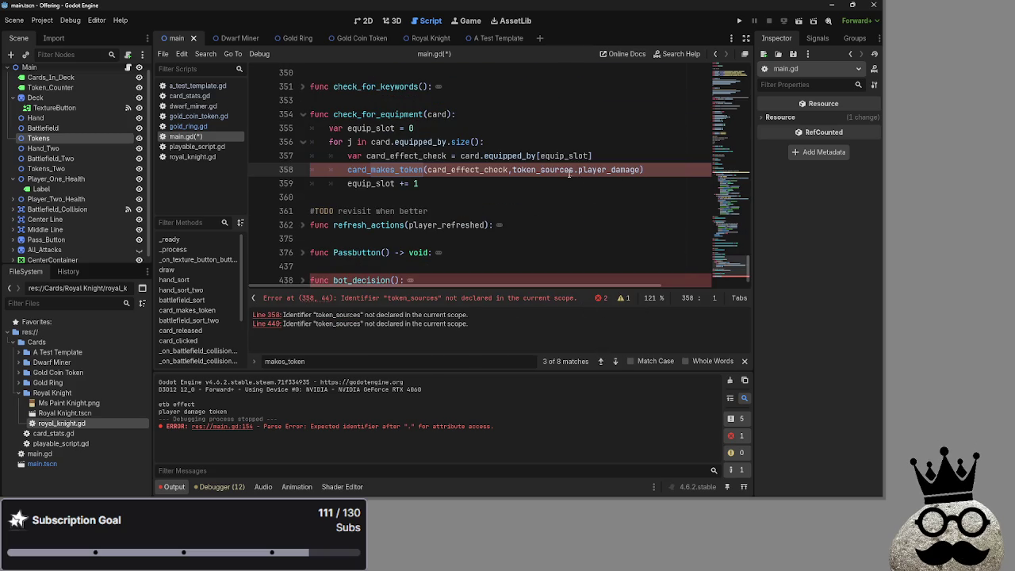
pyautogui.click(290, 323)
pyautogui.press('Delete')
pyautogui.click(625, 320)
# Step: Fold bot_decision and check_for_equipment, save main.gd, and inspect the card_makes_token(instance,source) signature
pyautogui.scroll(5, 302, 238)
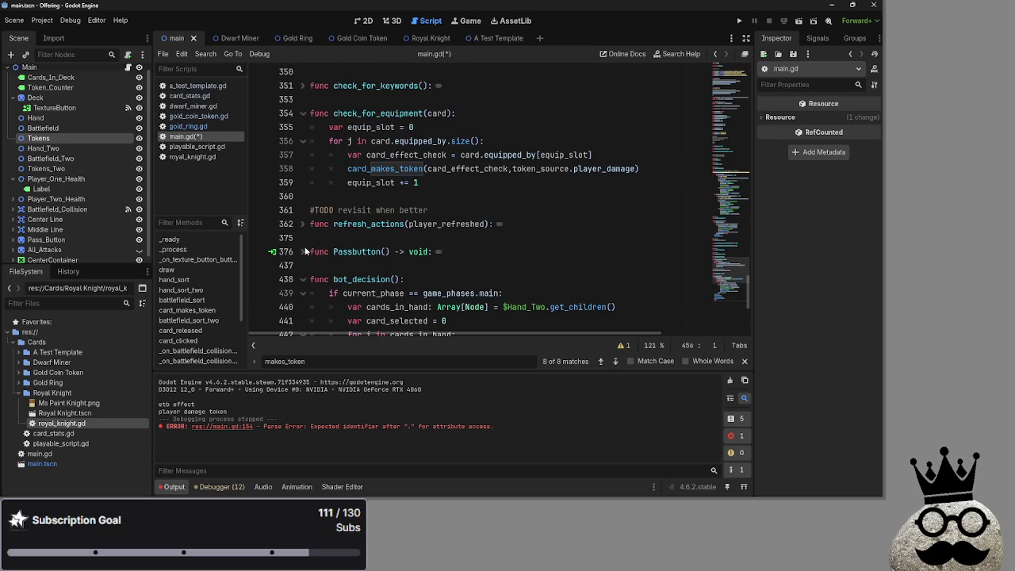
pyautogui.click(303, 279)
pyautogui.click(303, 114)
pyautogui.scroll(20, 296, 192)
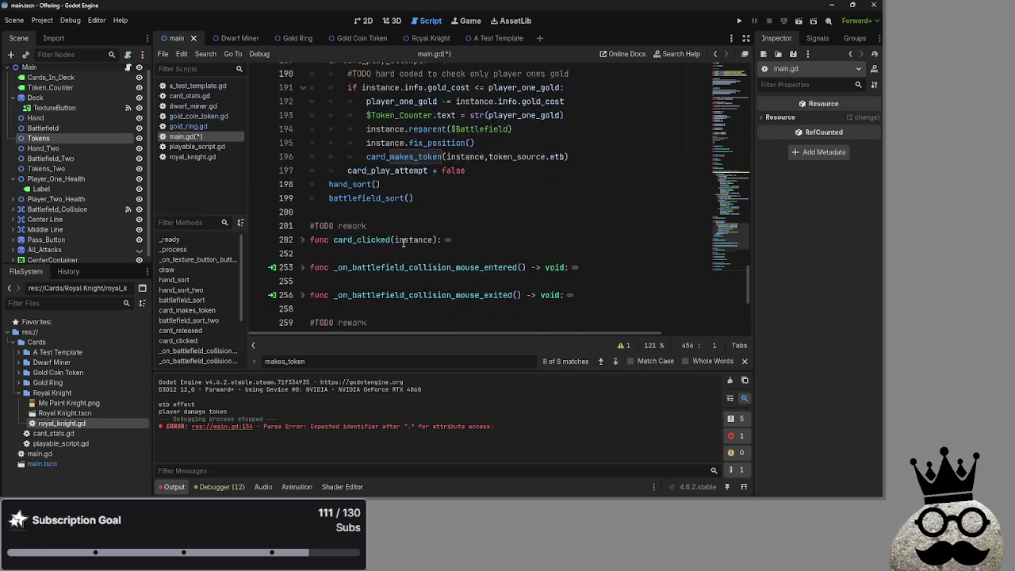
pyautogui.scroll(10, 296, 193)
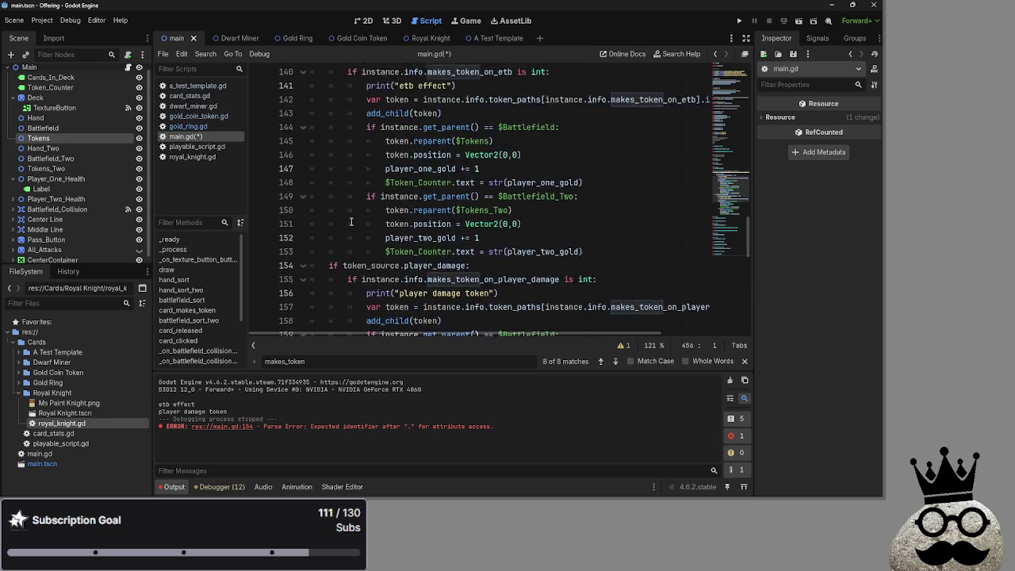
pyautogui.click(368, 186)
pyautogui.hotkey('ctrl', 's')
pyautogui.click(743, 362)
pyautogui.click(476, 211)
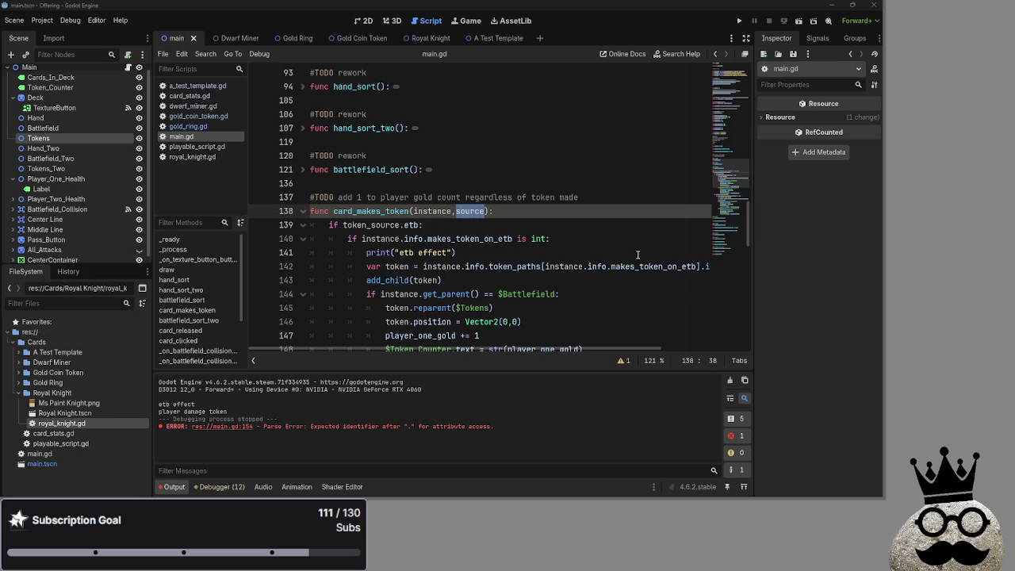
pyautogui.click(459, 211)
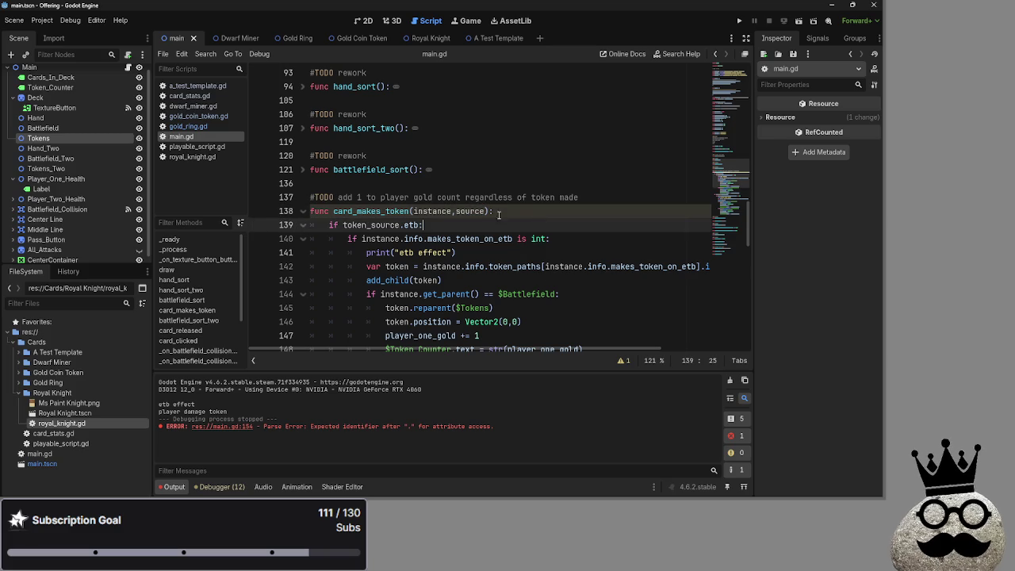
# Step: Make line 139 read 'if source == token_source.etb:'
pyautogui.click(420, 226)
pyautogui.write('source')
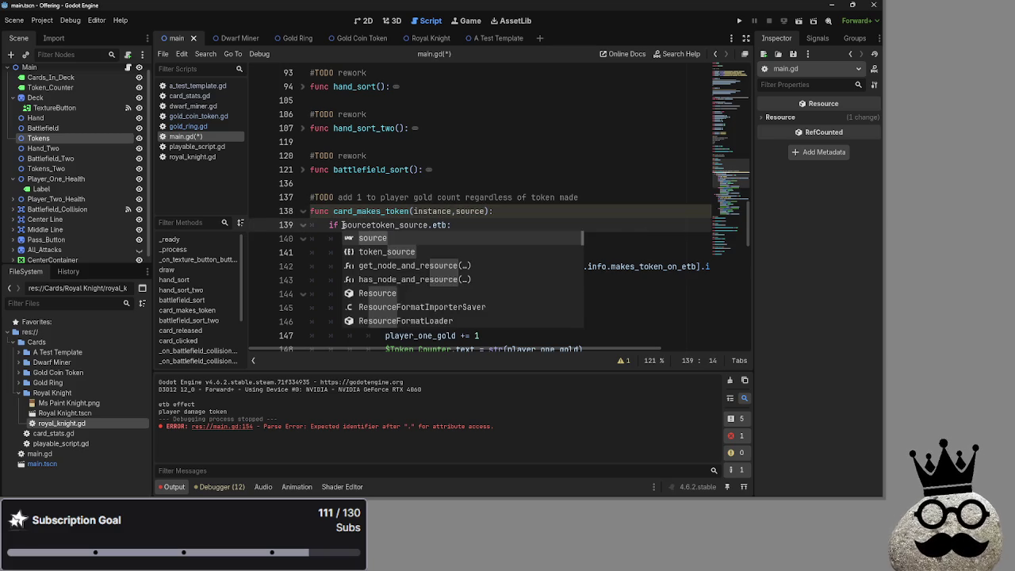
pyautogui.write(' ==')
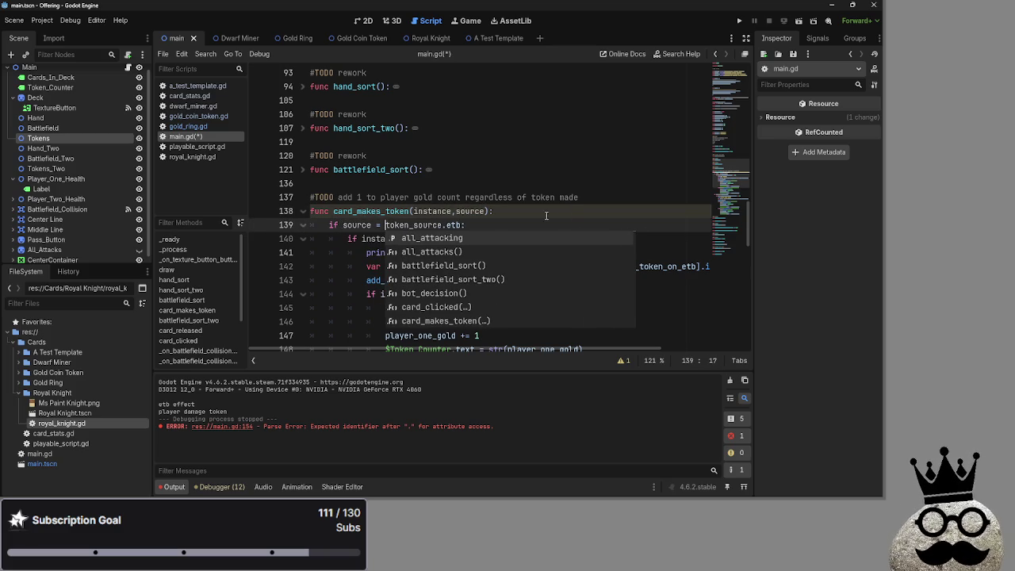
pyautogui.click(486, 221)
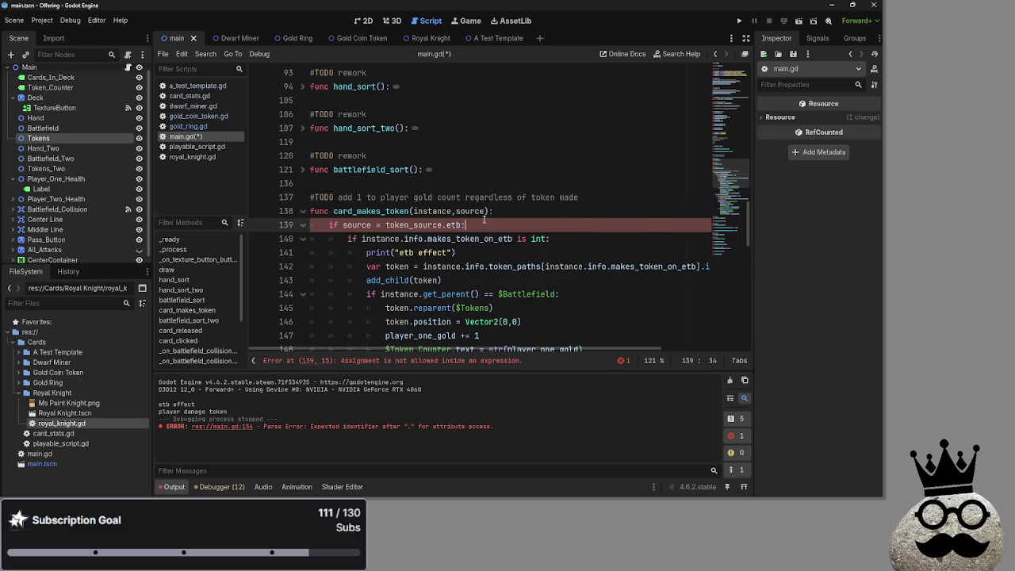
pyautogui.click(547, 225)
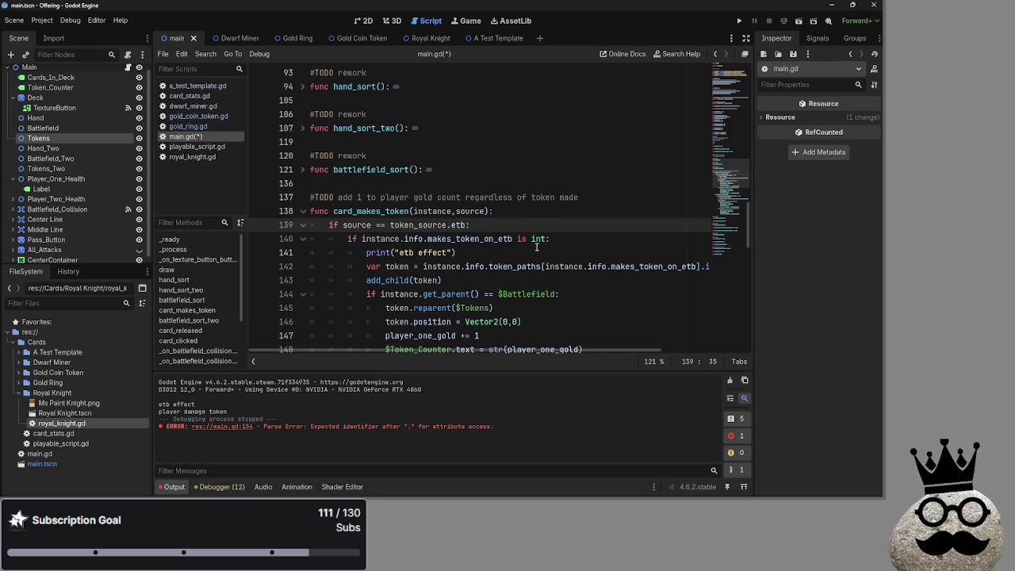
pyautogui.moveTo(539, 244)
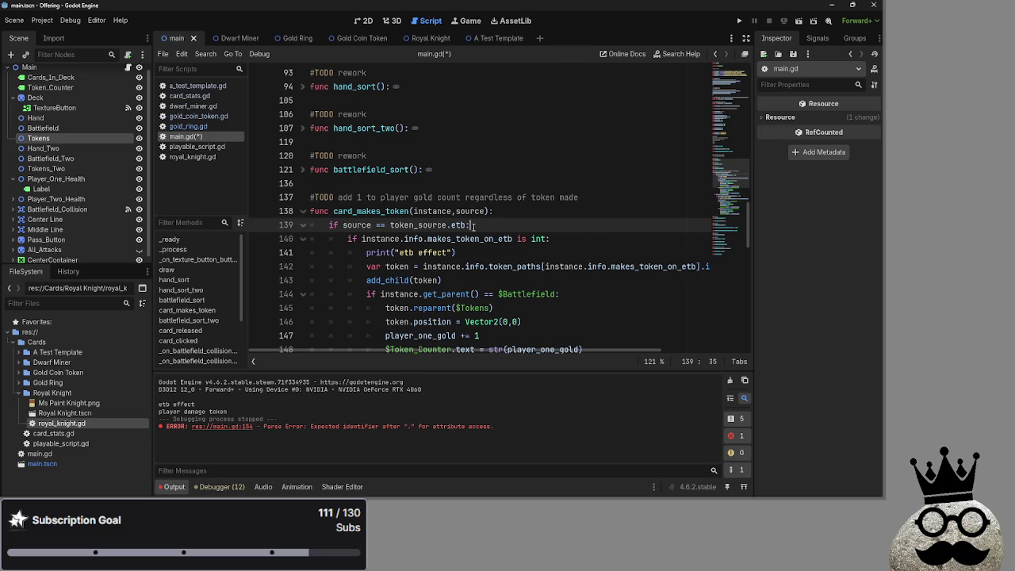
pyautogui.scroll(-5, 363, 237)
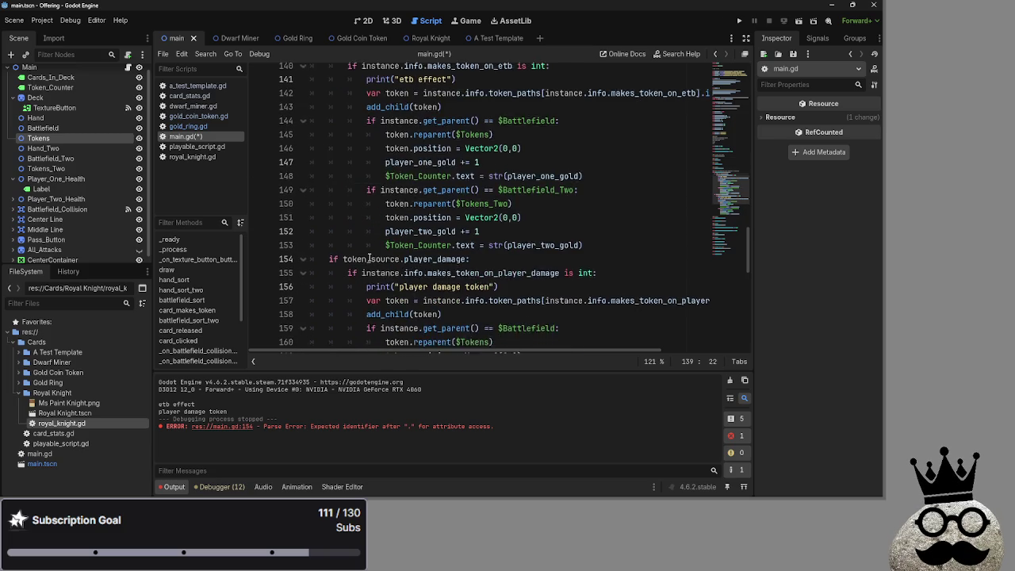
pyautogui.scroll(2, 362, 237)
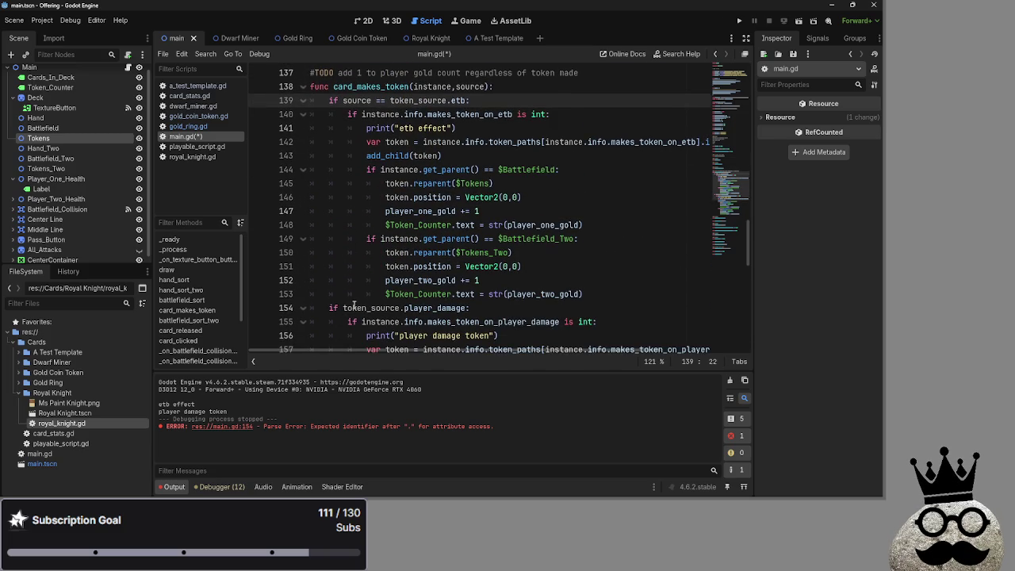
# Step: Change line 154 to 'if source == token_source.player_damage:', save, and launch the game
pyautogui.click(343, 307)
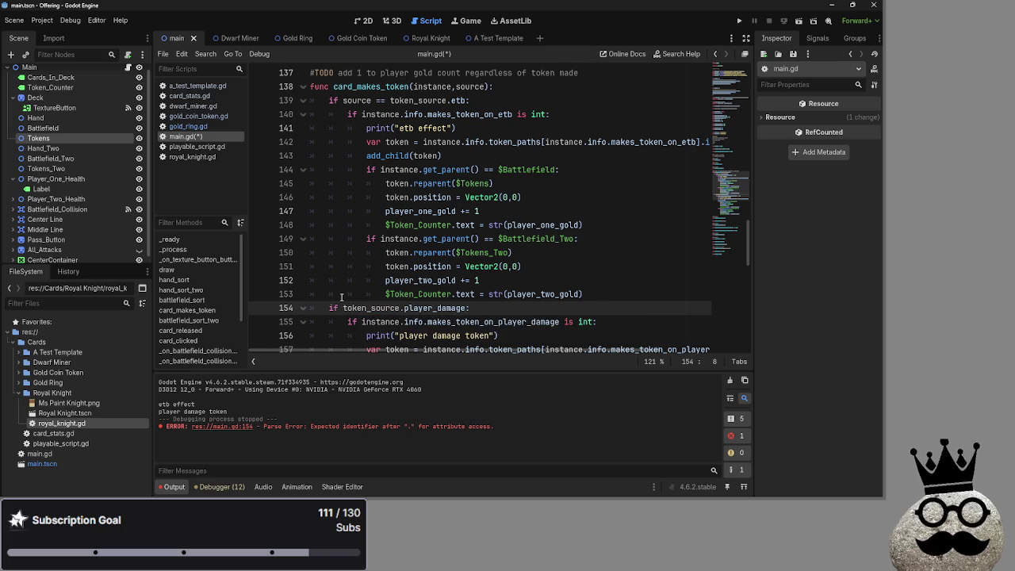
pyautogui.write('source ==')
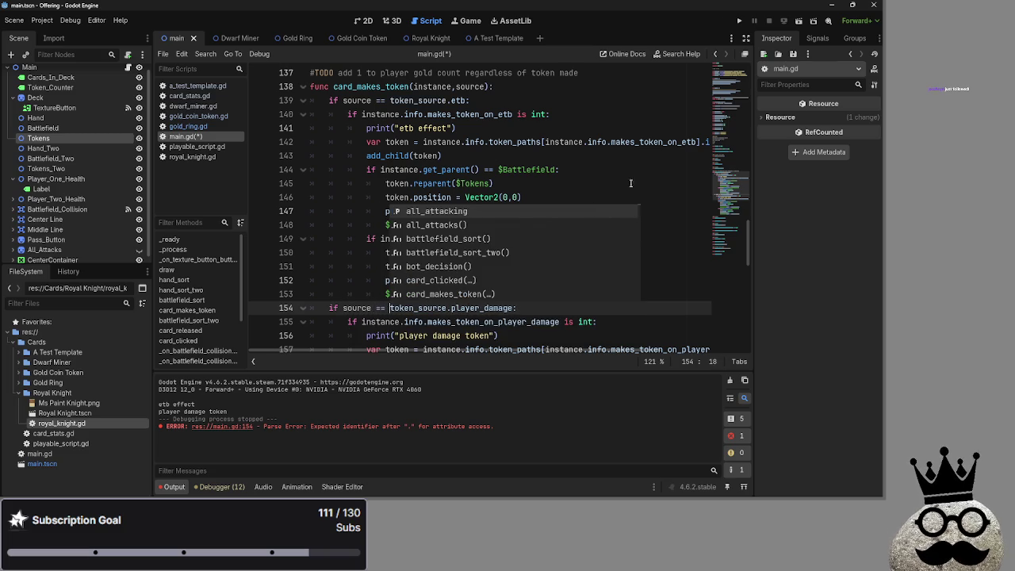
pyautogui.click(641, 171)
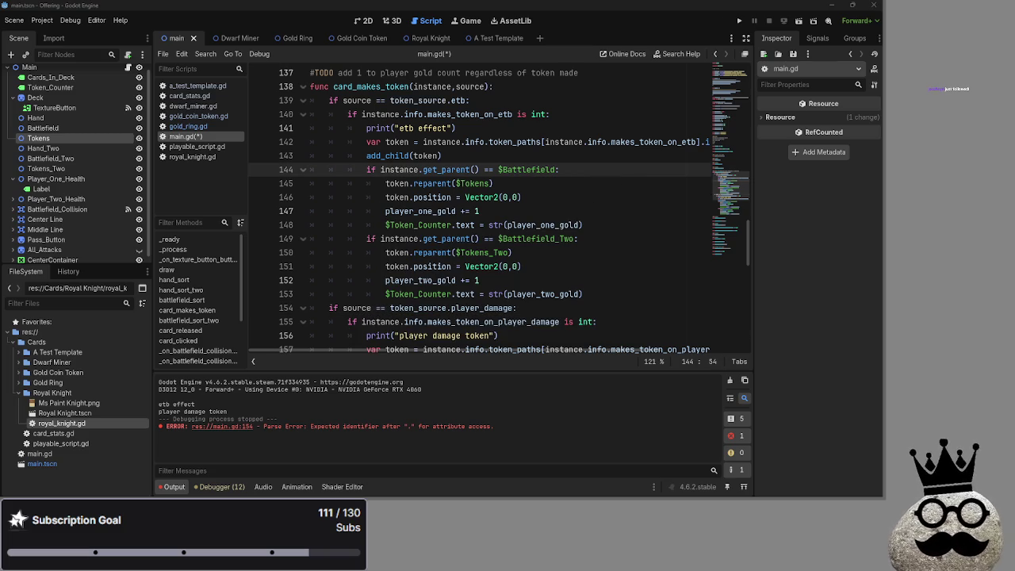
pyautogui.hotkey('alt', 'Tab')
pyautogui.click(584, 225)
pyautogui.scroll(-5, 587, 230)
pyautogui.scroll(5, 586, 229)
pyautogui.hotkey('ctrl', 's')
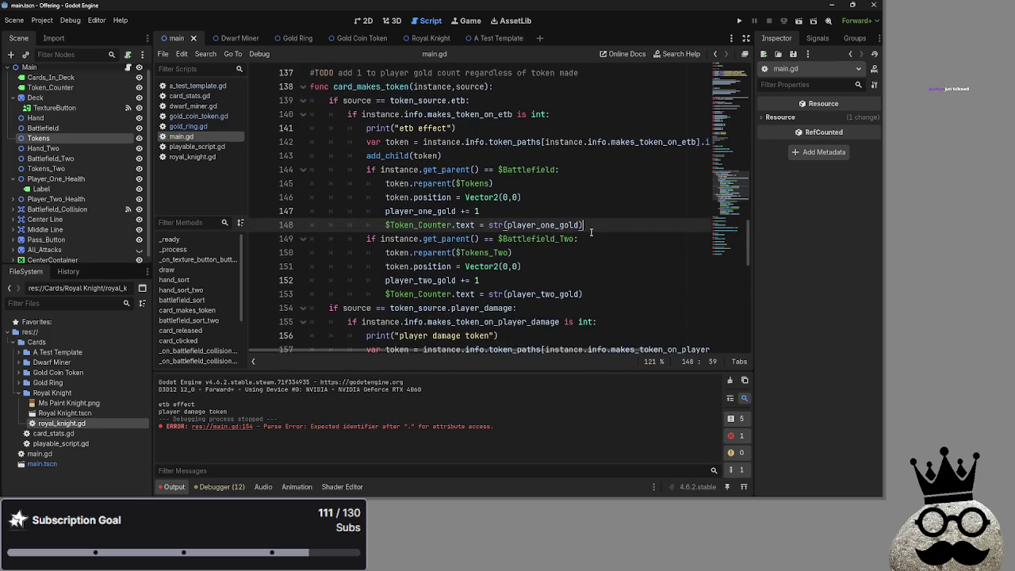
pyautogui.scroll(6, 589, 231)
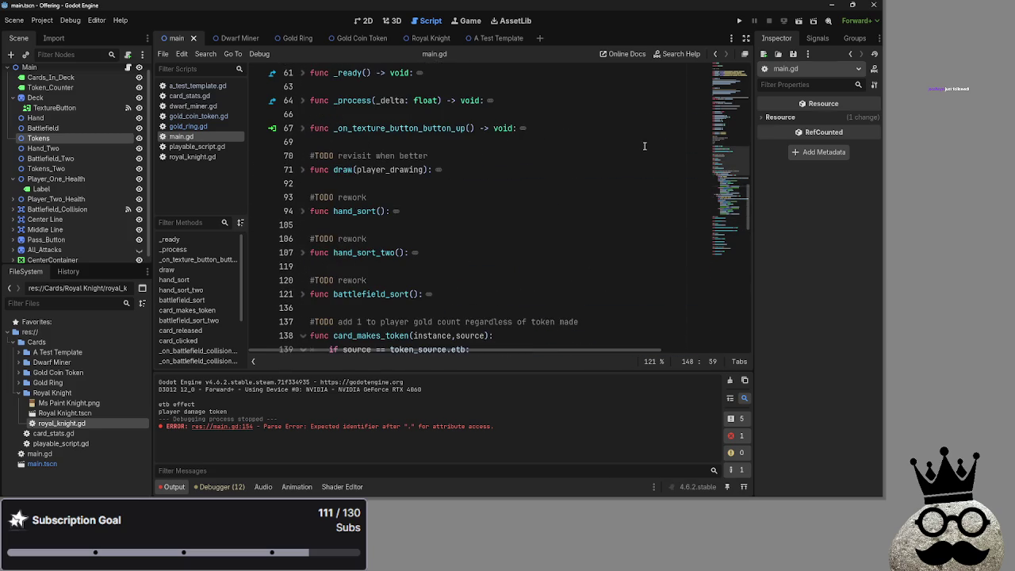
pyautogui.click(246, 428)
pyautogui.scroll(-1, 516, 301)
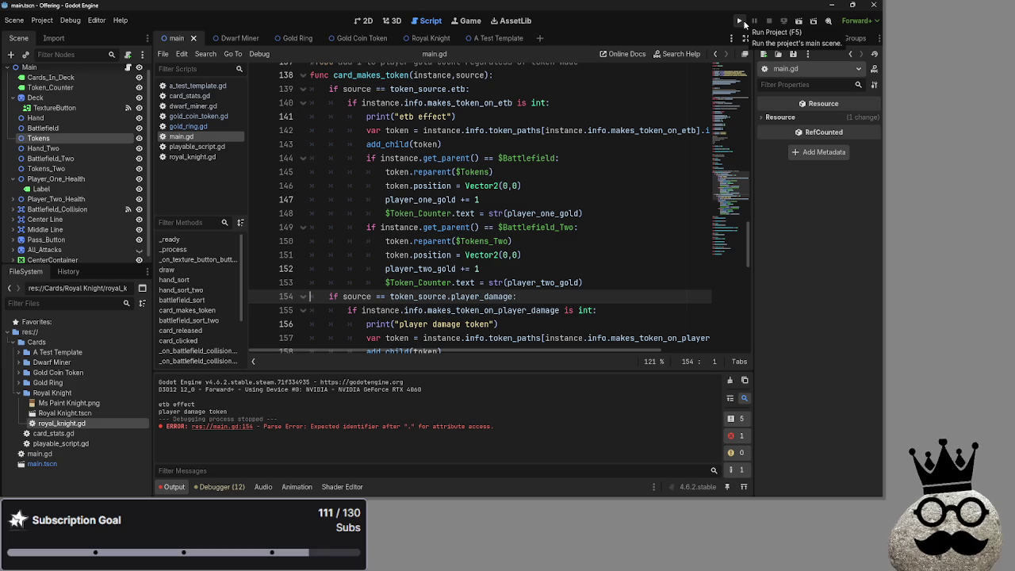
pyautogui.click(744, 22)
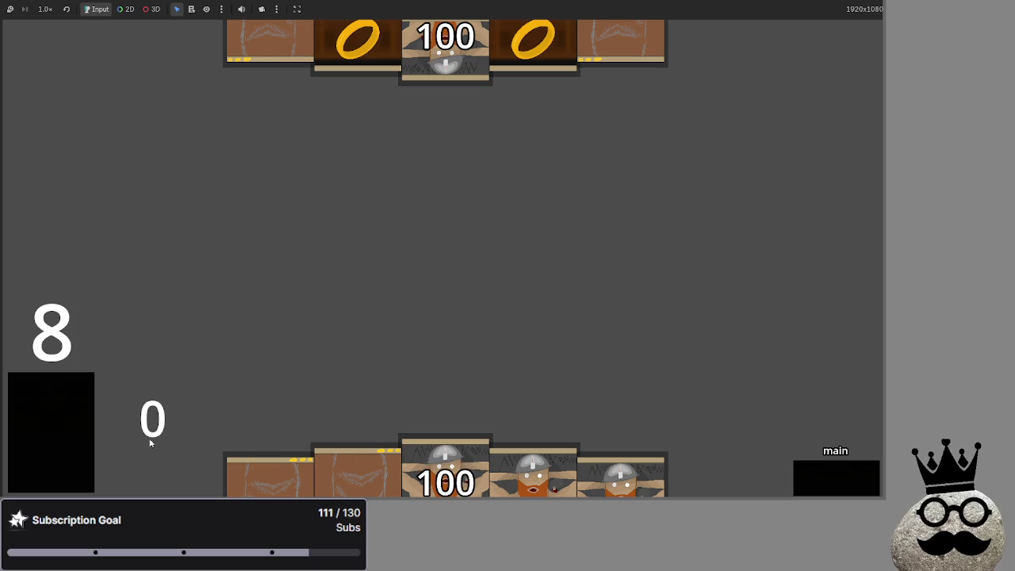
# Step: Play the dwarf cards, the brown card and the ring card from the hand onto the board
pyautogui.click(465, 482)
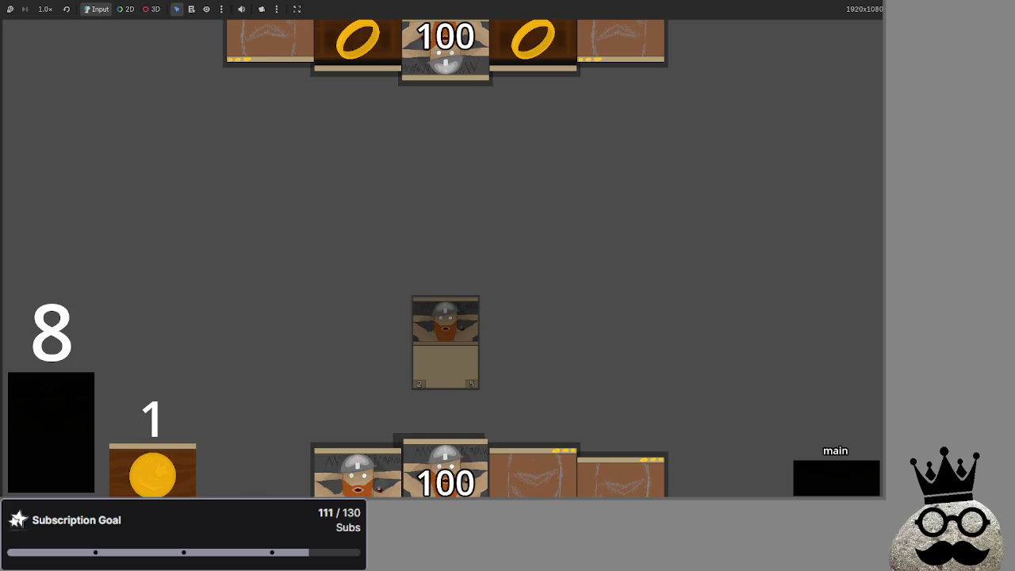
pyautogui.moveTo(445, 475)
pyautogui.mouseDown()
pyautogui.moveTo(479, 176)
pyautogui.moveTo(519, 301)
pyautogui.mouseUp()
pyautogui.moveTo(533, 476); pyautogui.dragTo(551, 296)
pyautogui.moveTo(445, 475); pyautogui.dragTo(451, 159)
pyautogui.click(44, 398)
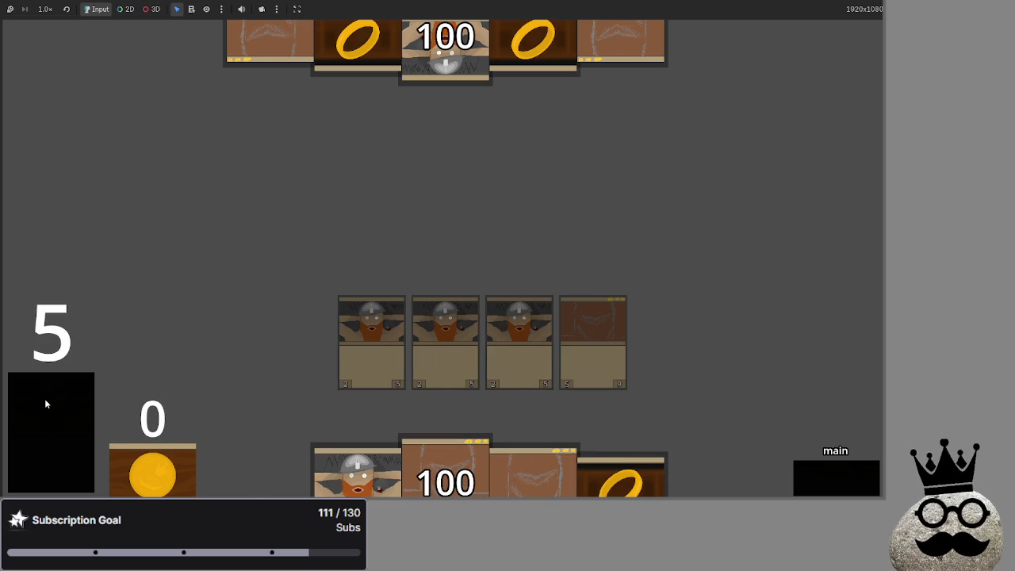
pyautogui.moveTo(357, 471); pyautogui.dragTo(381, 229)
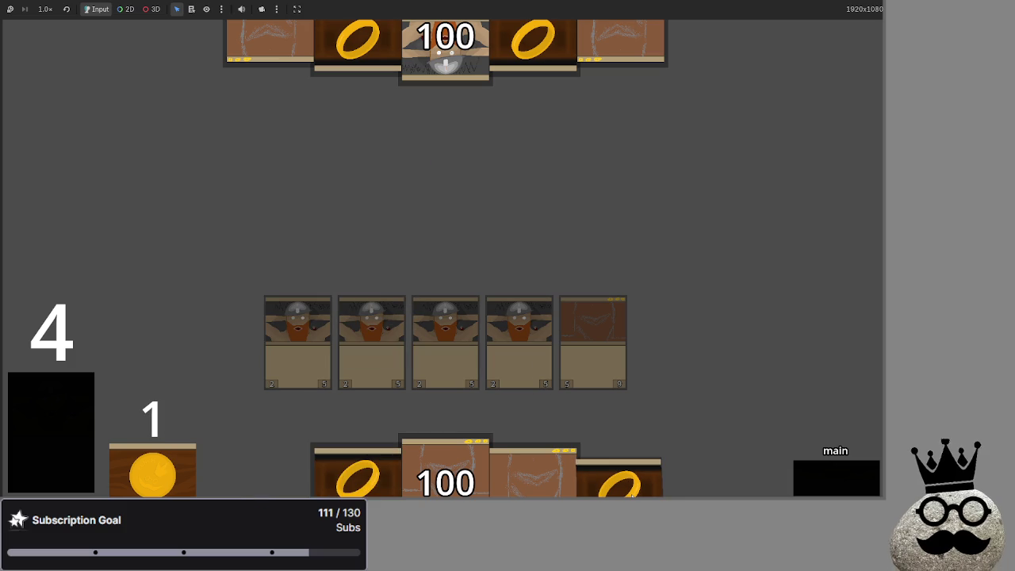
pyautogui.moveTo(632, 491)
pyautogui.mouseDown()
pyautogui.moveTo(686, 333)
pyautogui.moveTo(694, 247)
pyautogui.mouseUp()
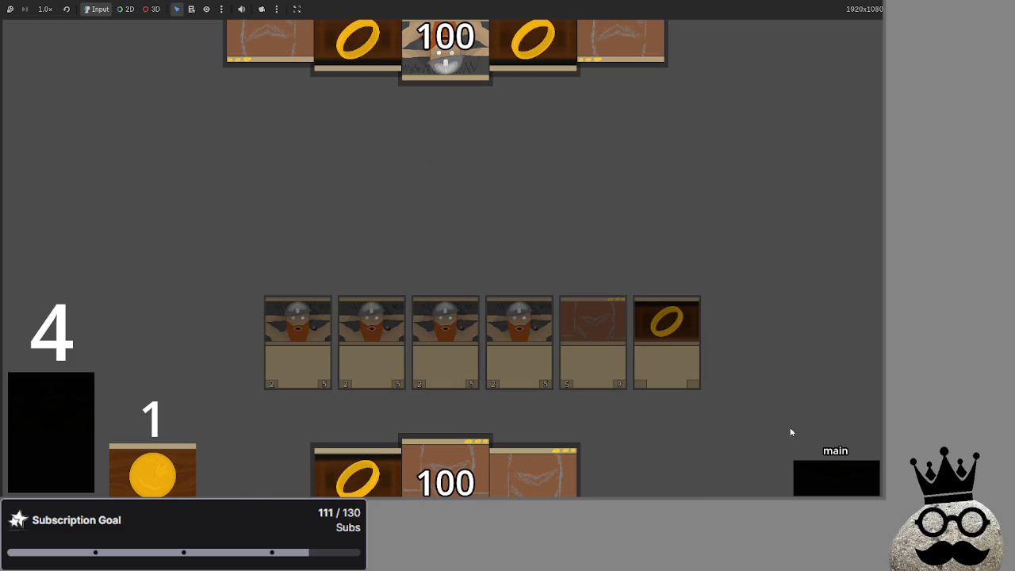
pyautogui.click(817, 479)
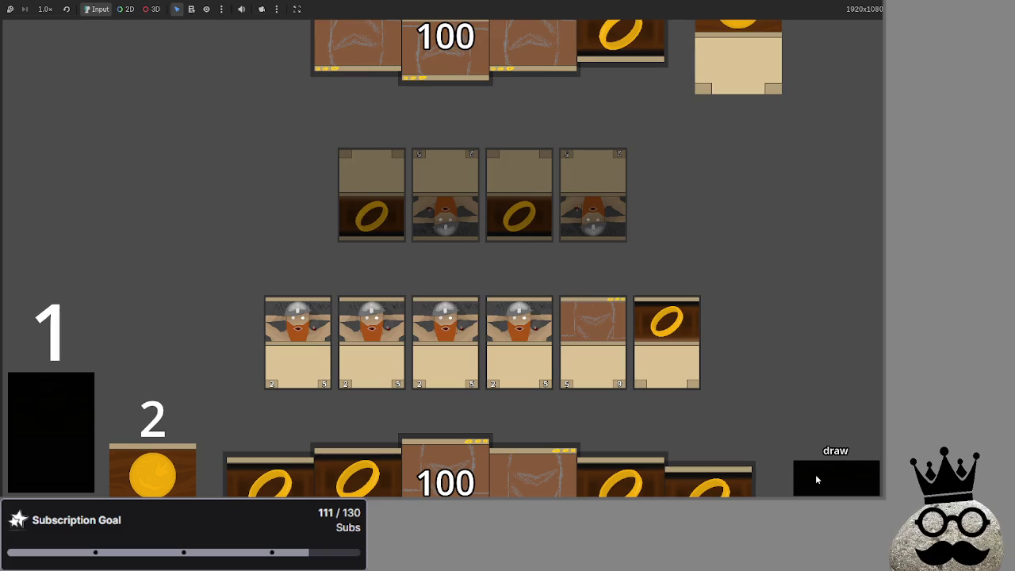
# Step: Attach the ring to the fifth board card and advance the turn to the attack phase
pyautogui.moveTo(674, 325)
pyautogui.mouseDown()
pyautogui.moveTo(646, 389)
pyautogui.moveTo(585, 328)
pyautogui.mouseUp()
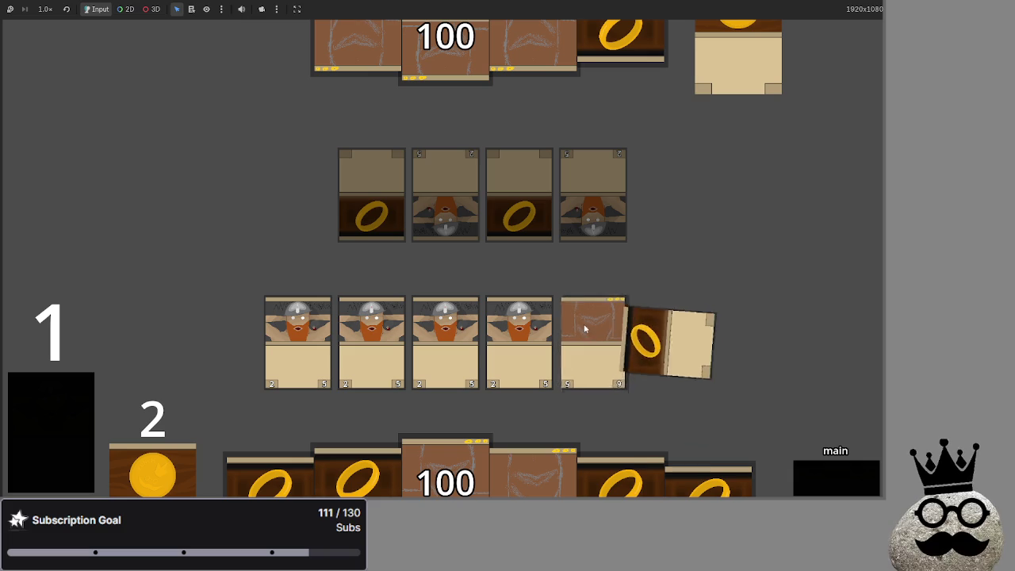
pyautogui.click(822, 474)
pyautogui.click(822, 474)
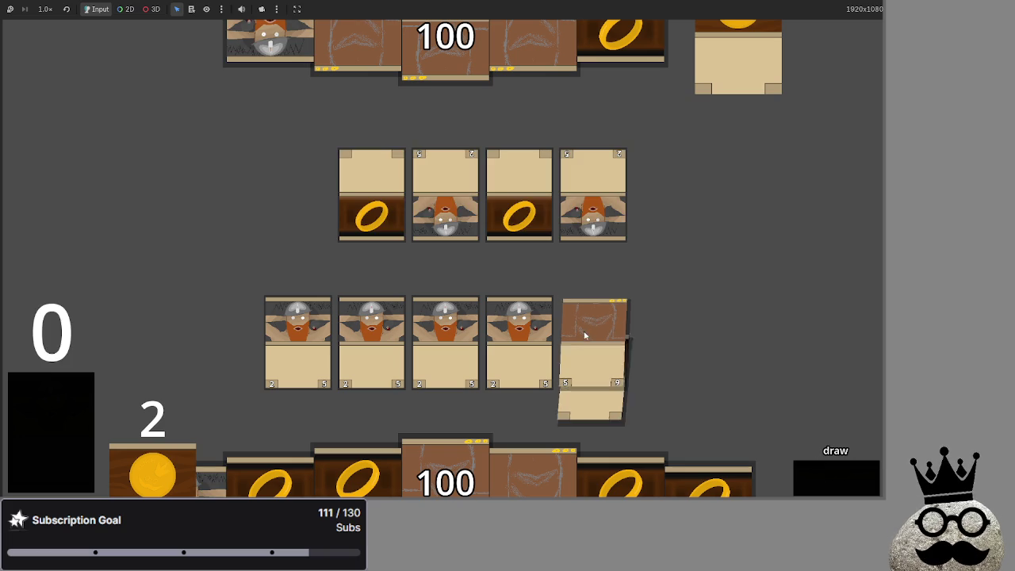
pyautogui.click(811, 475)
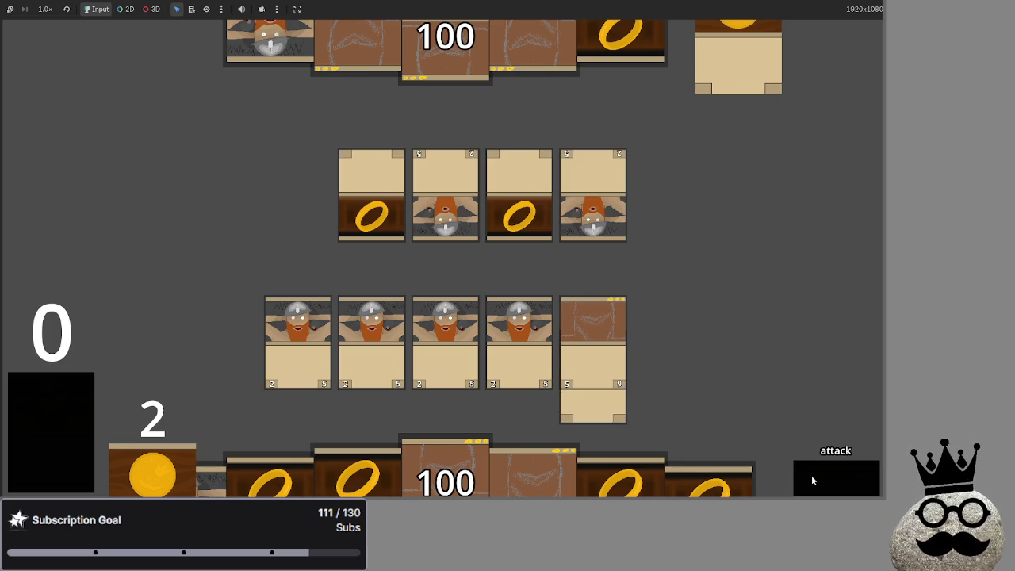
# Step: Attack with the rightmost card through block and damage, dropping opponent life to 95, then stop the run
pyautogui.click(591, 316)
pyautogui.click(824, 477)
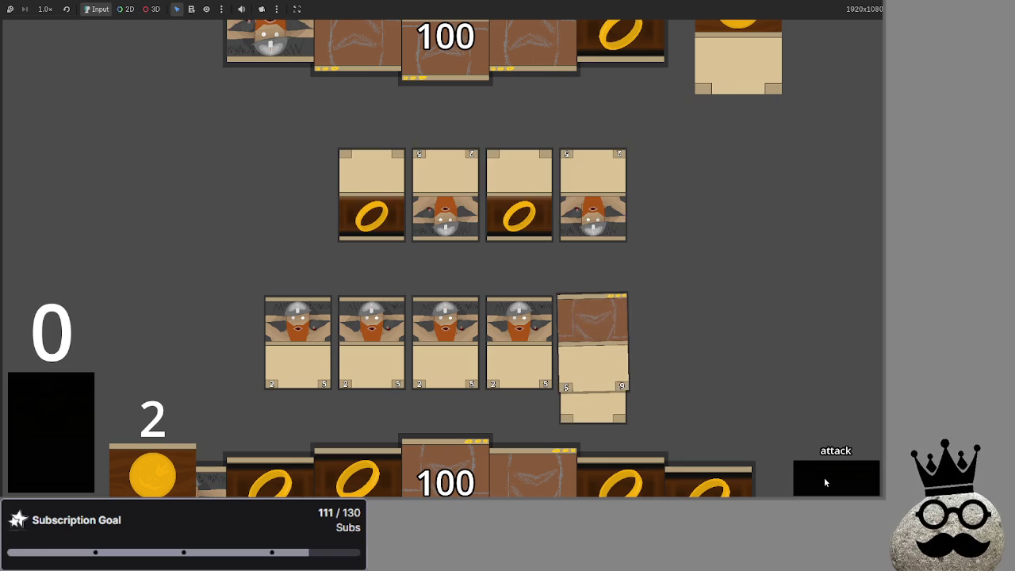
pyautogui.click(824, 478)
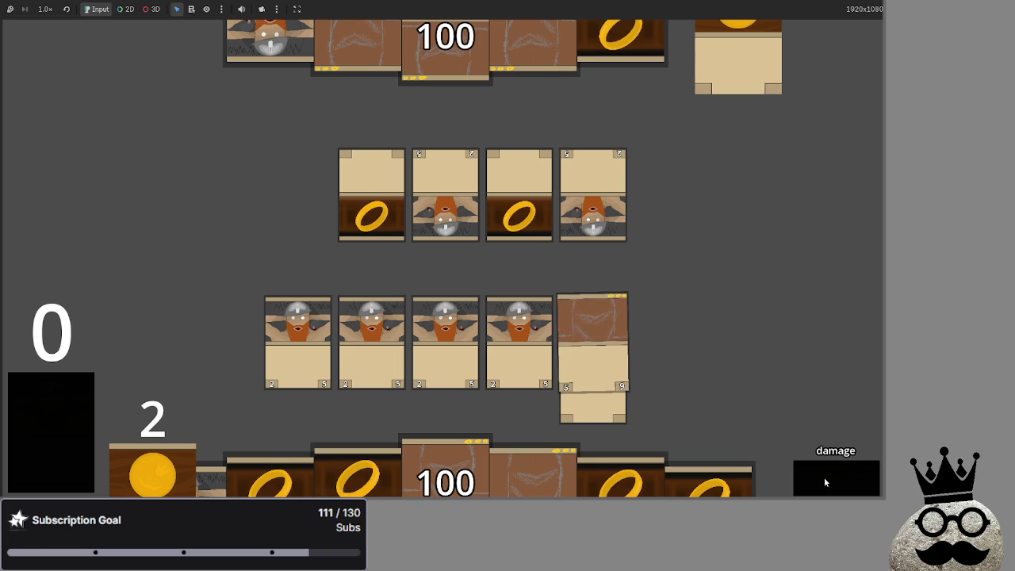
pyautogui.click(824, 477)
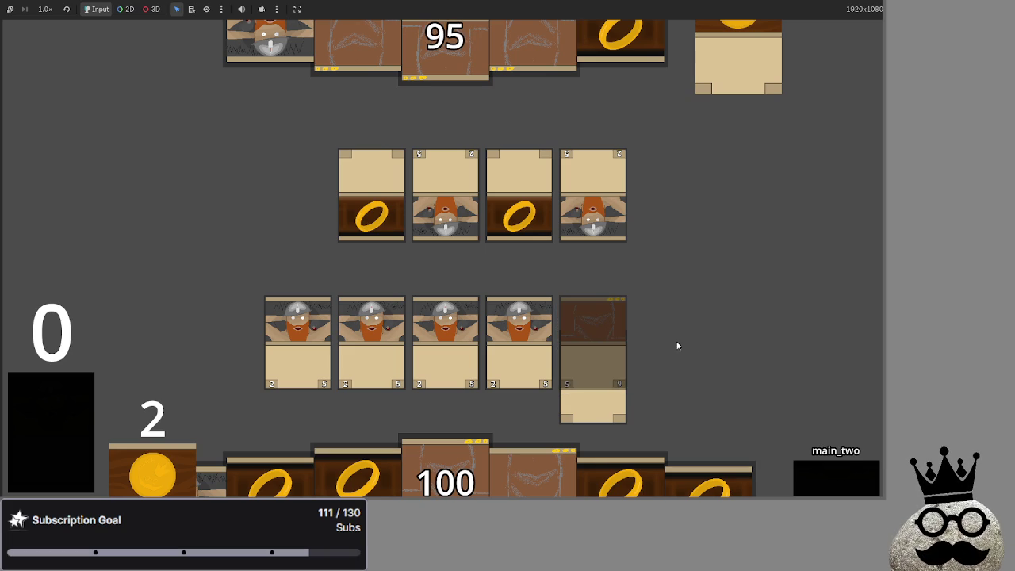
pyautogui.press('F8')
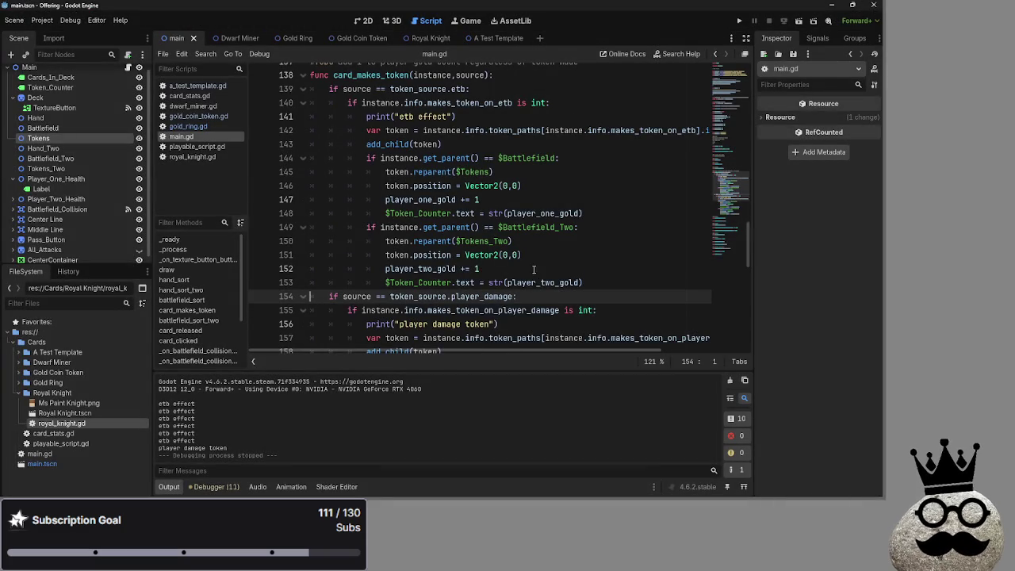
# Step: Review main.gd's player_damage token block, lines 154–168, against the 'player damage token' Output message
pyautogui.scroll(-8, 533, 269)
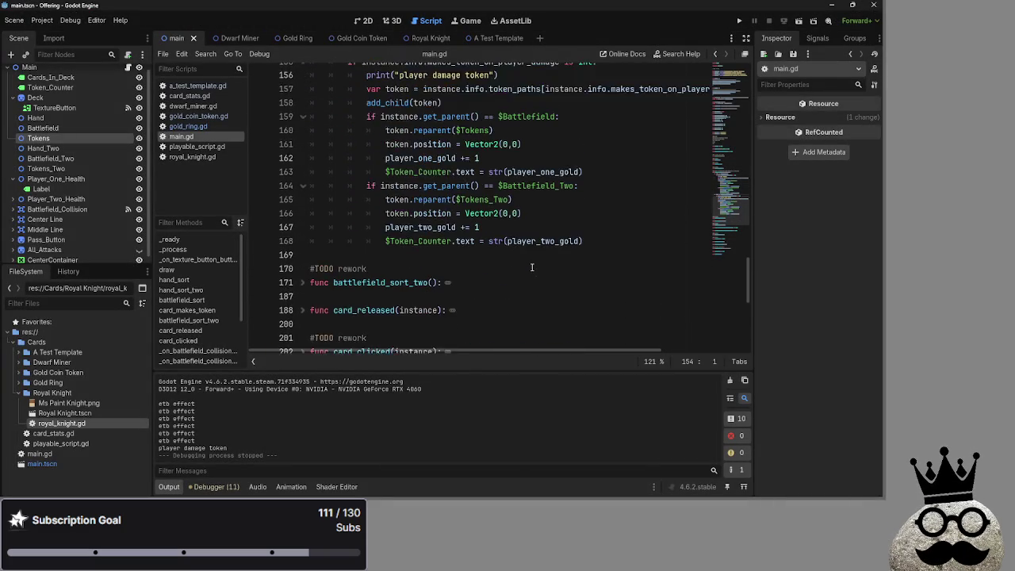
pyautogui.scroll(-5, 532, 267)
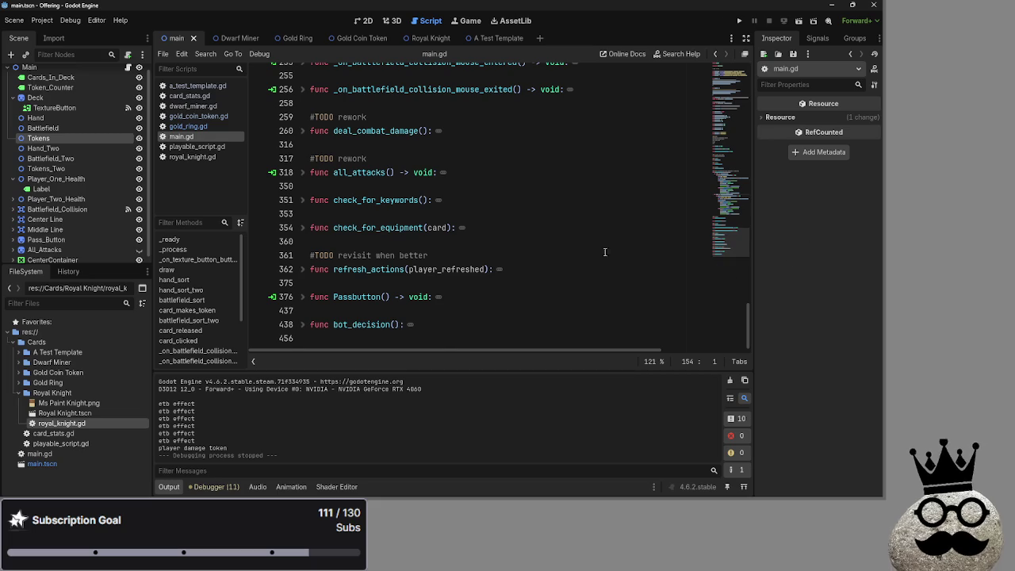
pyautogui.scroll(10, 629, 256)
pyautogui.moveTo(602, 304)
pyautogui.mouseDown()
pyautogui.moveTo(257, 100)
pyautogui.moveTo(256, 115)
pyautogui.moveTo(256, 101)
pyautogui.mouseUp()
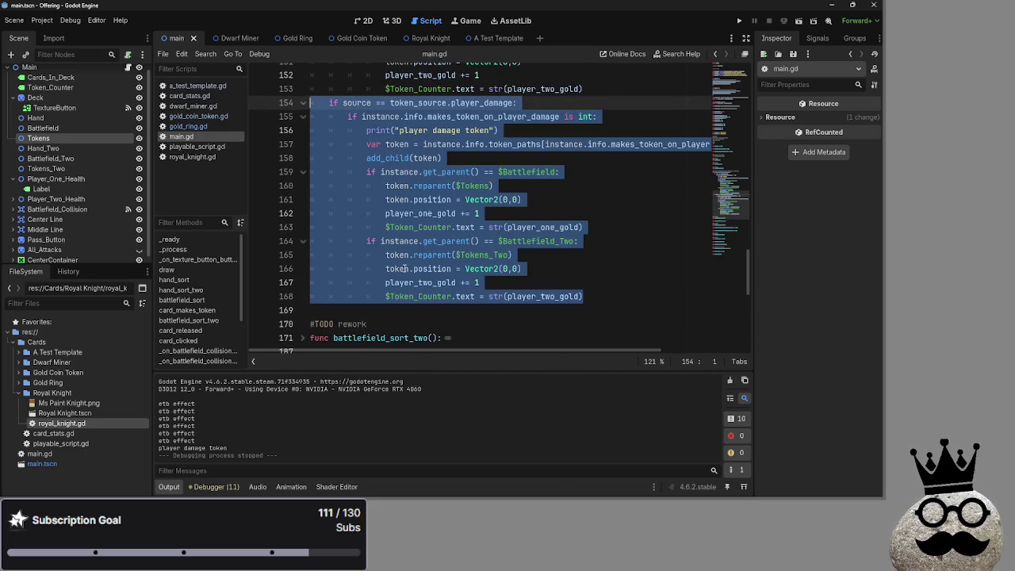
pyautogui.moveTo(167, 448); pyautogui.dragTo(239, 448)
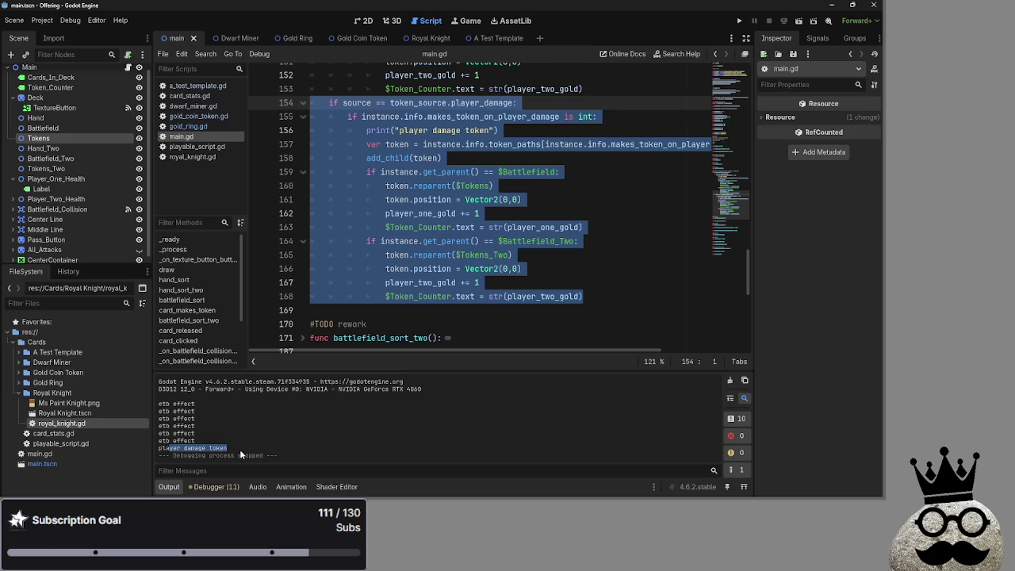
pyautogui.click(613, 295)
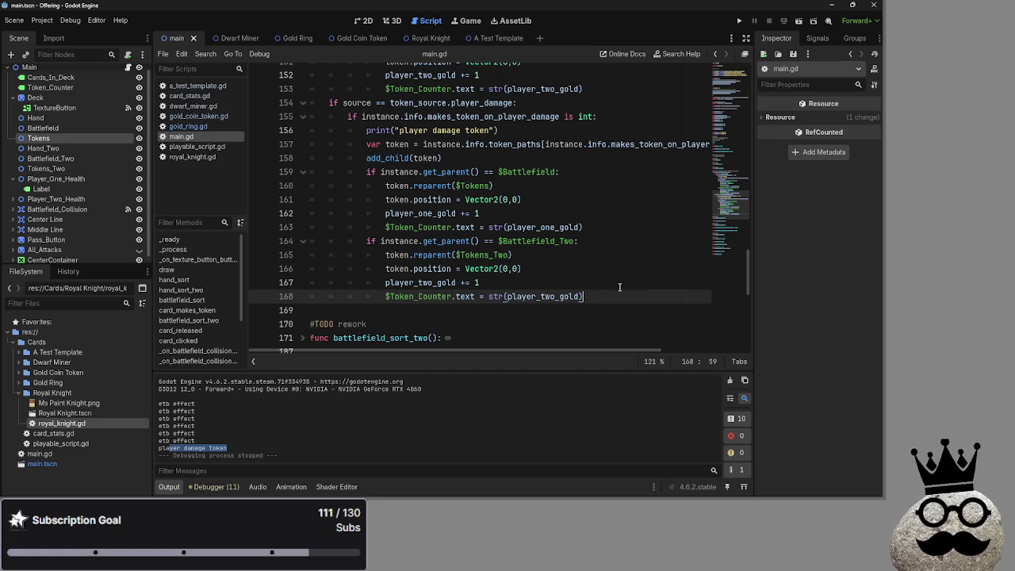
pyautogui.scroll(3, 507, 297)
# Step: Highlight every use of player_two_gold in main.gd
pyautogui.hotkey('alt', 'Tab')
pyautogui.press('Escape')
pyautogui.scroll(-3, 557, 295)
pyautogui.doubleClick(557, 296)
pyautogui.click(632, 297)
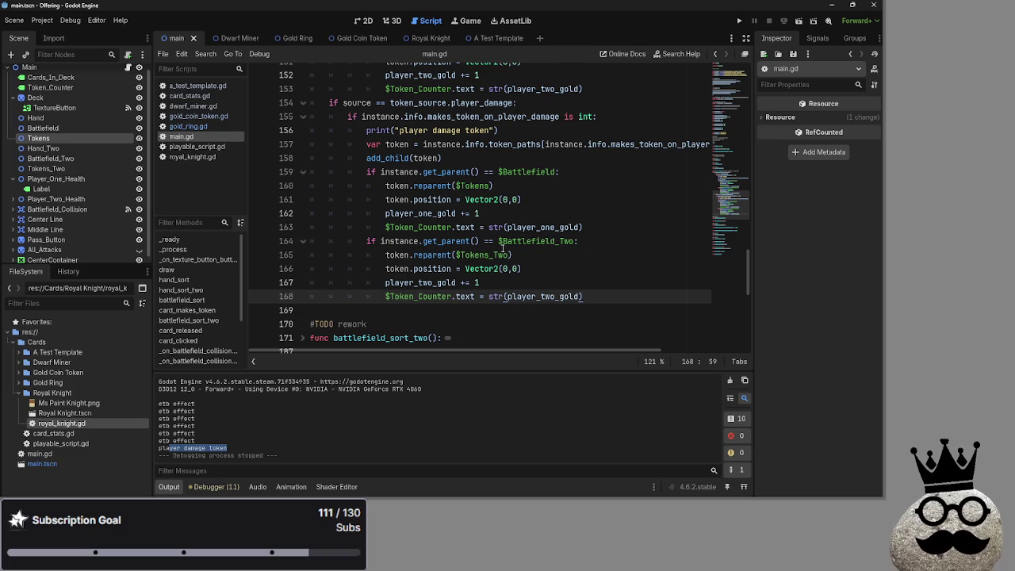
# Step: Inspect the code on lines 157–158 of main.gd
pyautogui.scroll(1, 480, 250)
pyautogui.click(368, 186)
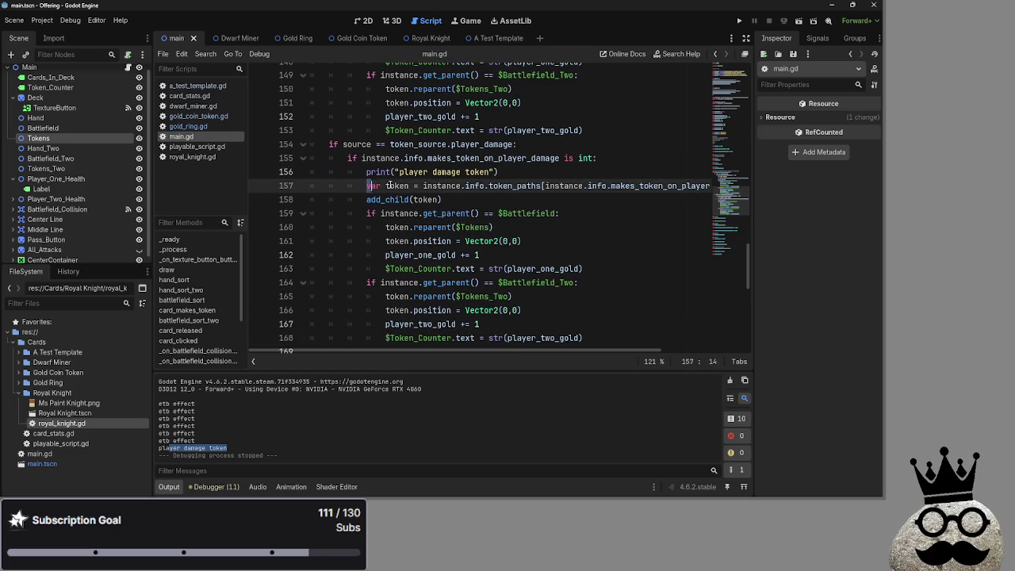
pyautogui.moveTo(369, 185); pyautogui.dragTo(501, 198)
pyautogui.click(501, 198)
pyautogui.doubleClick(442, 186)
pyautogui.click(534, 199)
pyautogui.press('super')
pyautogui.press('super')
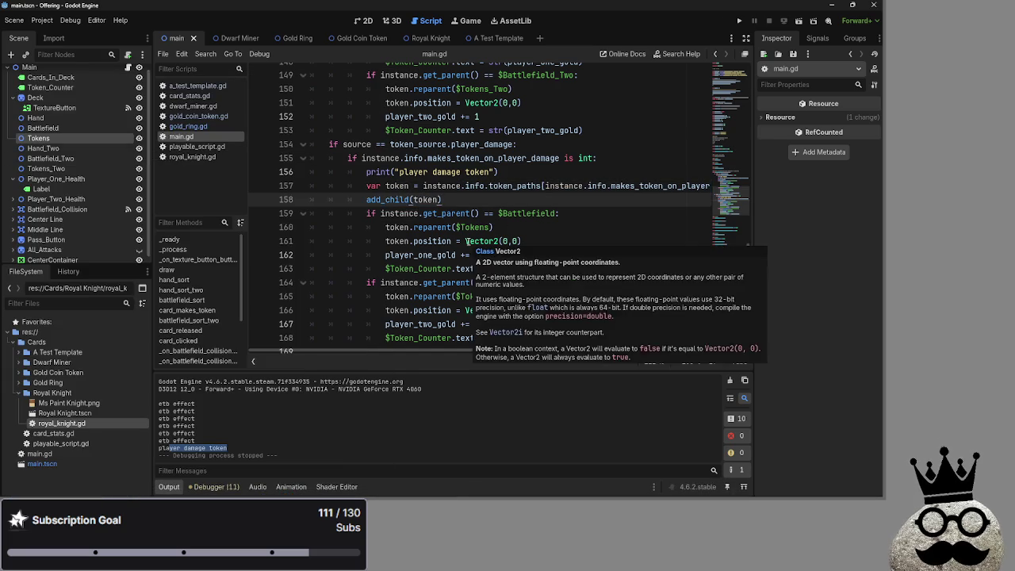
pyautogui.scroll(-6, 468, 241)
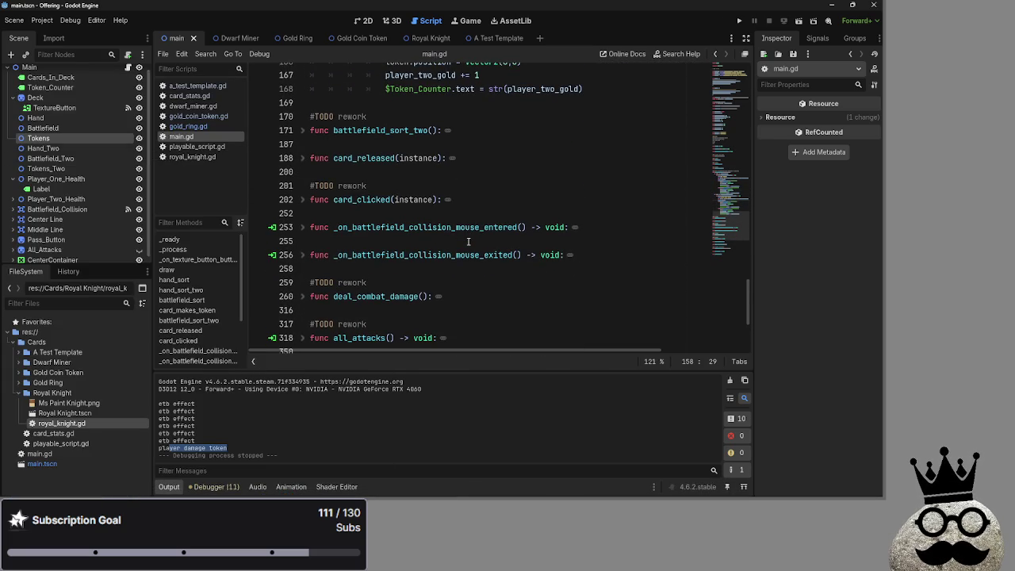
pyautogui.scroll(4, 468, 241)
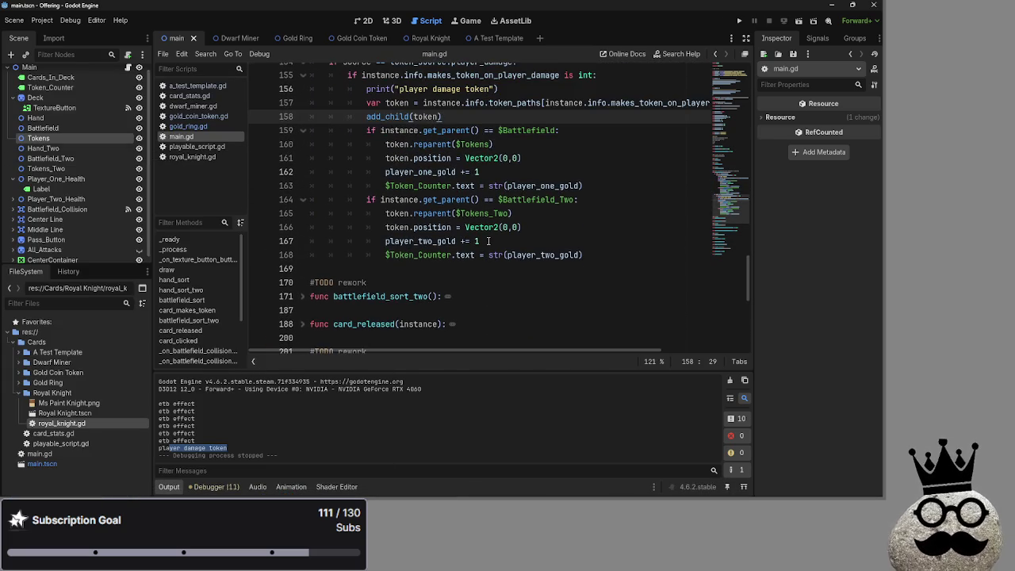
pyautogui.scroll(5, 489, 240)
pyautogui.scroll(4, 488, 240)
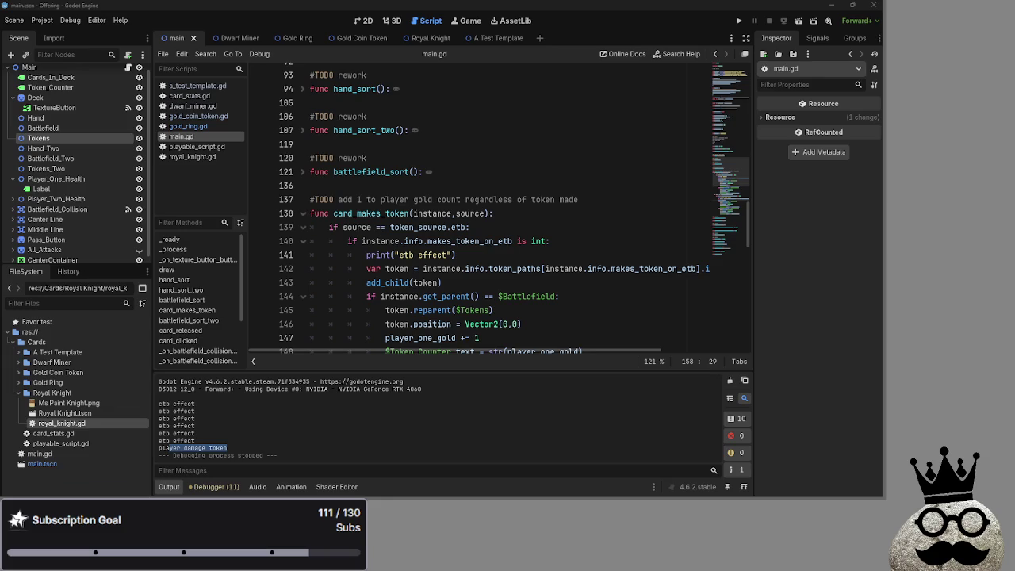
# Step: Trace every use of source and token_source around line 154
pyautogui.click(609, 278)
pyautogui.scroll(-5, 550, 310)
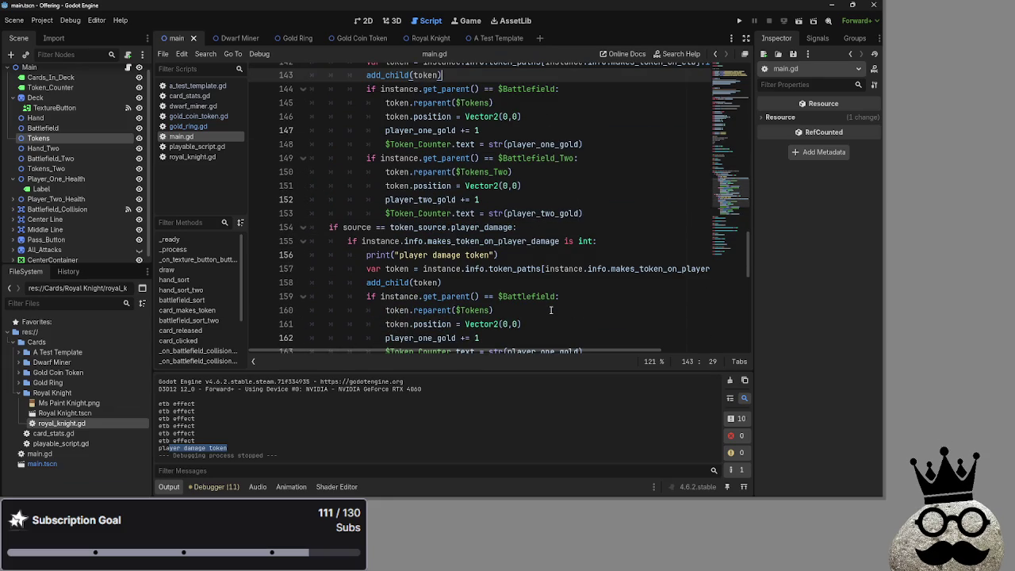
pyautogui.scroll(-7, 550, 310)
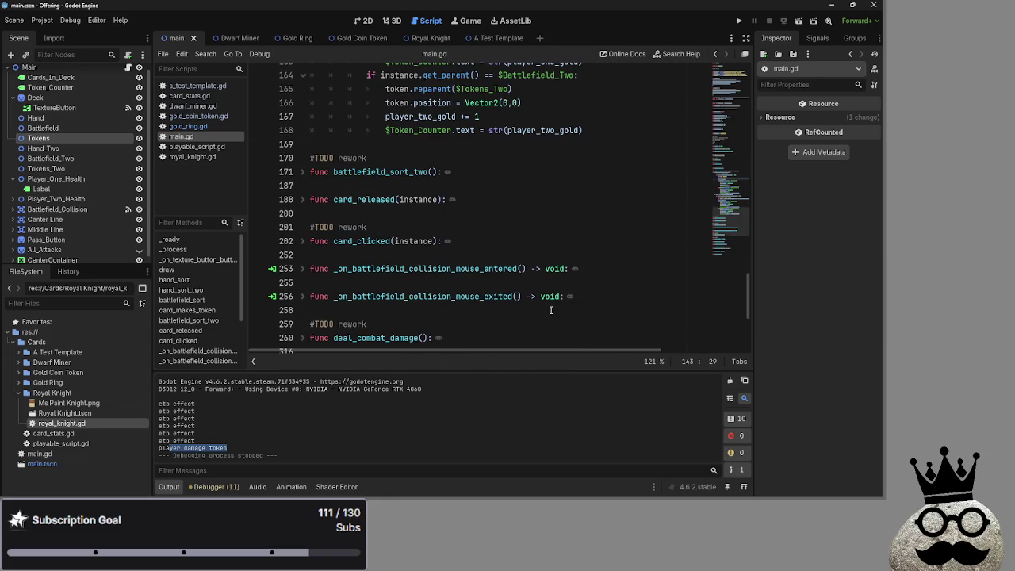
pyautogui.scroll(5, 550, 310)
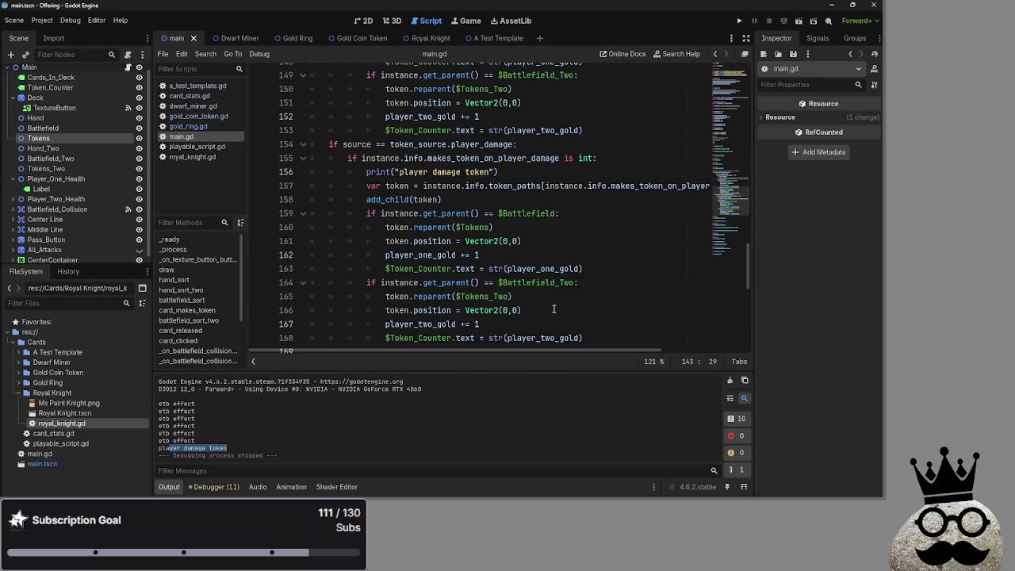
pyautogui.doubleClick(357, 145)
pyautogui.scroll(10, 481, 252)
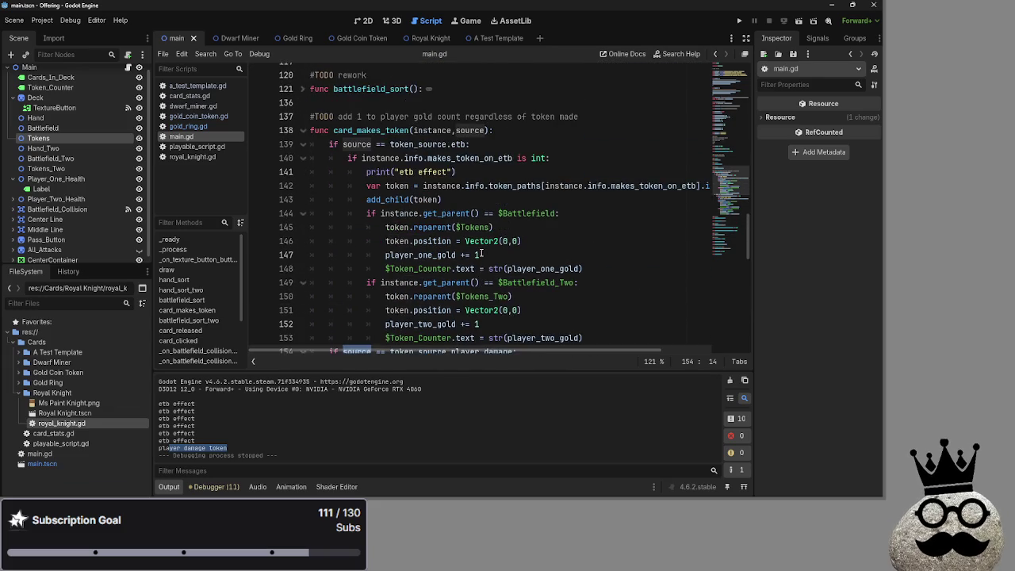
pyautogui.scroll(-3, 481, 253)
pyautogui.click(409, 227)
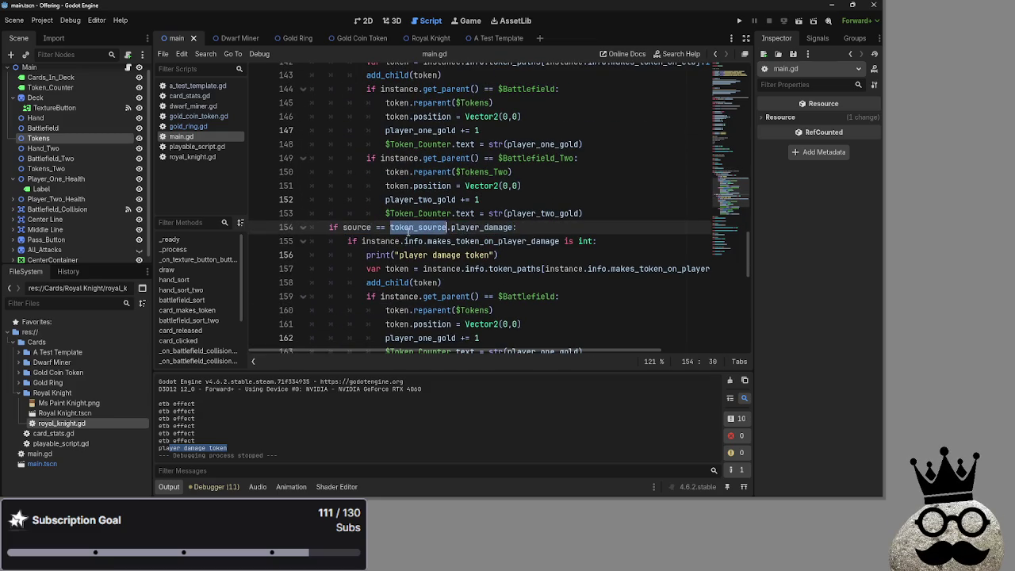
pyautogui.scroll(-15, 544, 270)
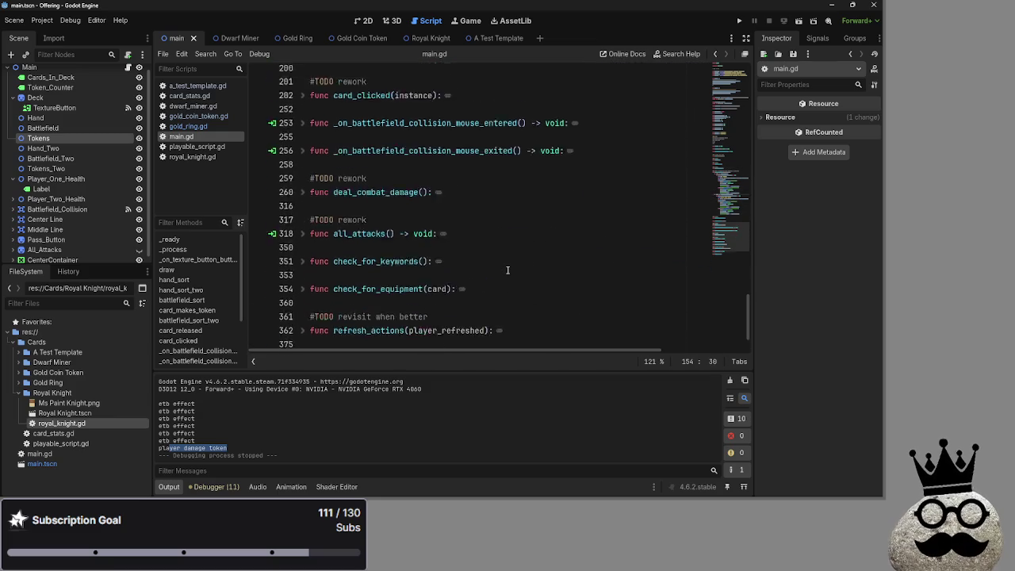
pyautogui.scroll(15, 507, 271)
pyautogui.scroll(1, 507, 269)
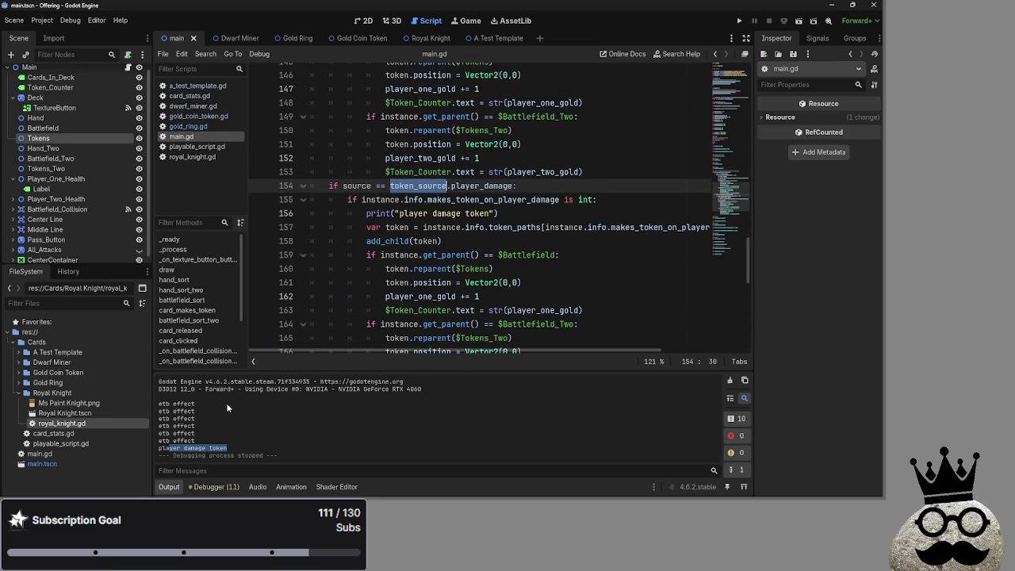
# Step: Check the print("player damage token") statement on line 156 and the line above it
pyautogui.click(224, 442)
pyautogui.tripleClick(372, 200)
pyautogui.press('End')
pyautogui.tripleClick(377, 213)
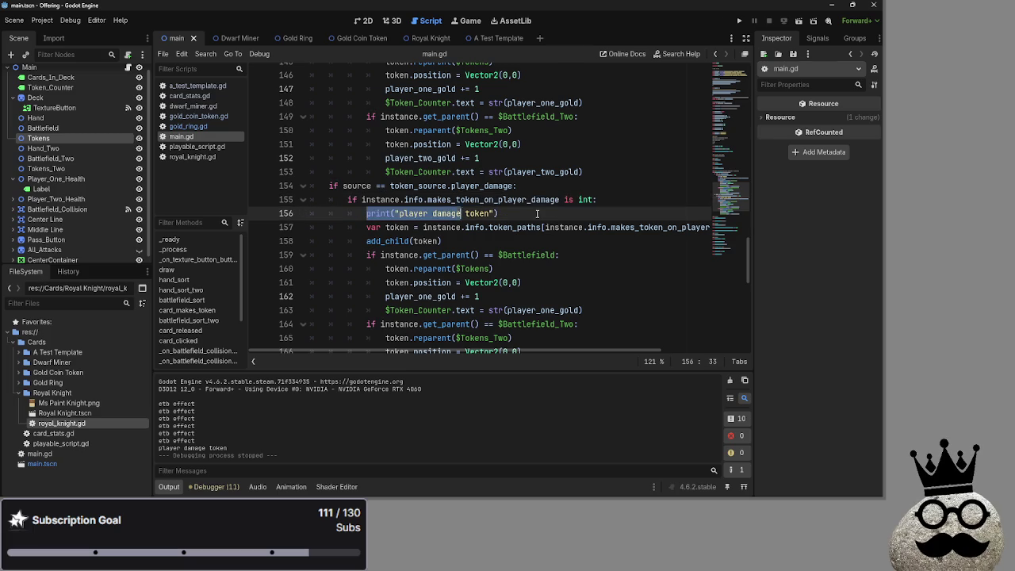
pyautogui.click(552, 214)
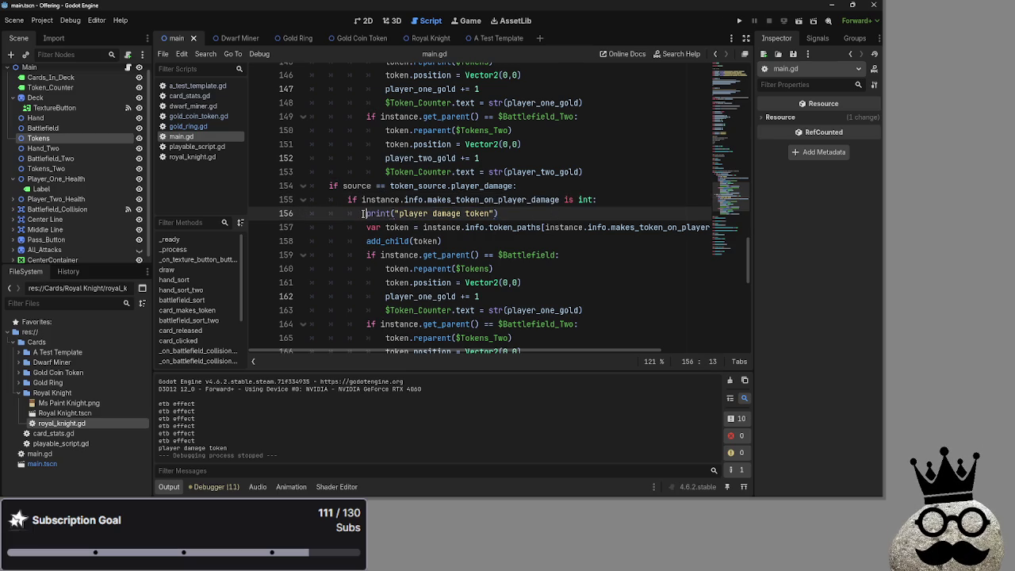
pyautogui.moveTo(363, 213); pyautogui.dragTo(498, 214)
pyautogui.click(551, 213)
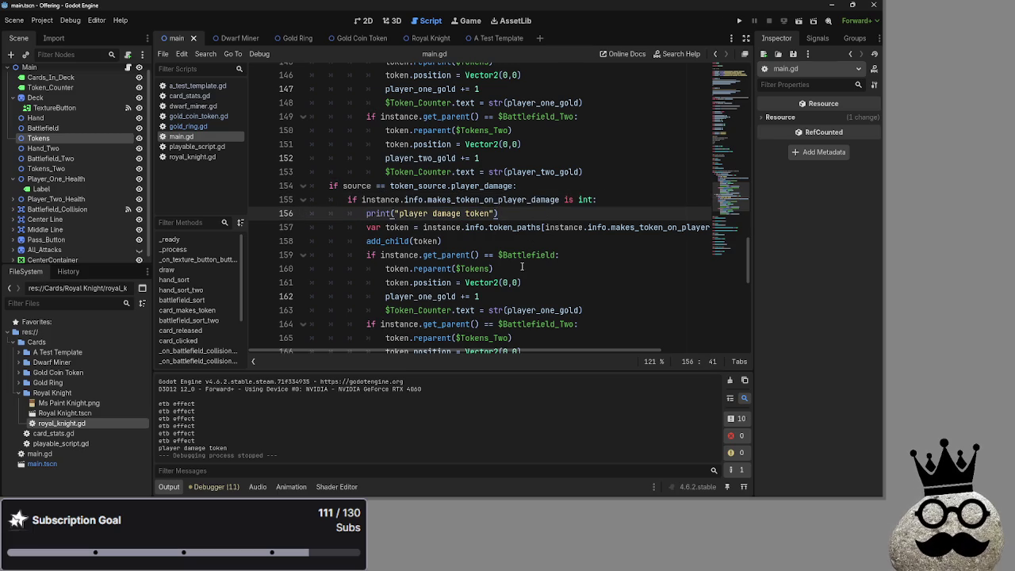
pyautogui.tripleClick(412, 200)
pyautogui.moveTo(361, 214); pyautogui.dragTo(562, 221)
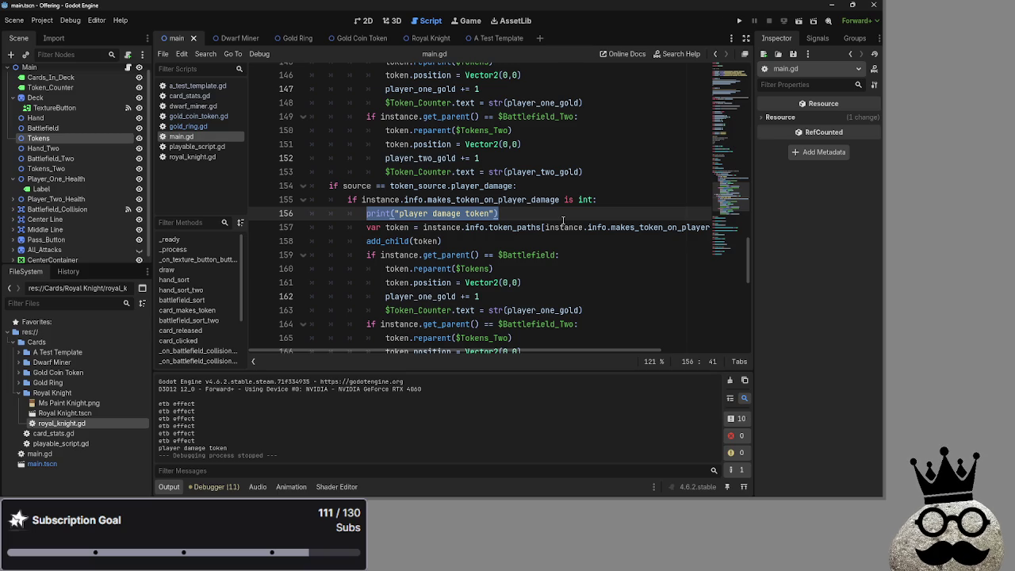
pyautogui.click(563, 221)
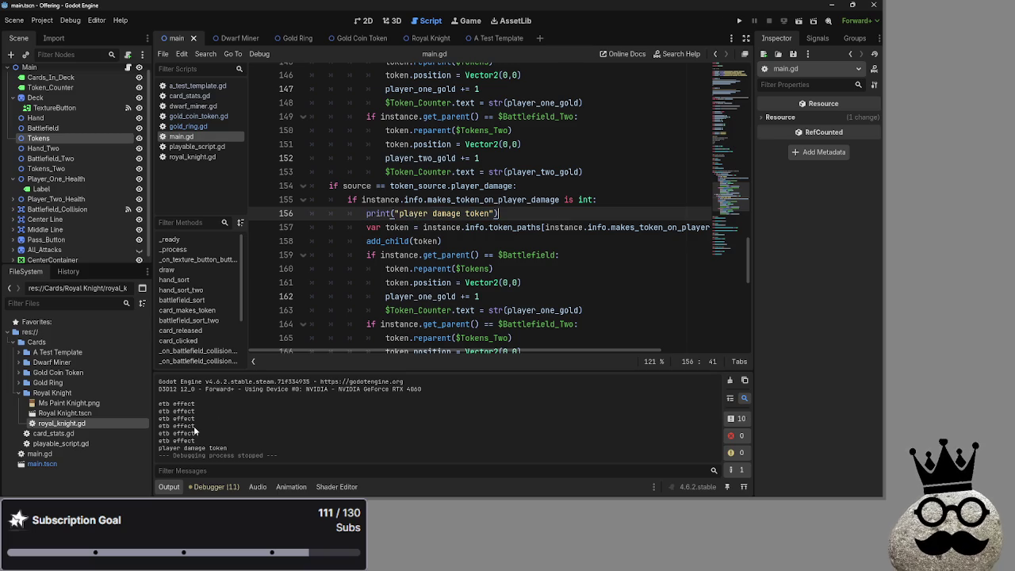
# Step: Confirm the 'player damage token' line in Output and run the card game again
pyautogui.moveTo(159, 449); pyautogui.dragTo(271, 446)
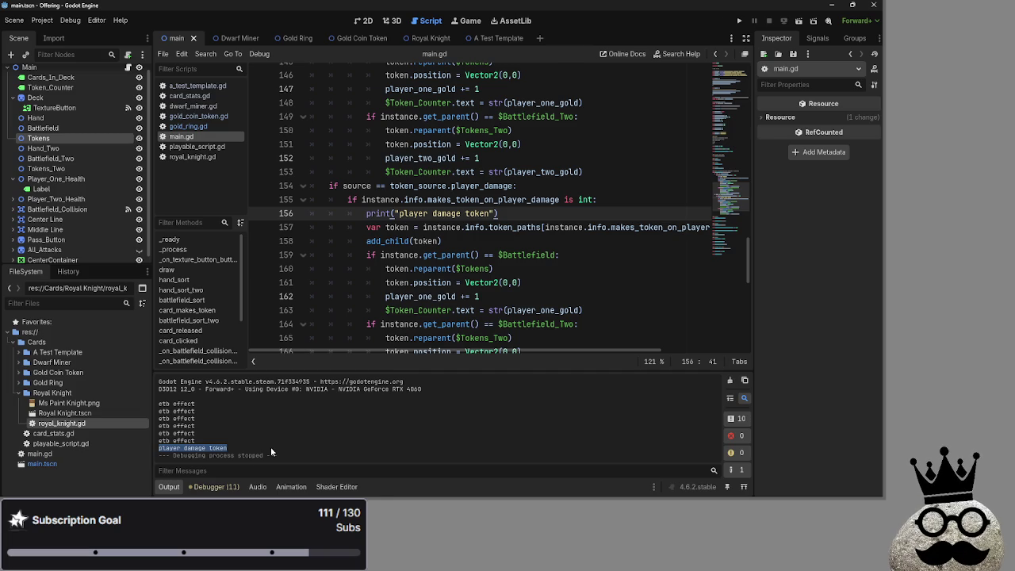
pyautogui.moveTo(160, 449); pyautogui.dragTo(263, 453)
pyautogui.click(740, 21)
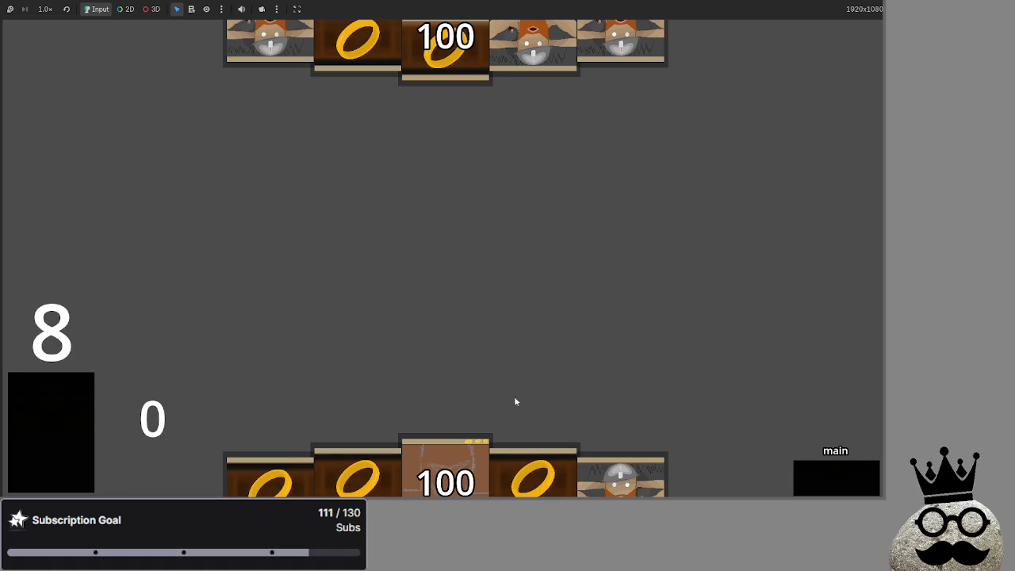
# Step: Play the dwarf and the ring card, then advance to damage, which halts on playable_script.gd line 141
pyautogui.moveTo(619, 476); pyautogui.dragTo(603, 283)
pyautogui.click(620, 475)
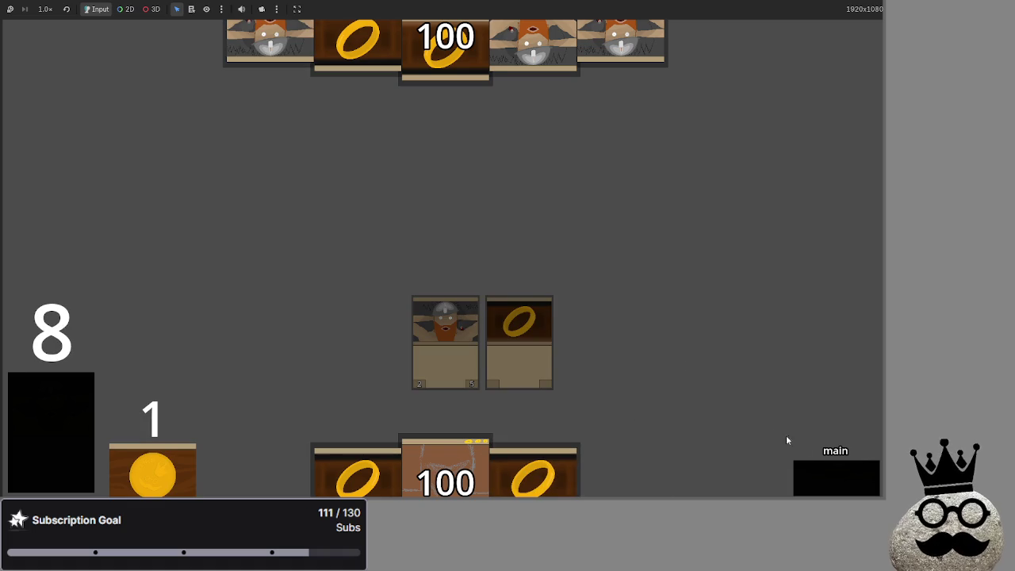
pyautogui.click(822, 476)
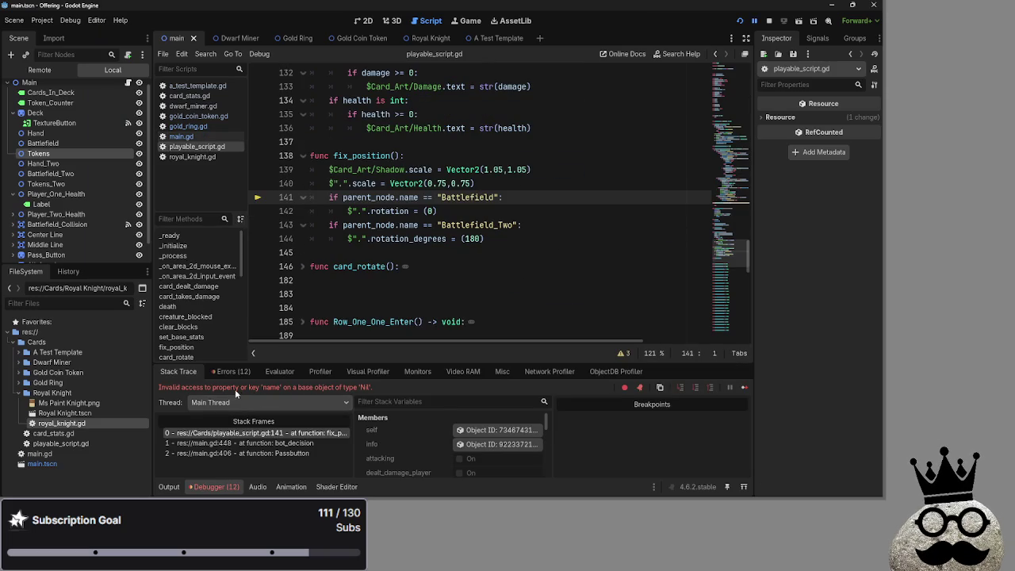
# Step: Read the Nil 'name' error, trace parent_node from line 141 to line 47, then relaunch the game
pyautogui.moveTo(160, 389); pyautogui.dragTo(407, 390)
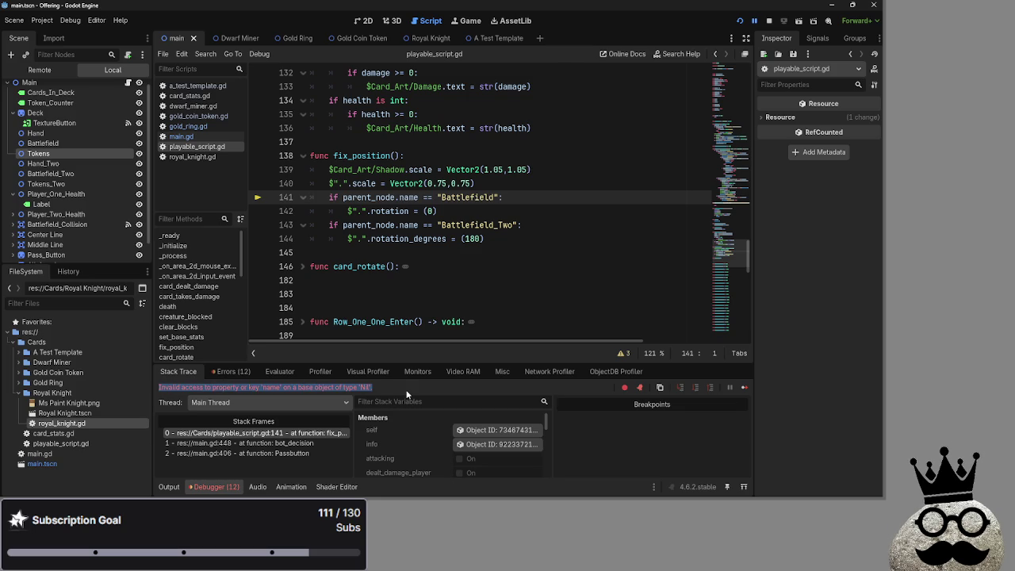
pyautogui.click(407, 394)
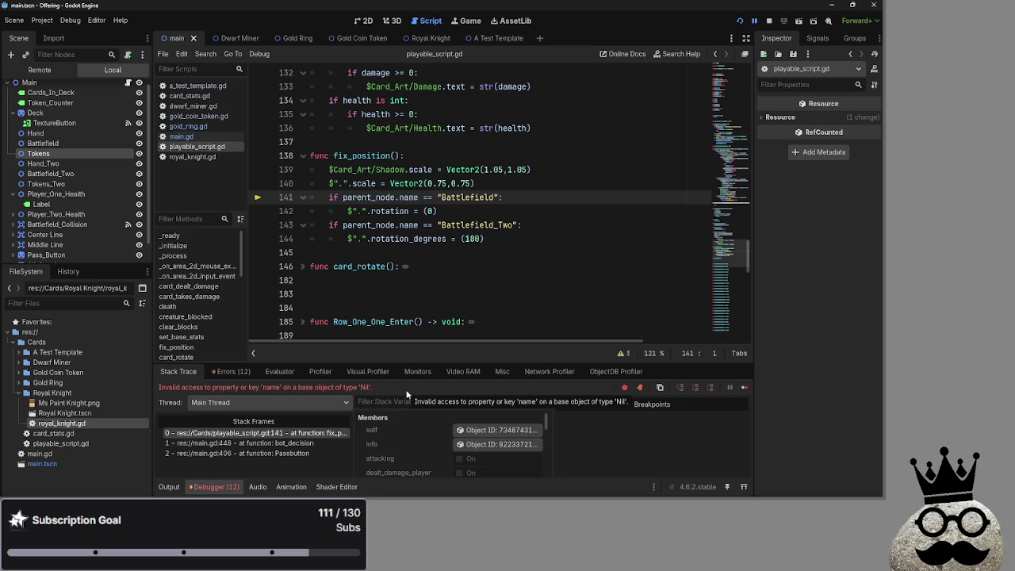
pyautogui.doubleClick(385, 197)
pyautogui.scroll(3, 411, 310)
pyautogui.scroll(12, 411, 310)
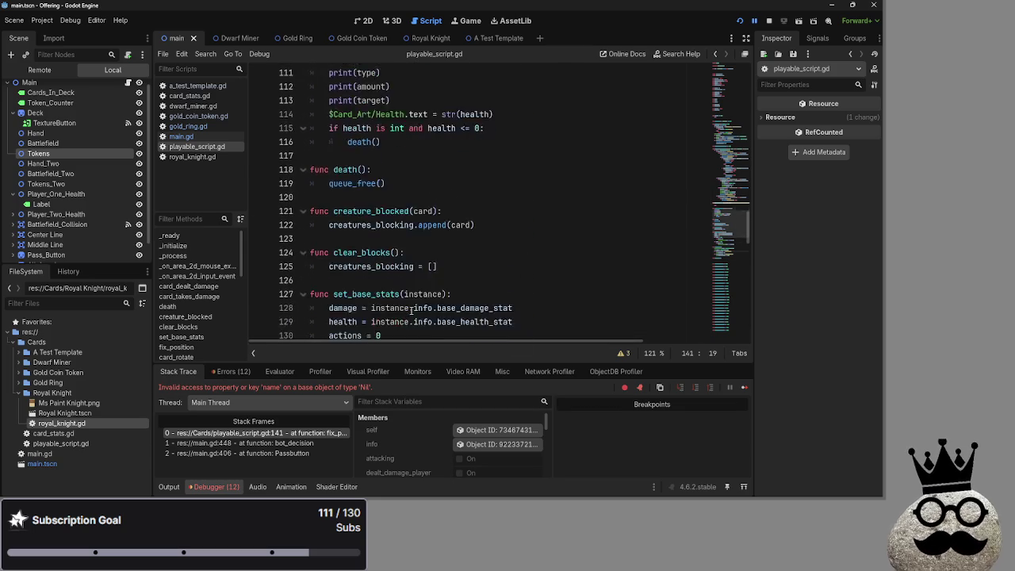
pyautogui.scroll(15, 412, 311)
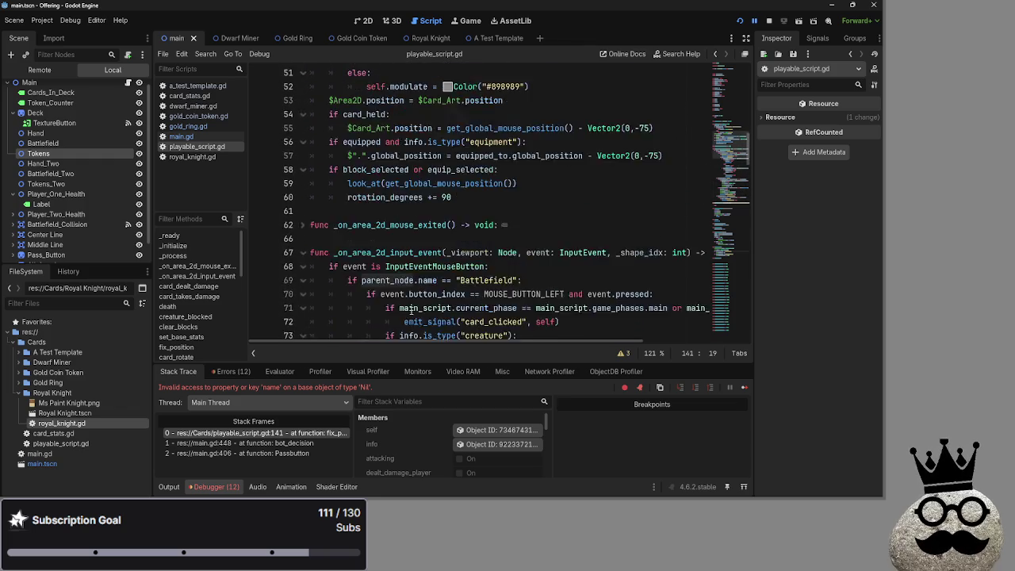
pyautogui.doubleClick(349, 141)
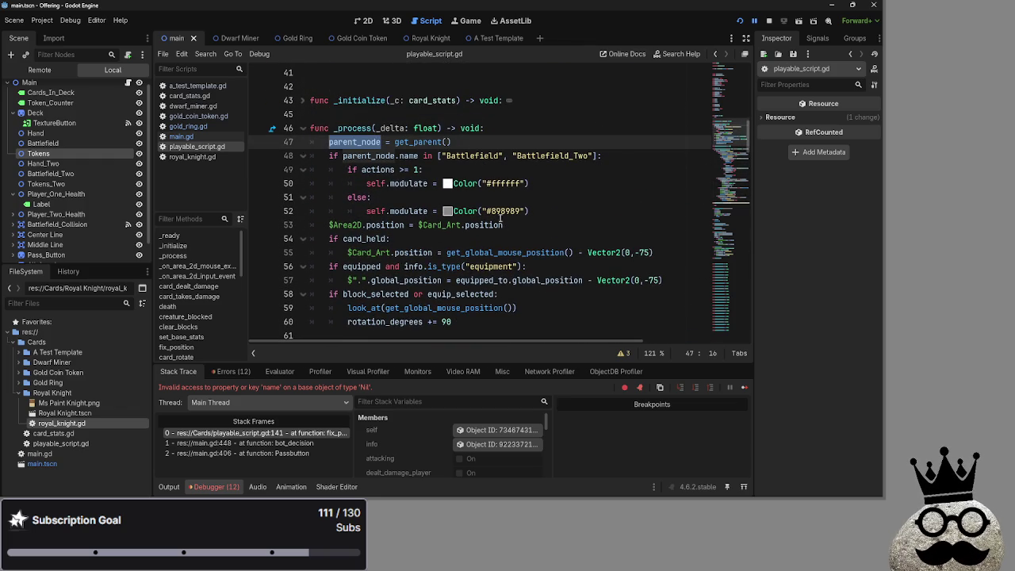
pyautogui.click(738, 22)
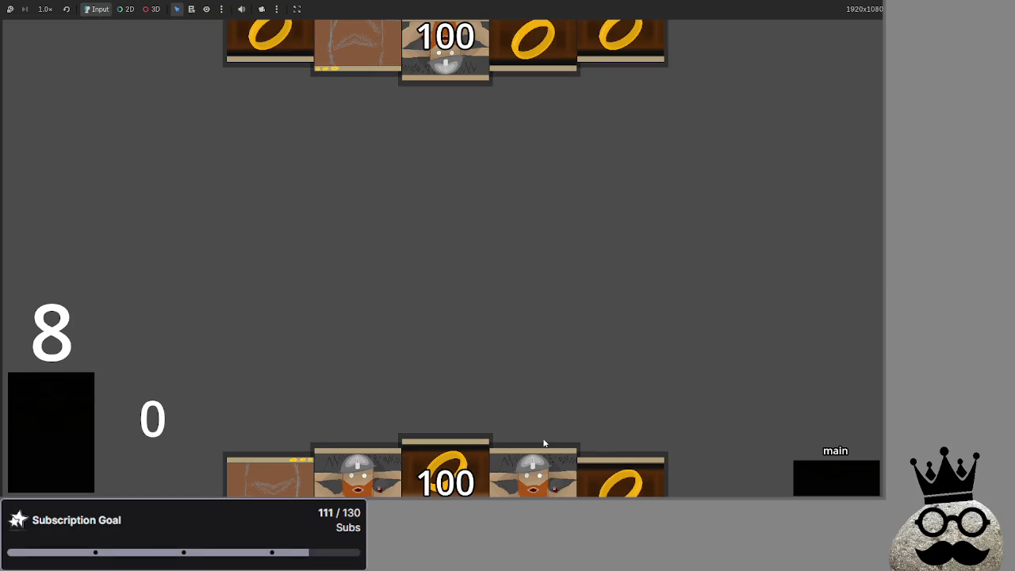
# Step: Inspect the running game's Remote scene tree with Main and Battlefield expanded
pyautogui.moveTo(544, 456); pyautogui.dragTo(541, 326)
pyautogui.hotkey('alt', 'Tab')
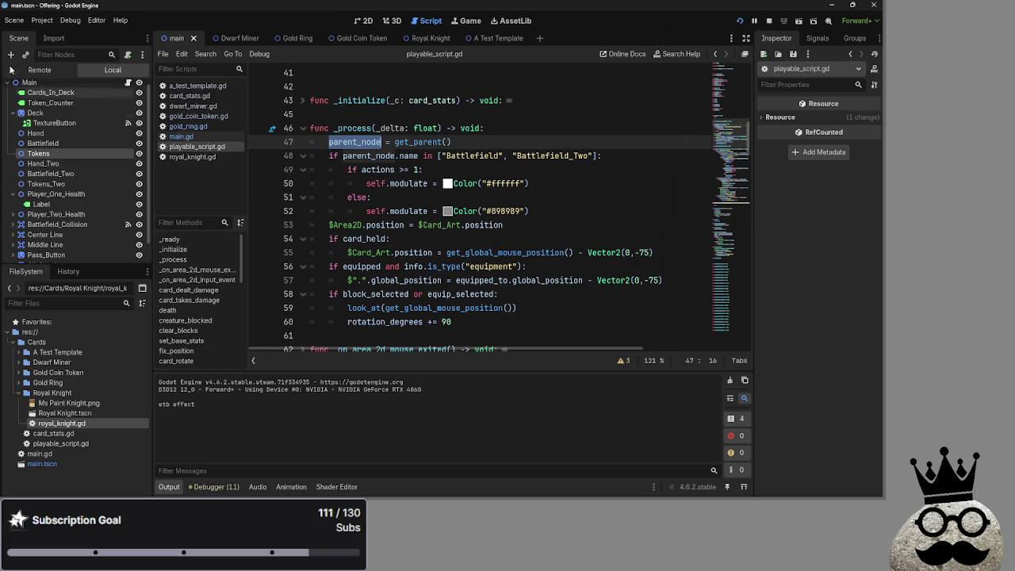
pyautogui.click(15, 100)
pyautogui.click(15, 99)
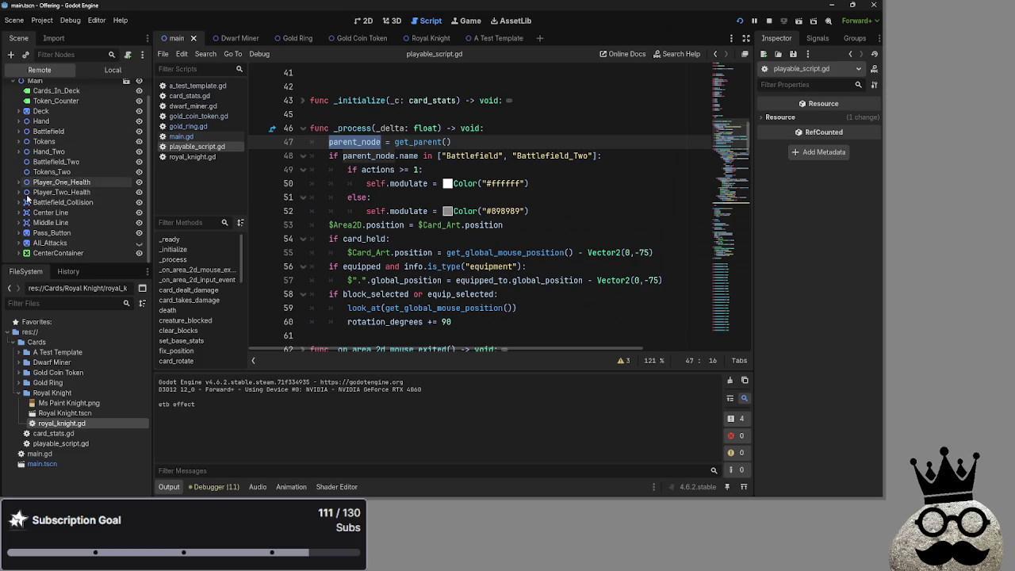
pyautogui.click(17, 132)
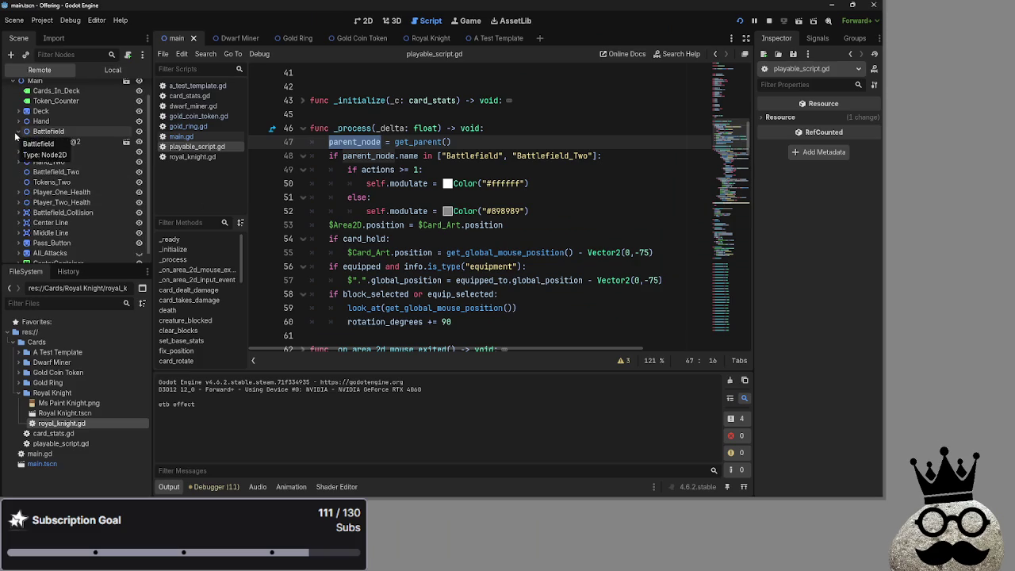
pyautogui.hotkey('alt', 'Tab')
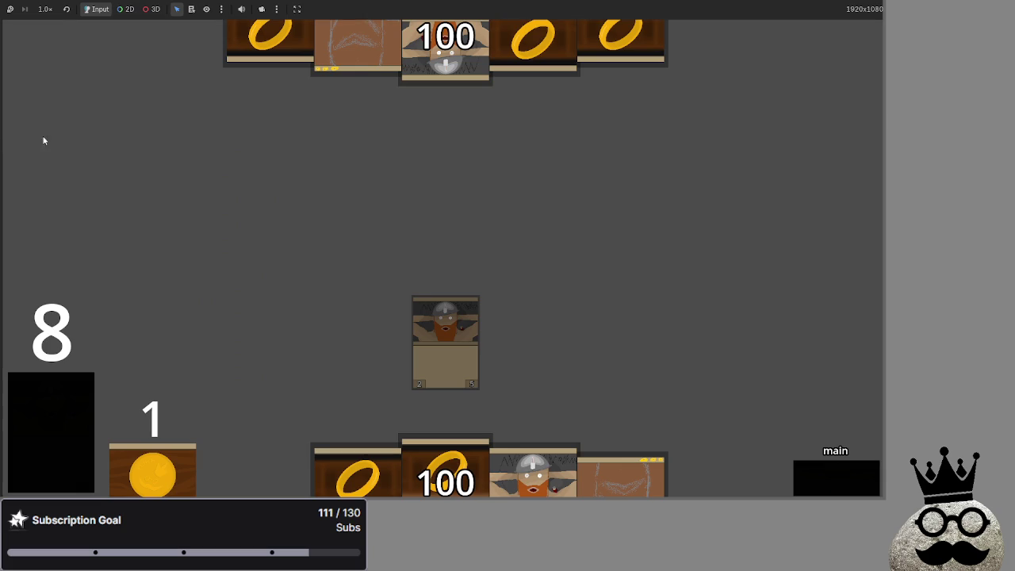
# Step: Play the ring card and advance through damage and end of turn to the draw
pyautogui.click(857, 474)
pyautogui.click(857, 474)
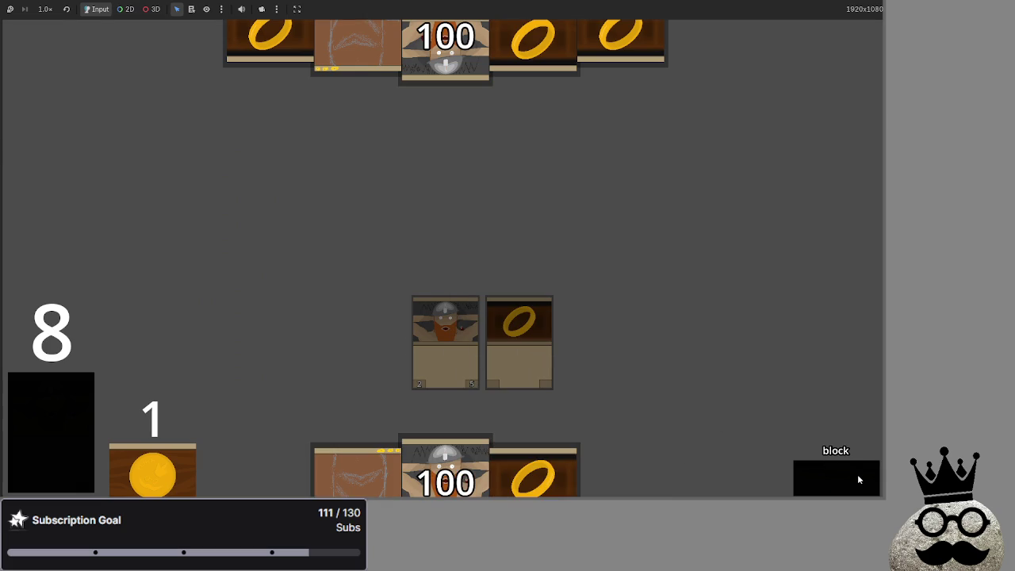
pyautogui.click(857, 474)
pyautogui.click(857, 474)
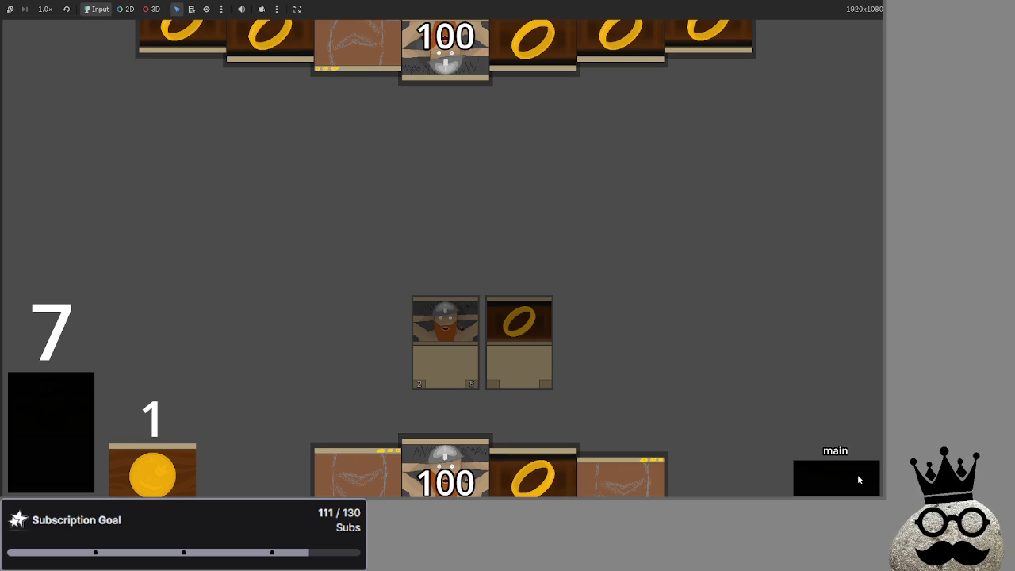
# Step: Advance through the opponent's turn and refresh to draw two cards
pyautogui.click(857, 474)
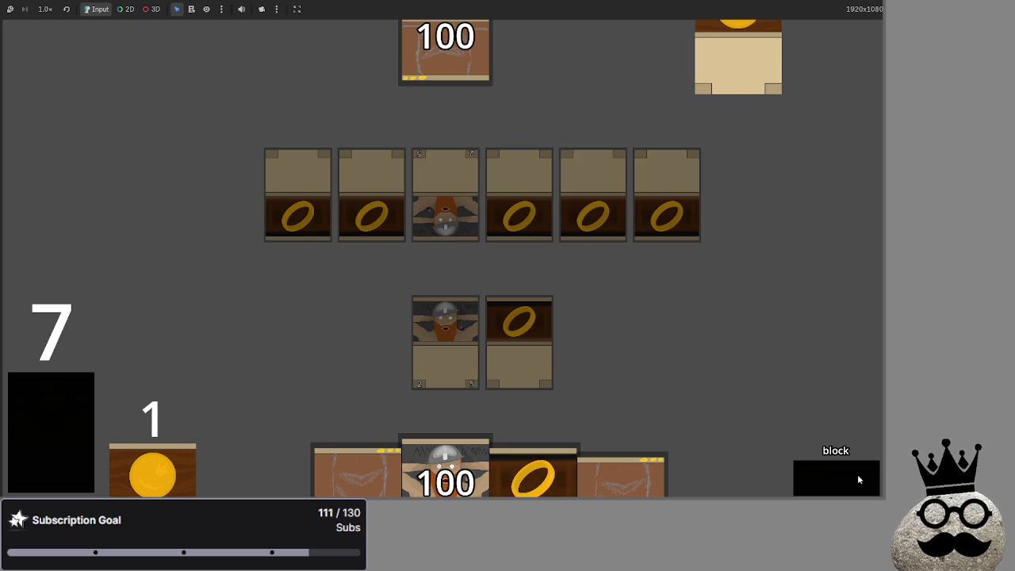
pyautogui.click(857, 474)
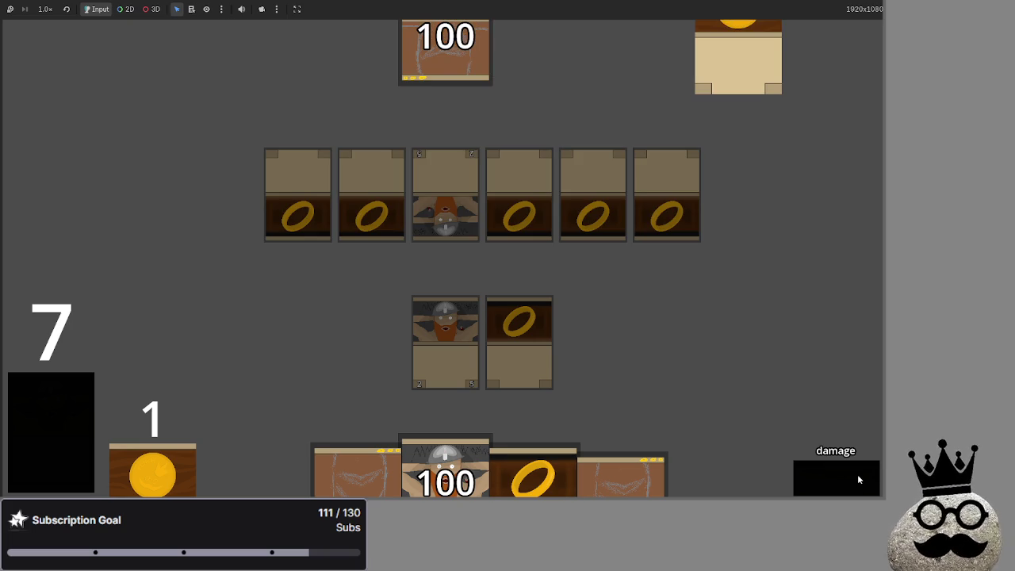
pyautogui.click(857, 474)
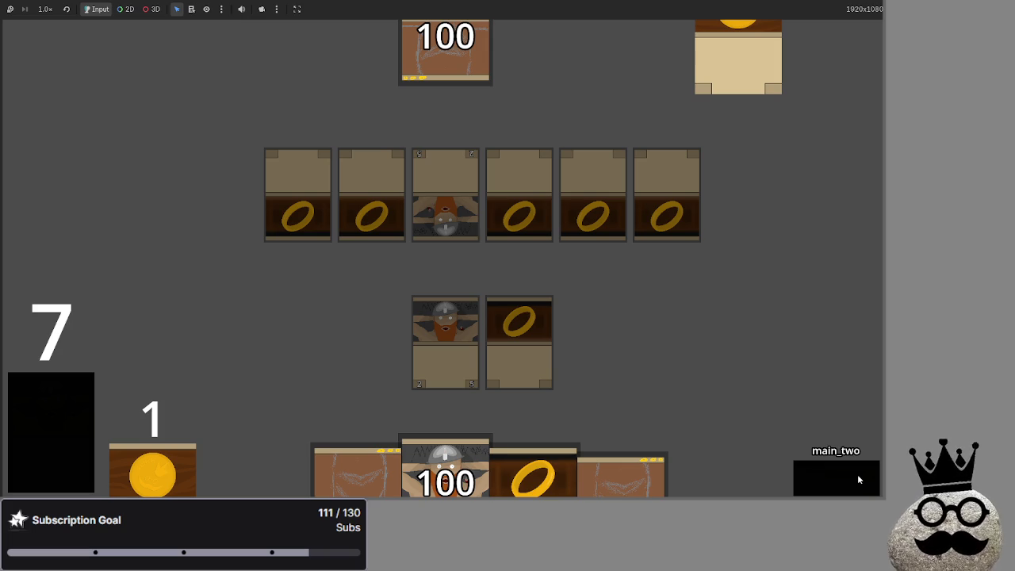
pyautogui.click(857, 478)
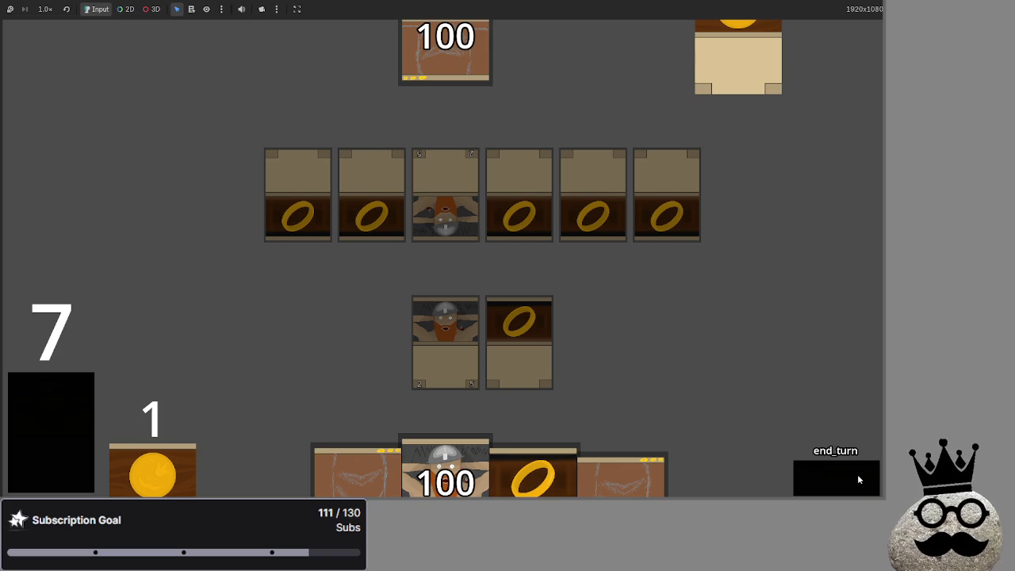
pyautogui.click(858, 479)
pyautogui.click(857, 475)
pyautogui.click(857, 478)
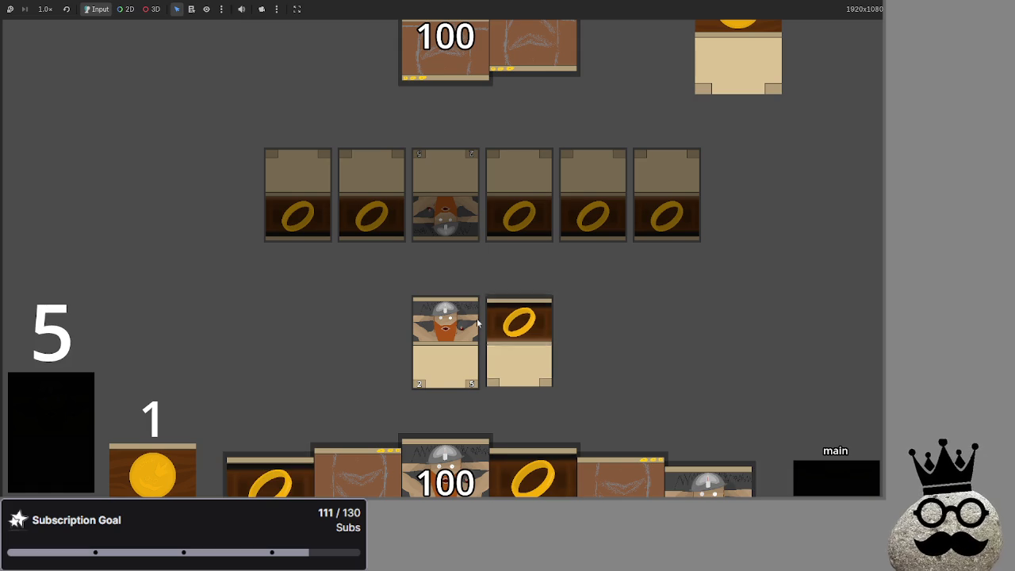
# Step: Equip the ring to the dwarf and attack, dropping opponent life to 98 for gold 2, then end the turn
pyautogui.click(518, 319)
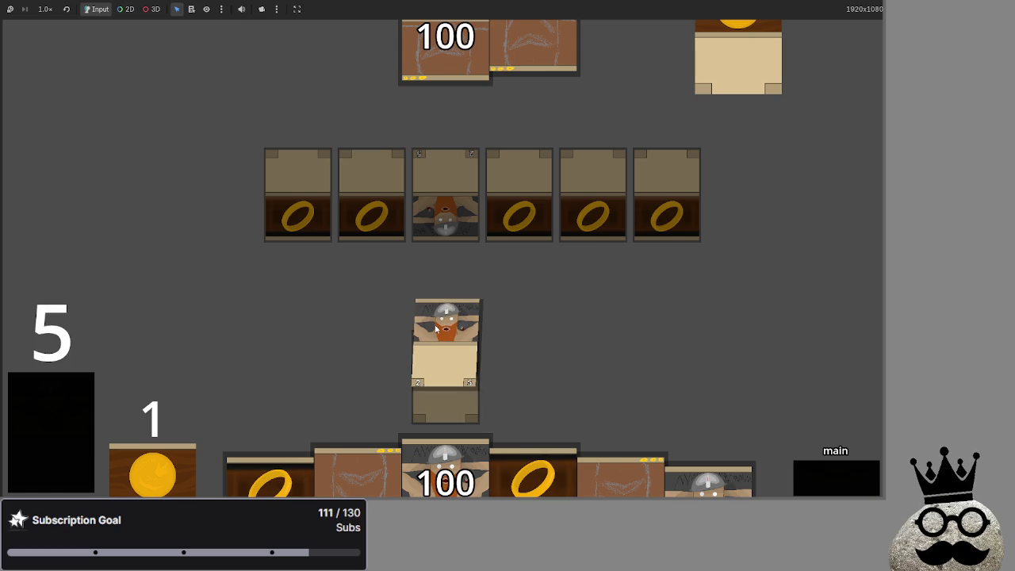
pyautogui.click(858, 475)
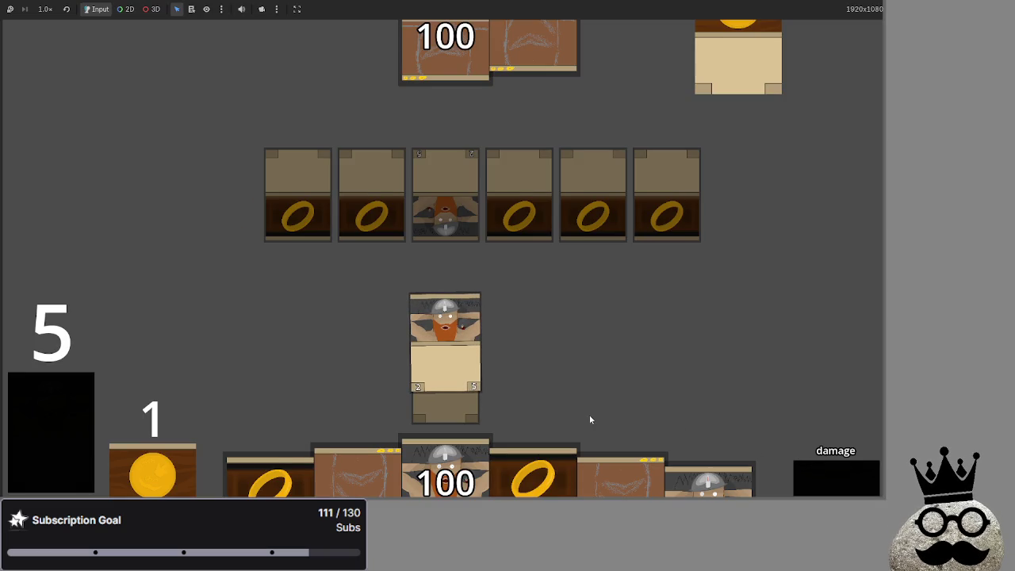
pyautogui.click(836, 481)
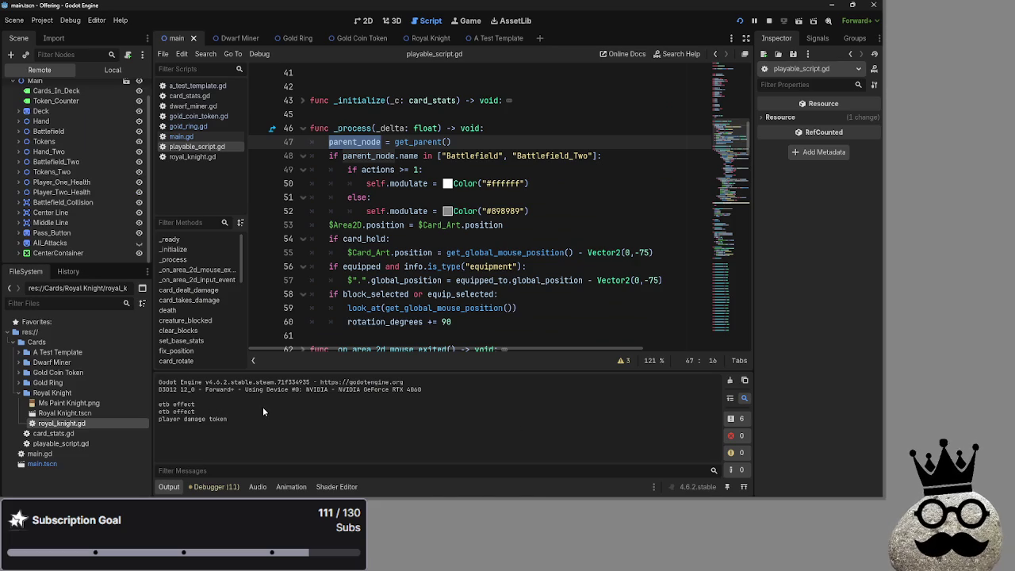
pyautogui.hotkey('alt', 'Tab')
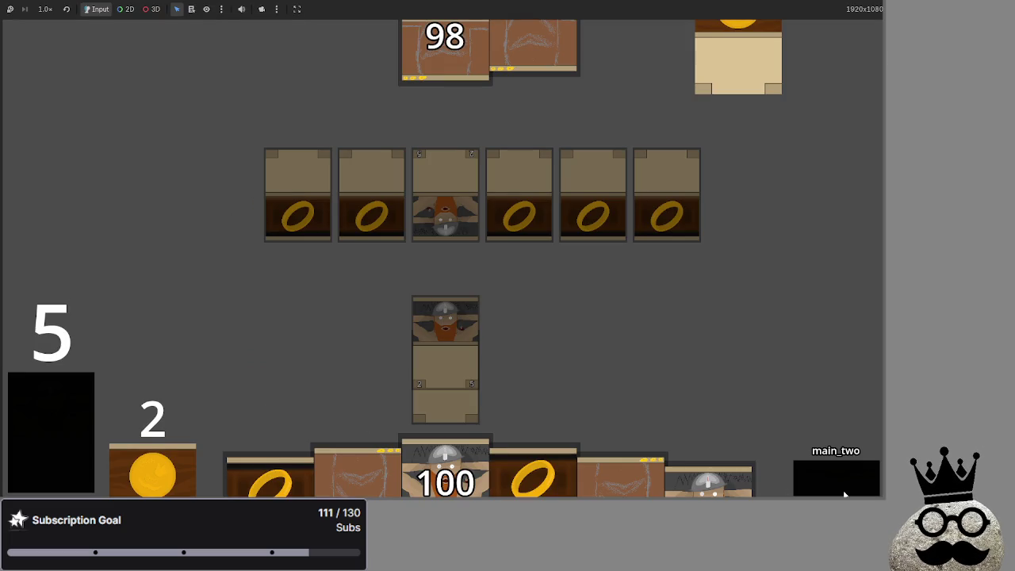
pyautogui.click(836, 477)
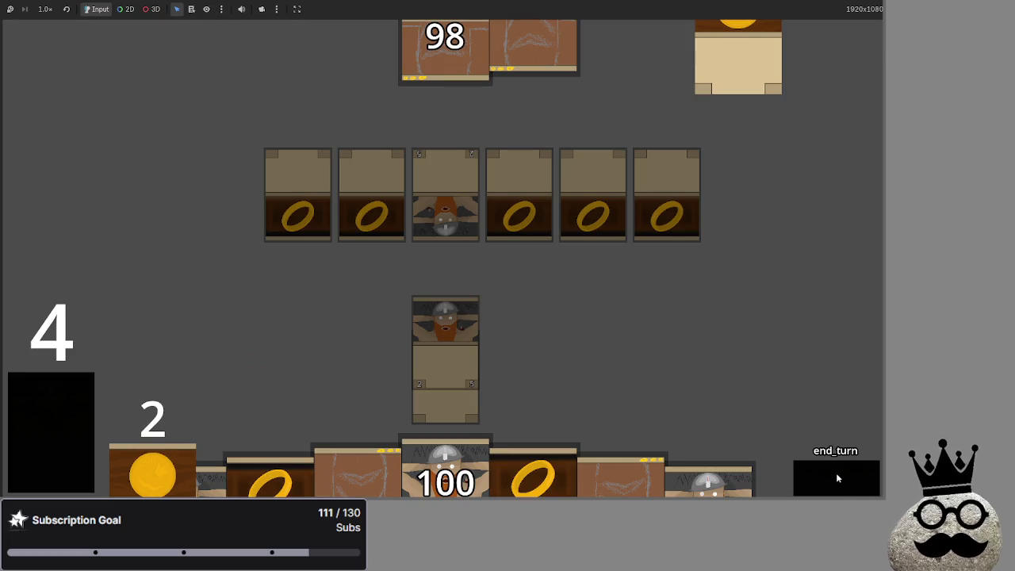